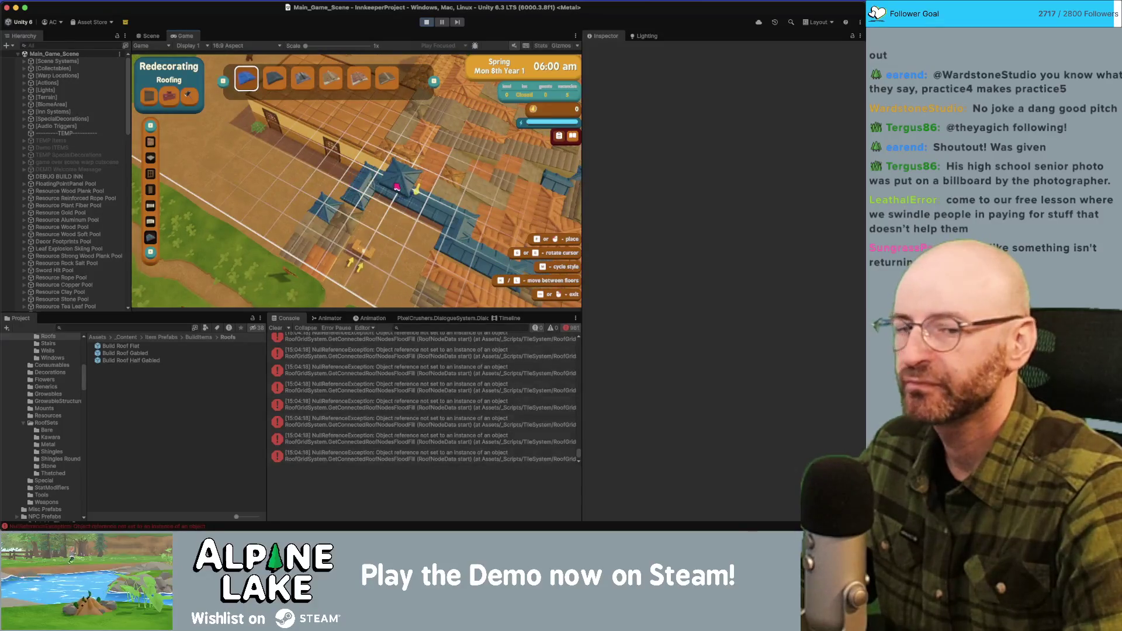
# Place the blue roof strip in the running game so the placement grid clears.
pyautogui.click(365, 190)
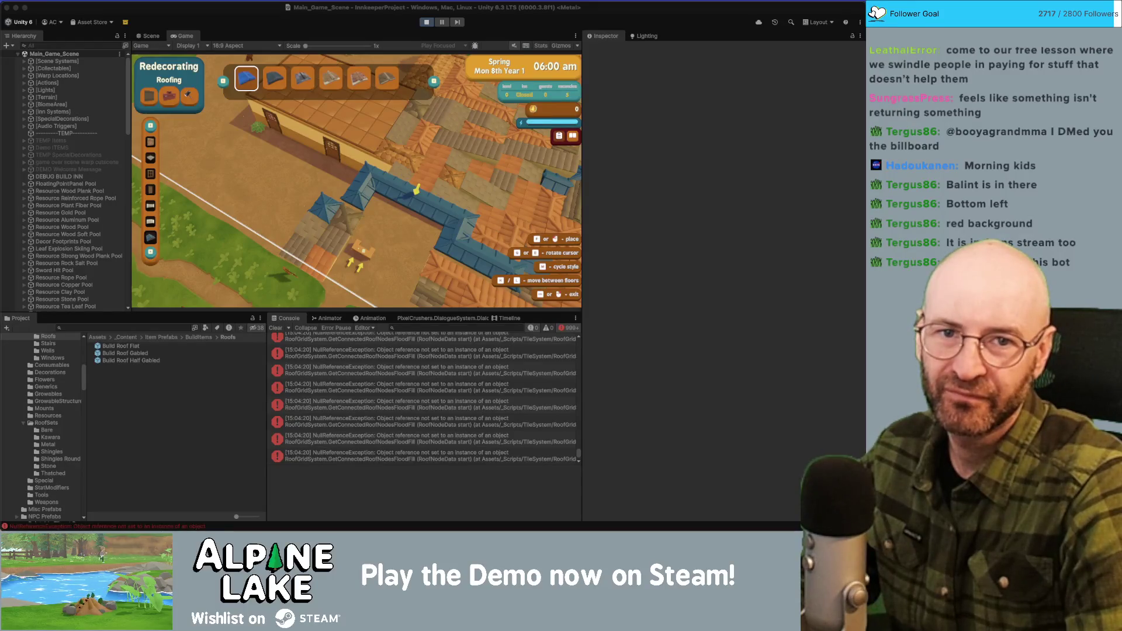
# Bring the Photos app with the dalmatian photo in front of the Unity editor.
pyautogui.press('super+Tab')
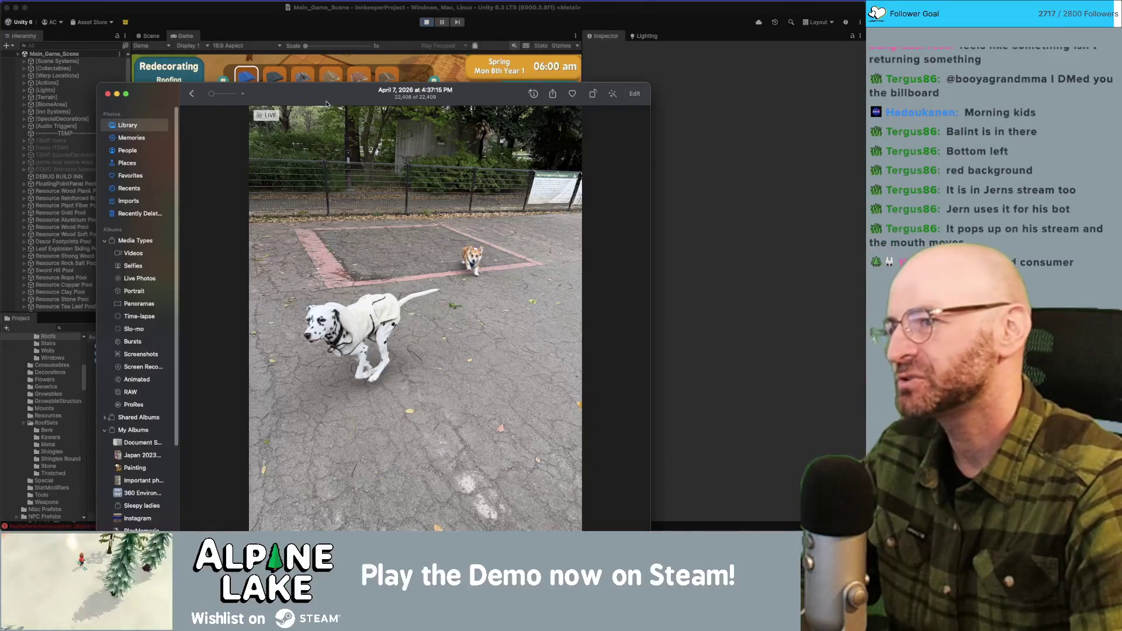
# Move the Photos window up and zoom in and out on the dalmatian photo.
pyautogui.moveTo(328, 101); pyautogui.dragTo(326, 52)
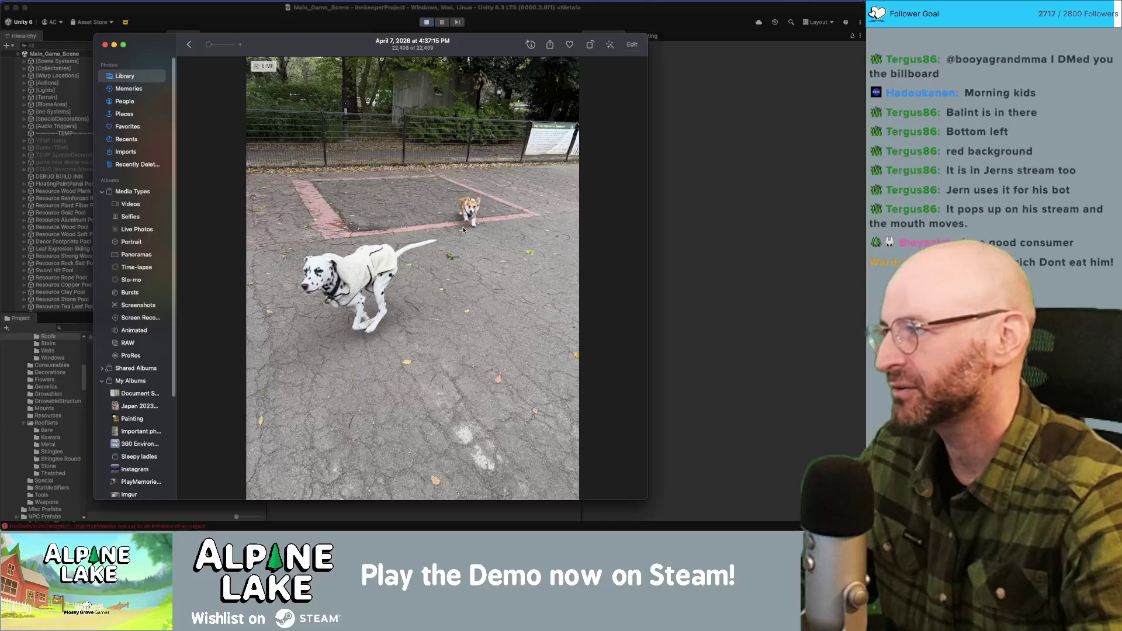
pyautogui.scroll(3, 454, 229)
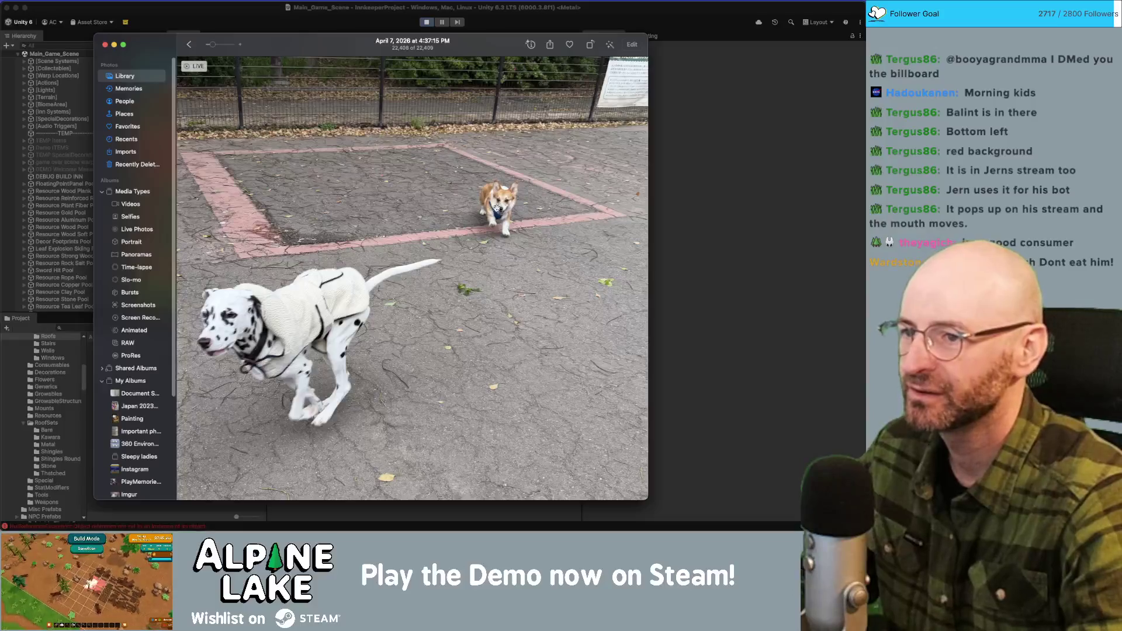
pyautogui.scroll(3, 496, 209)
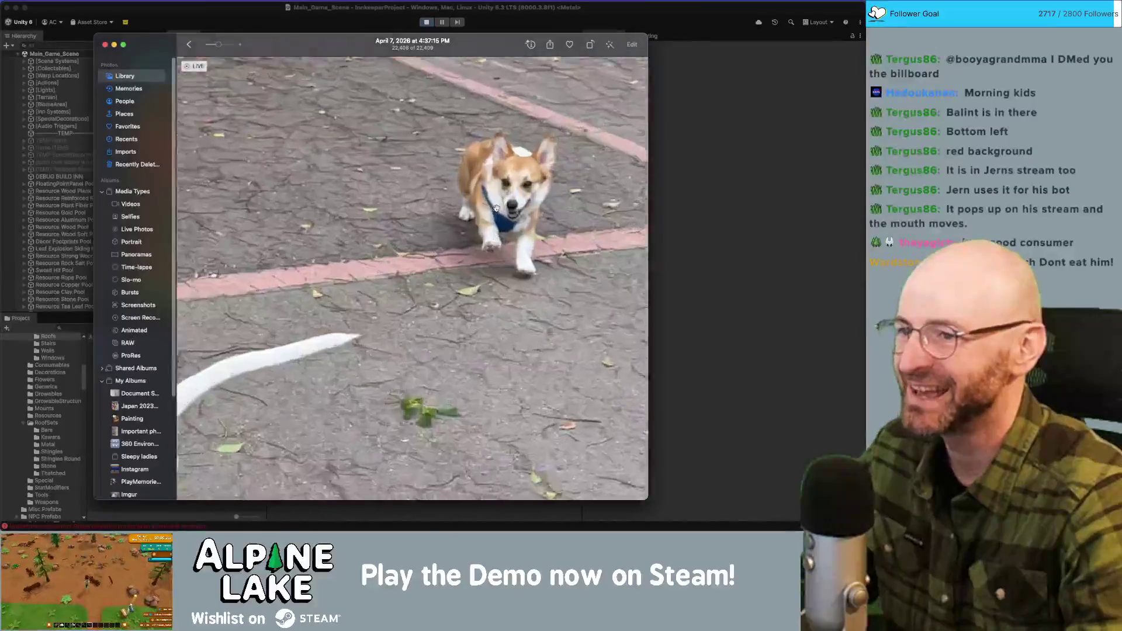
pyautogui.scroll(-5, 496, 208)
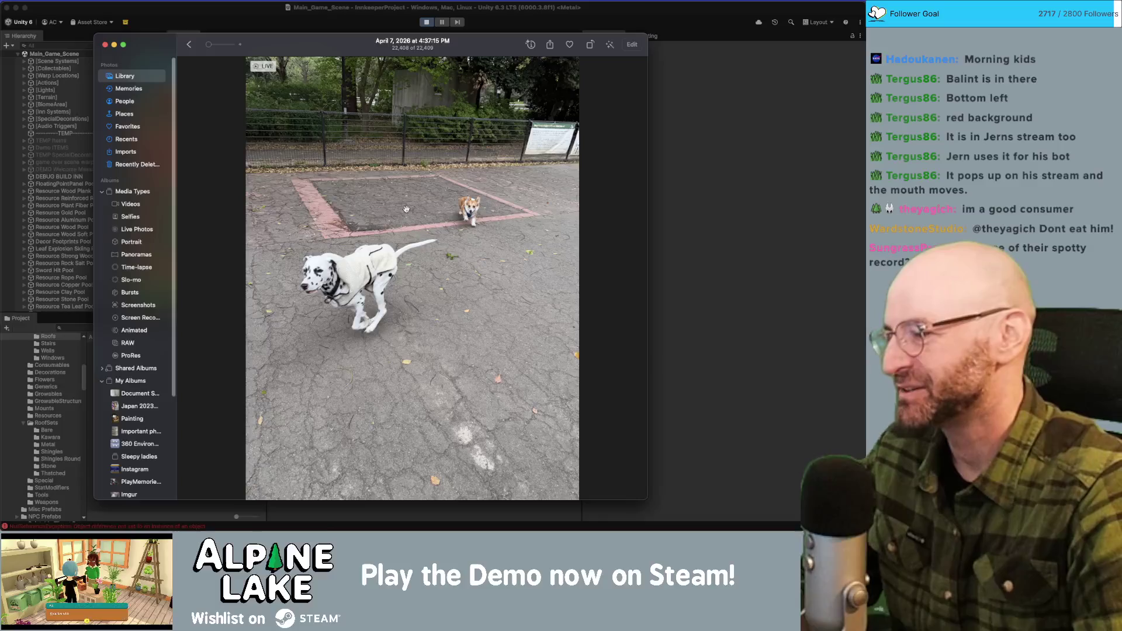
# Nudge the window up-left, hide Photos, and bring it back on the corgi video.
pyautogui.moveTo(291, 53); pyautogui.dragTo(271, 33)
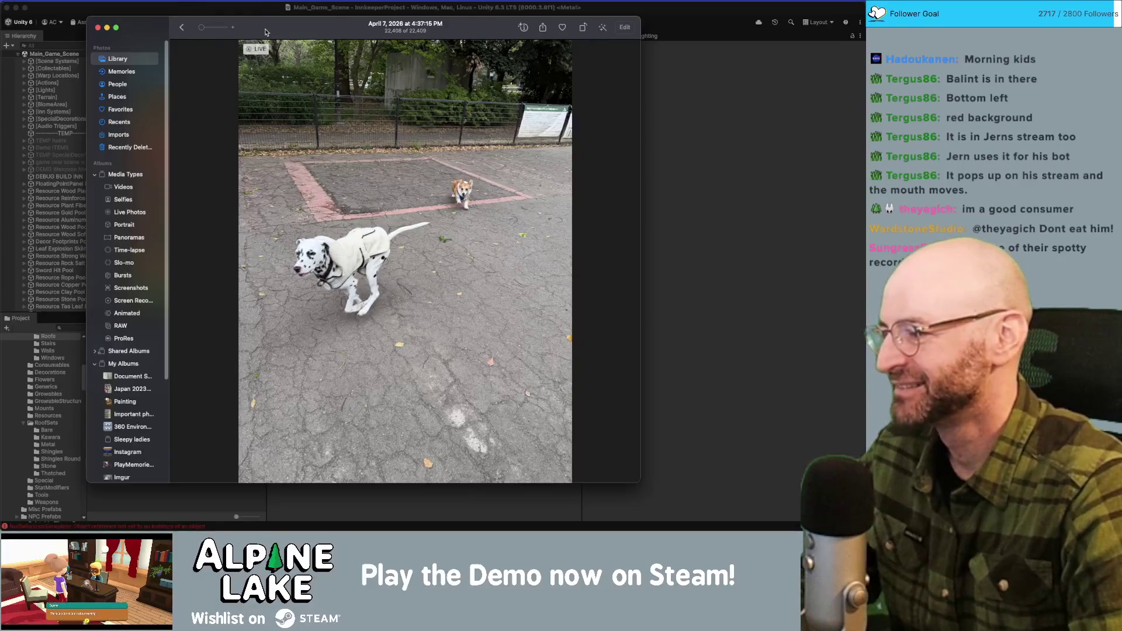
pyautogui.press('super+Tab')
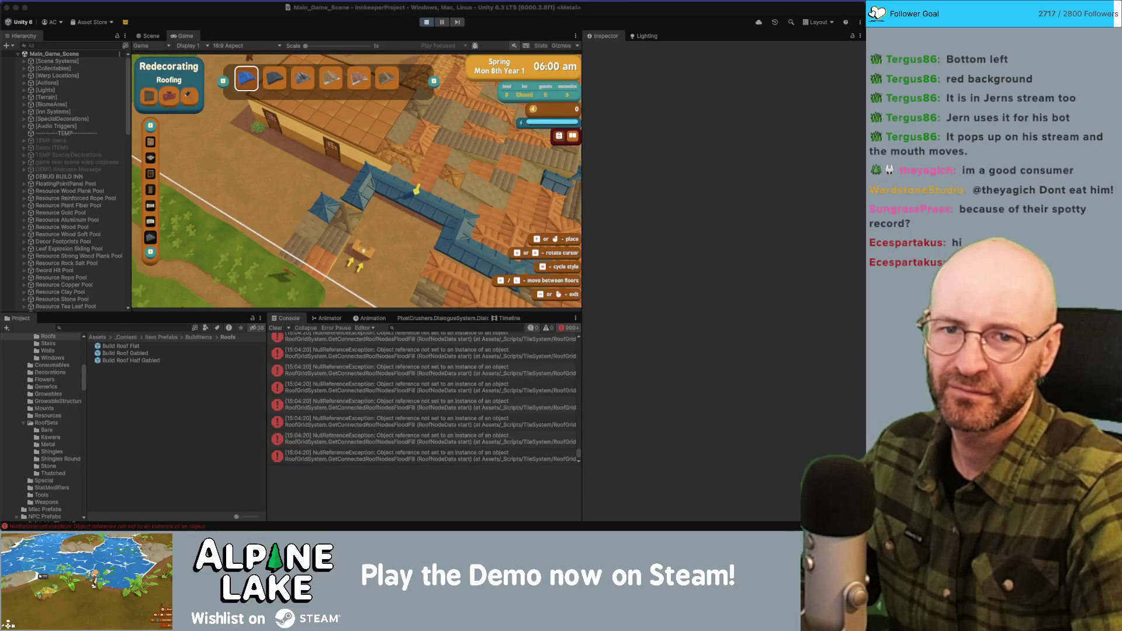
pyautogui.press('super+Tab')
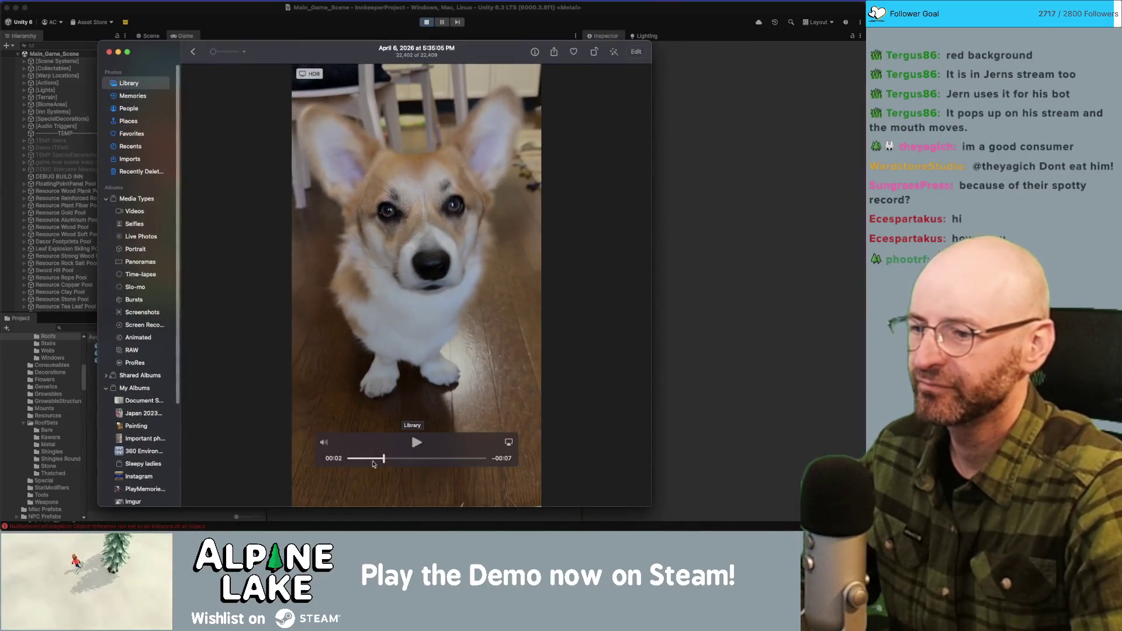
# Scrub the corgi video back near its start (00:02) and replay it several times.
pyautogui.moveTo(381, 459); pyautogui.dragTo(349, 459)
pyautogui.click(416, 443)
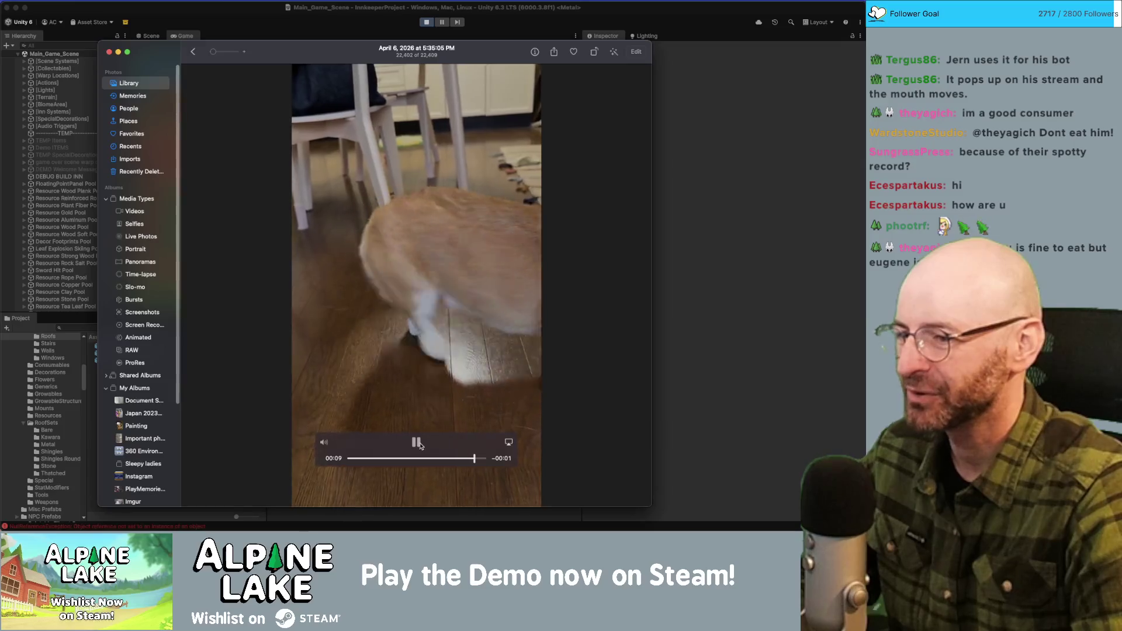
pyautogui.click(418, 444)
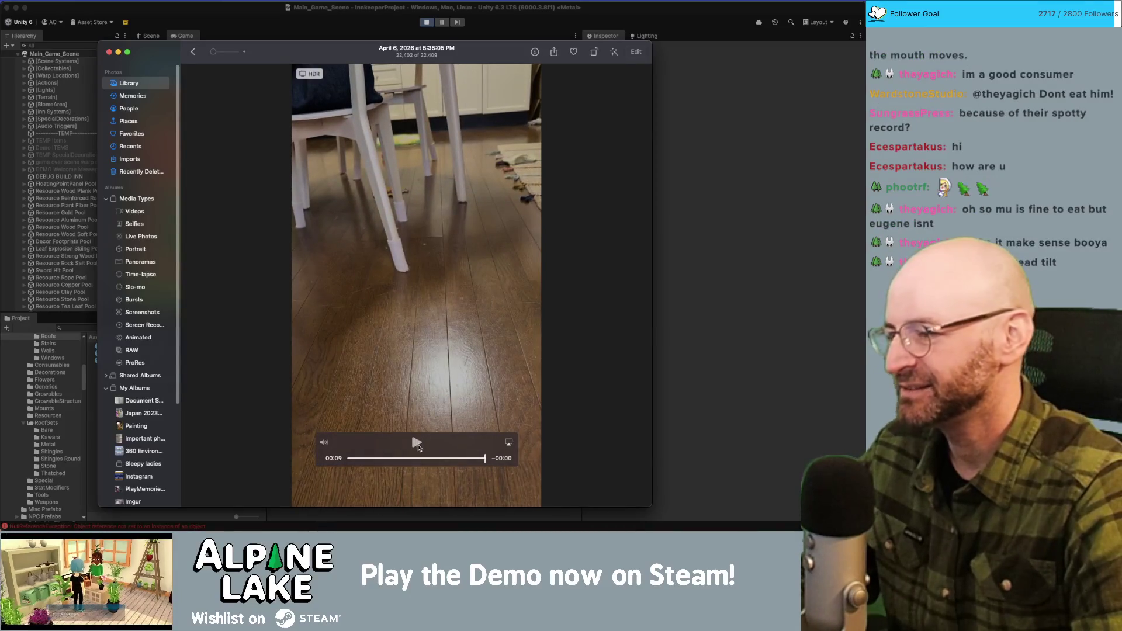
pyautogui.moveTo(419, 457); pyautogui.dragTo(385, 457)
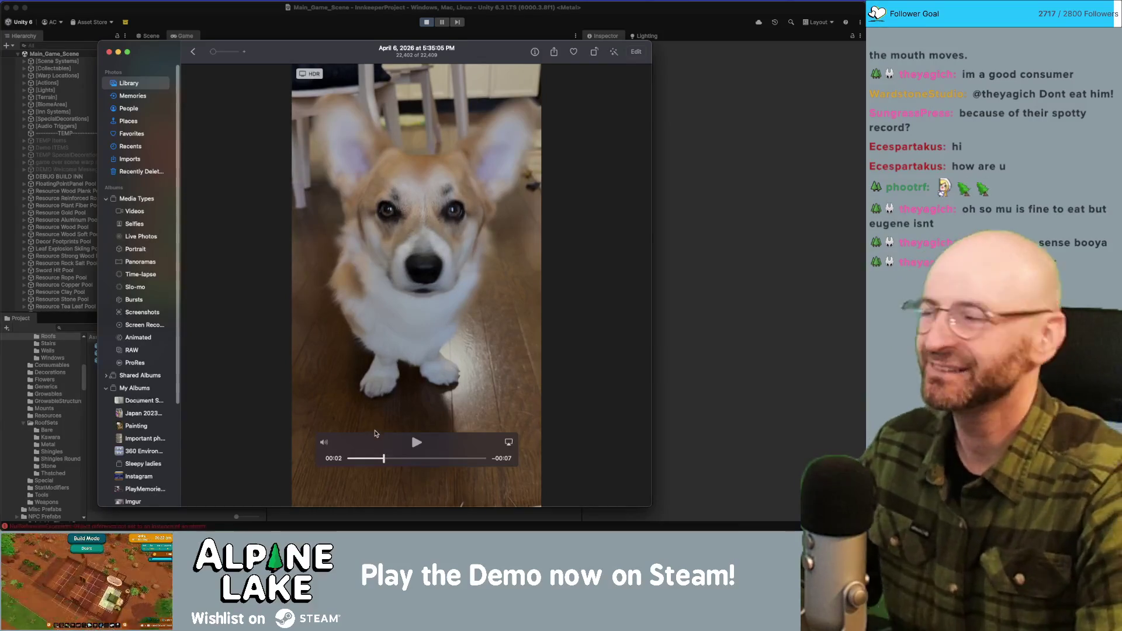
pyautogui.click(417, 442)
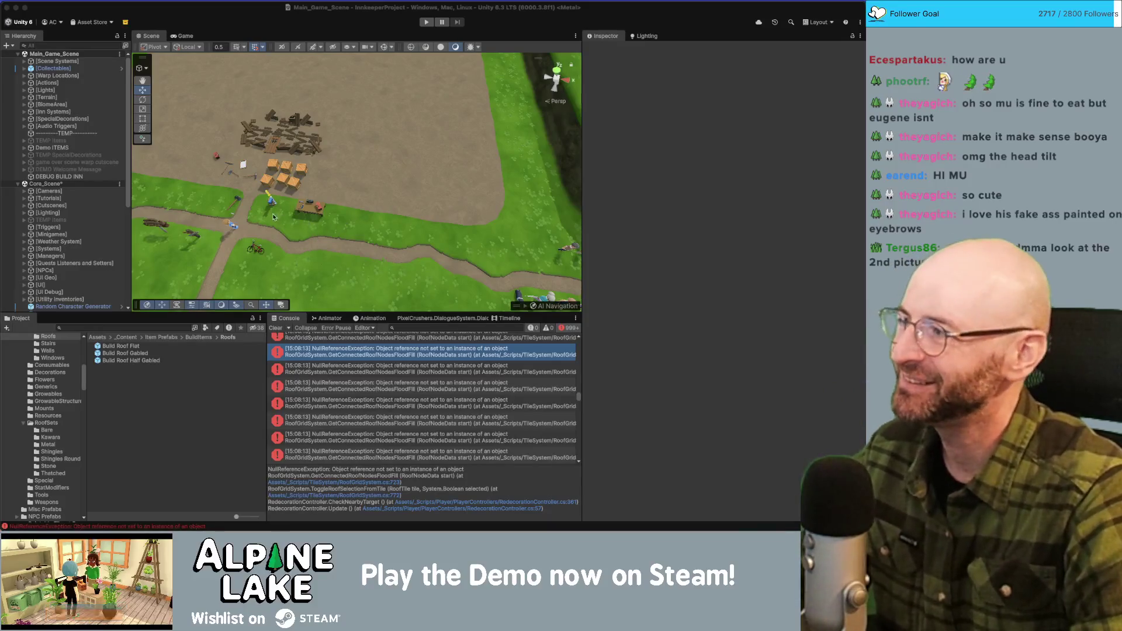
pyautogui.click(220, 21)
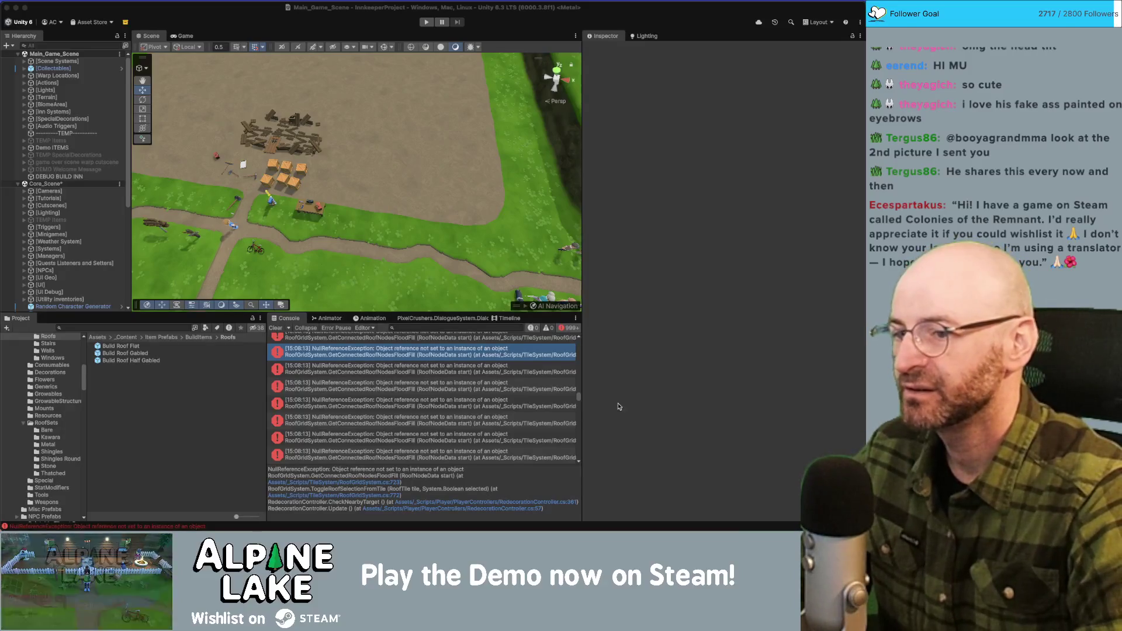
pyautogui.click(578, 370)
pyautogui.scroll(10, 578, 370)
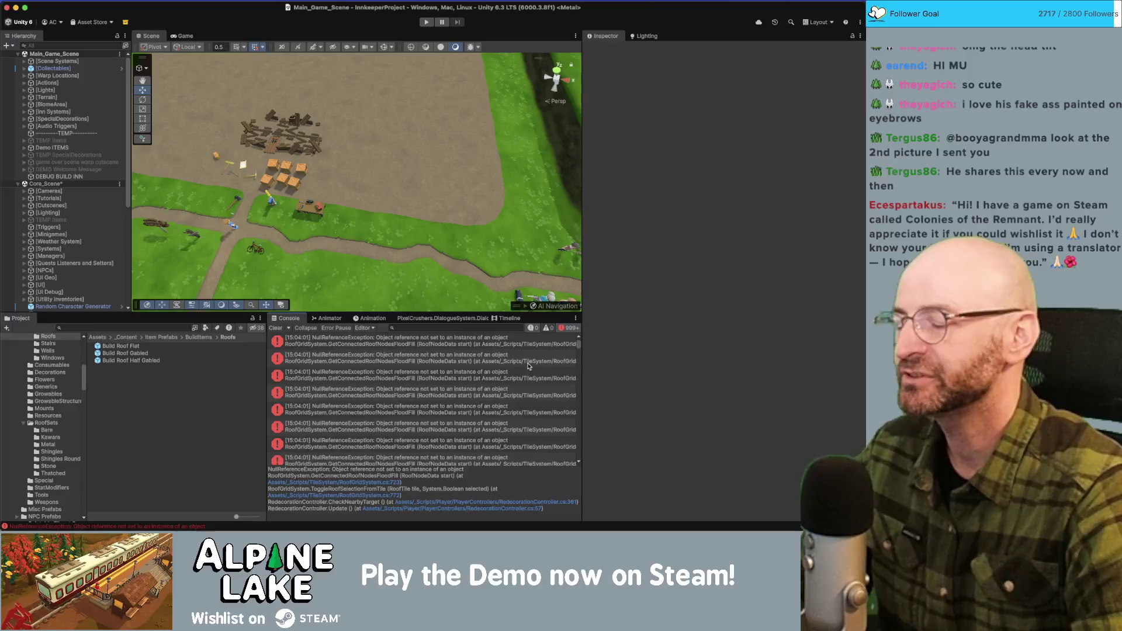
pyautogui.moveTo(578, 344)
pyautogui.mouseDown()
pyautogui.moveTo(591, 438)
pyautogui.moveTo(580, 352)
pyautogui.mouseUp()
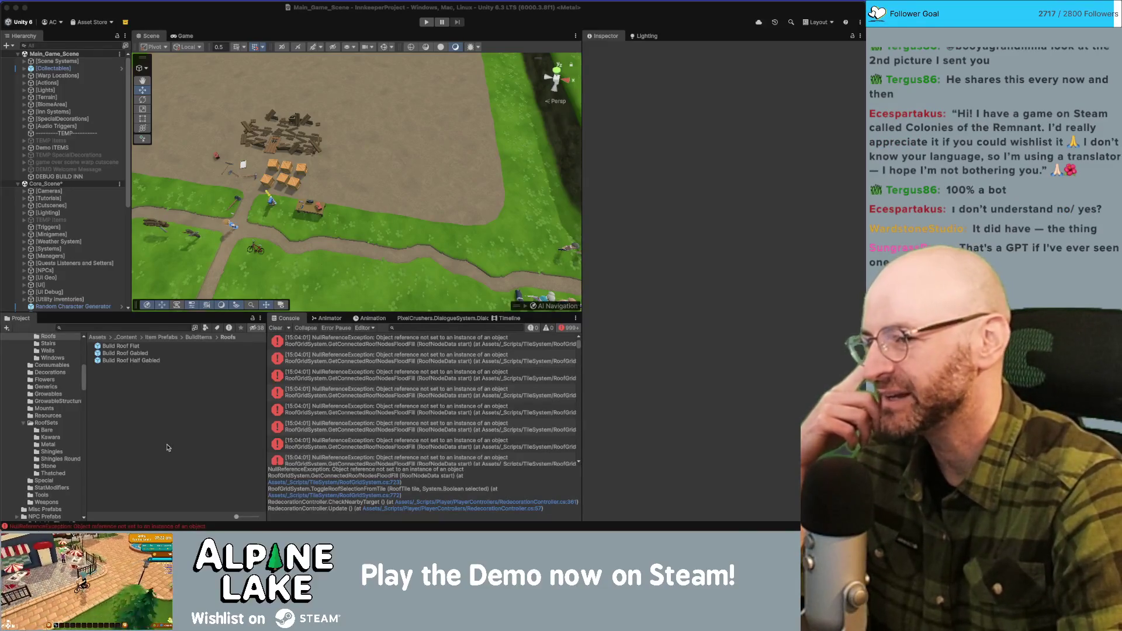
pyautogui.click(581, 347)
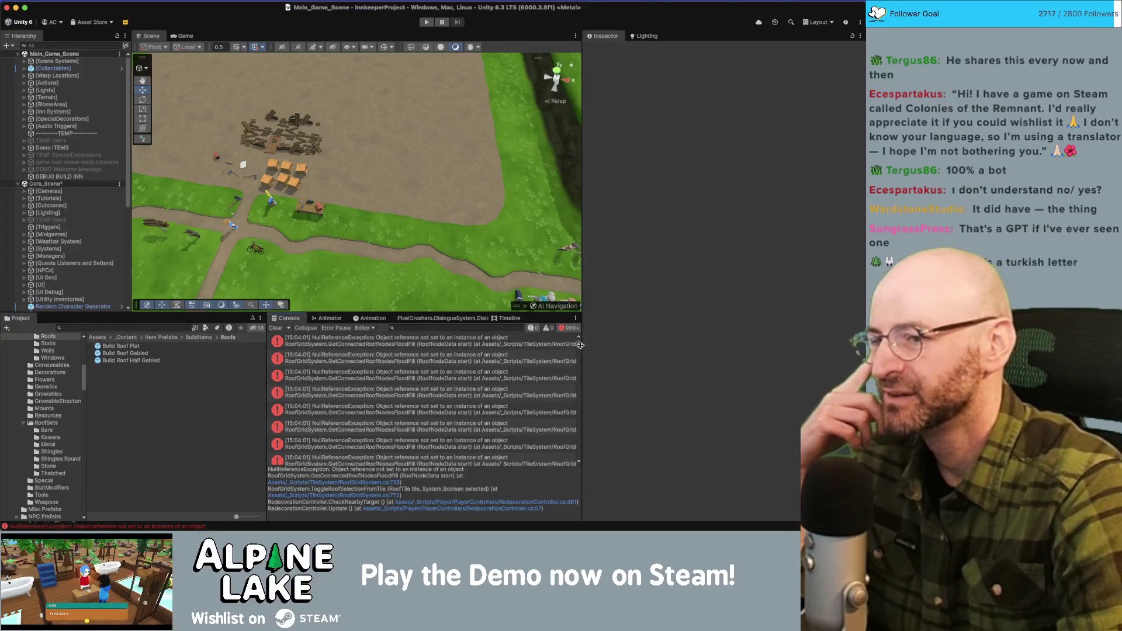
pyautogui.moveTo(580, 345); pyautogui.dragTo(581, 350)
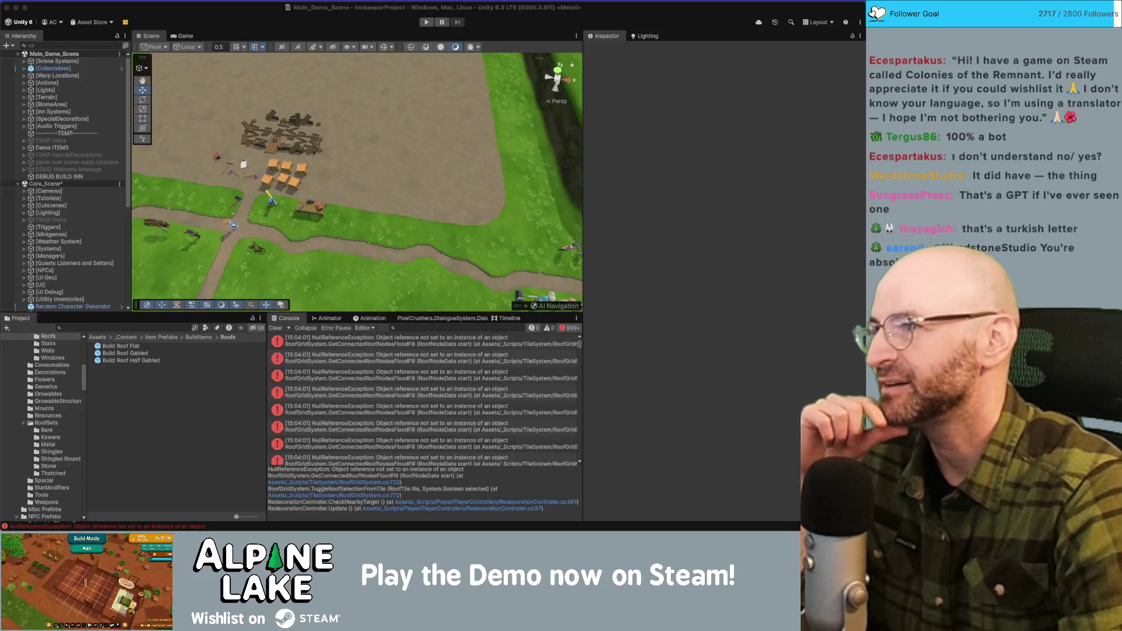
pyautogui.click(195, 14)
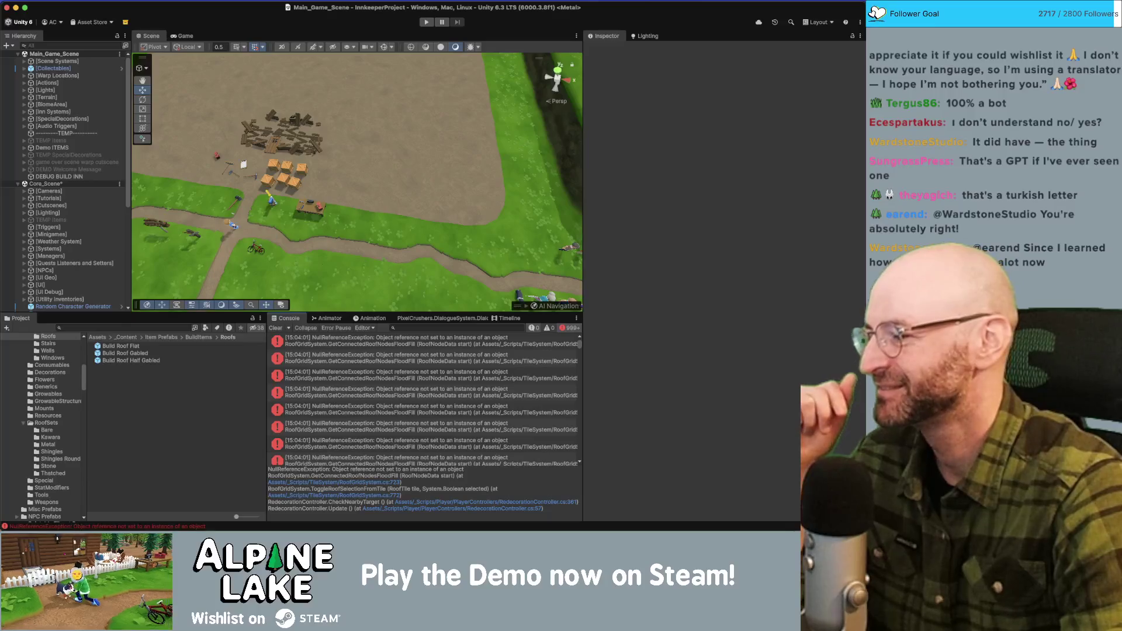
pyautogui.click(873, 12)
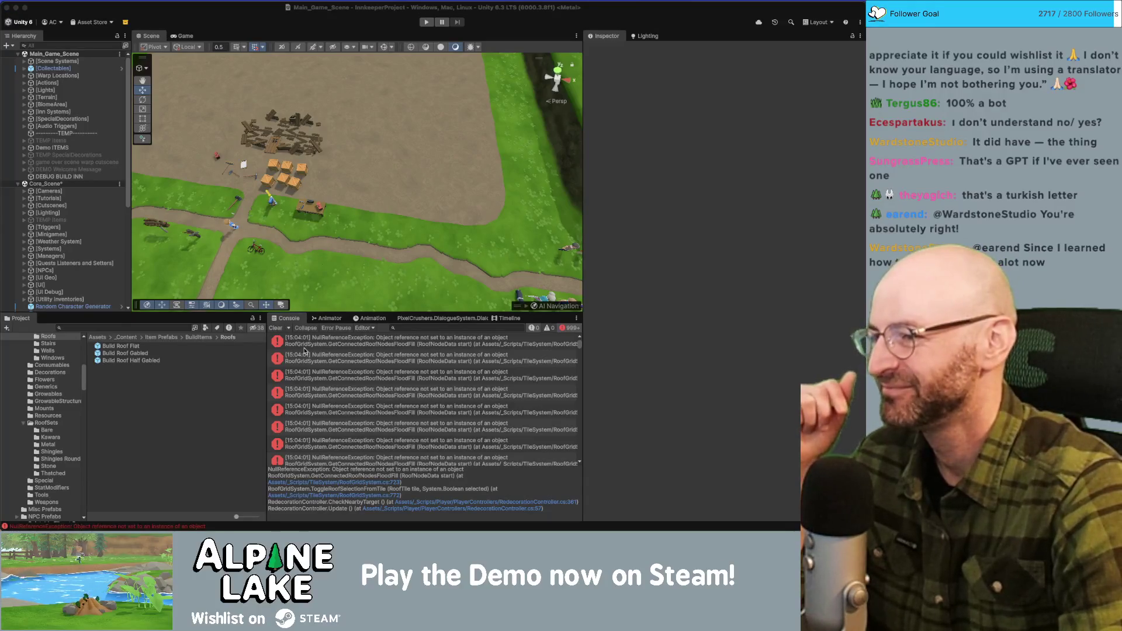
pyautogui.click(350, 344)
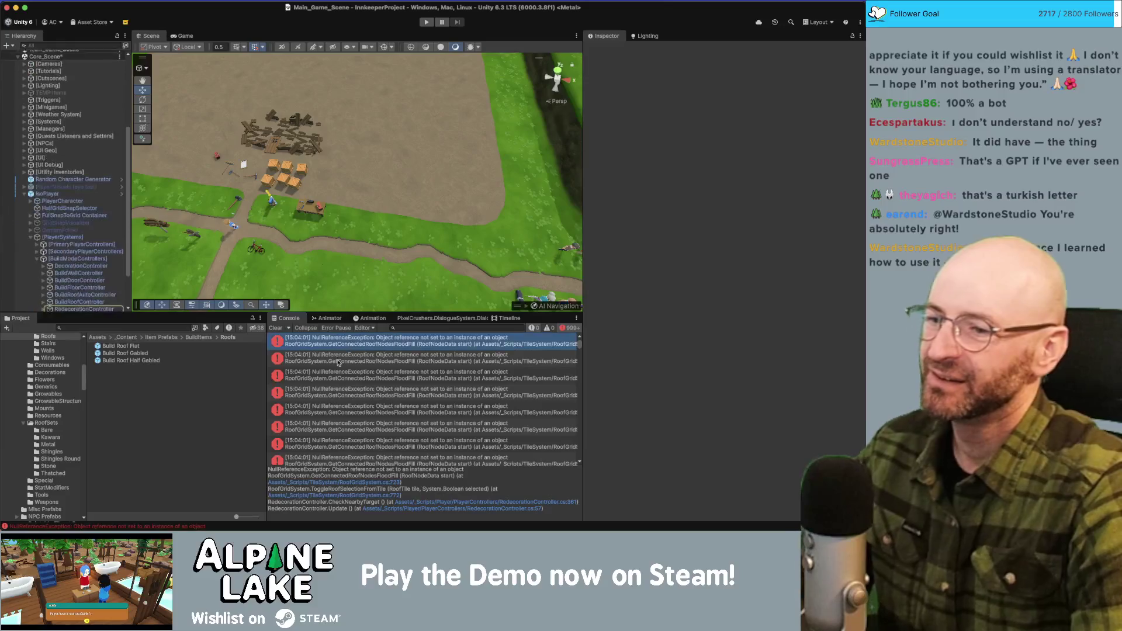
pyautogui.scroll(-1, 35, 251)
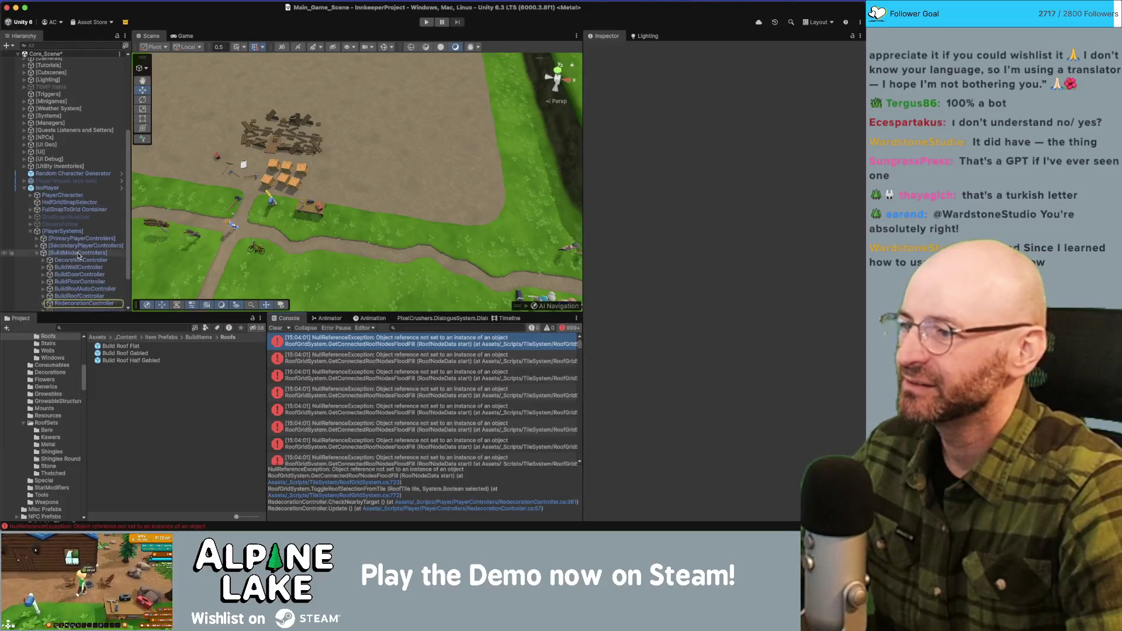
pyautogui.click(43, 298)
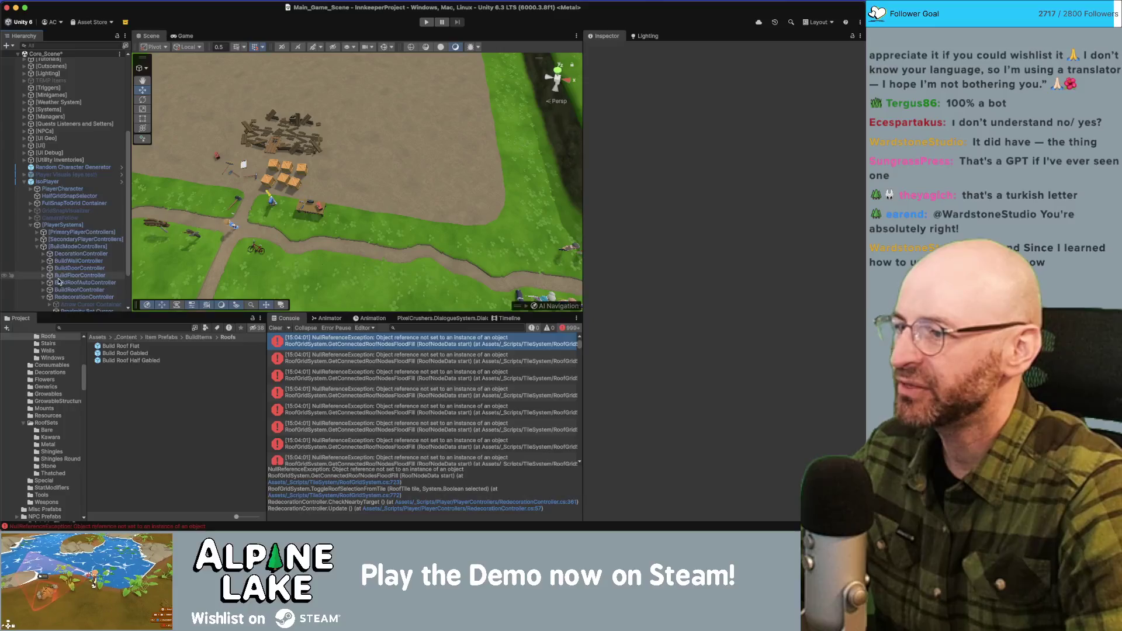
pyautogui.scroll(-2, 55, 287)
pyautogui.click(66, 258)
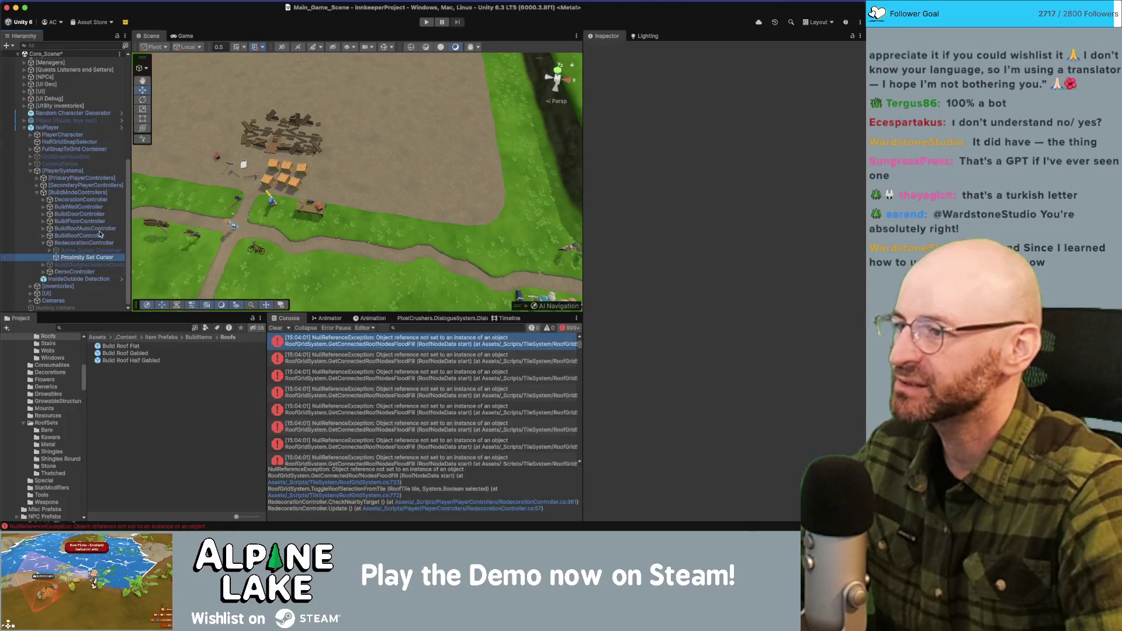
pyautogui.click(183, 36)
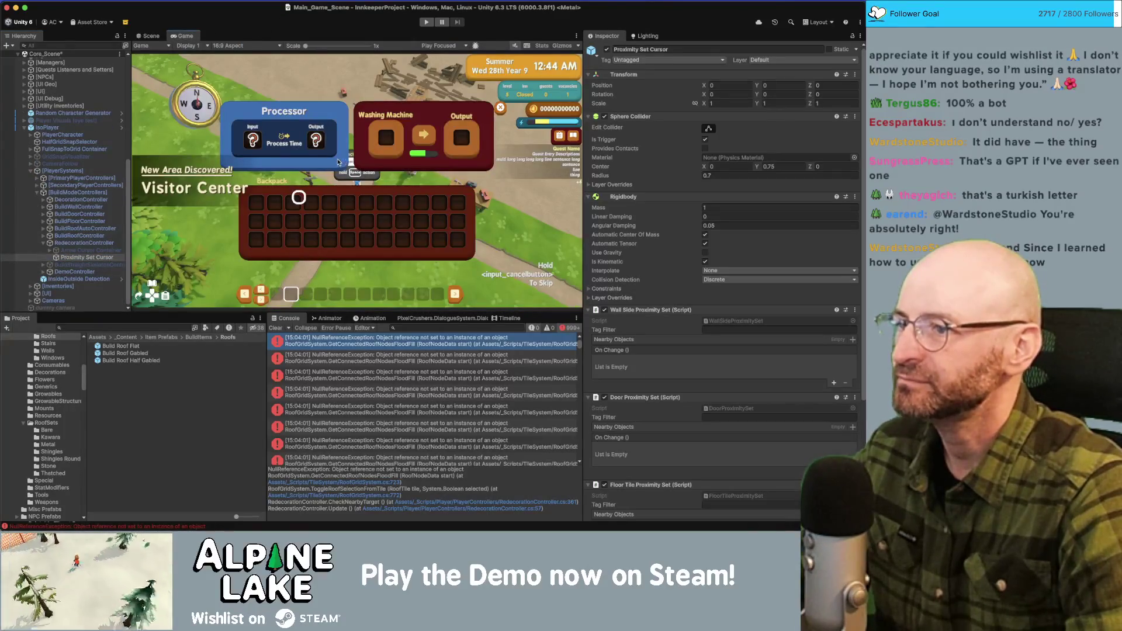
pyautogui.click(150, 37)
pyautogui.press('f')
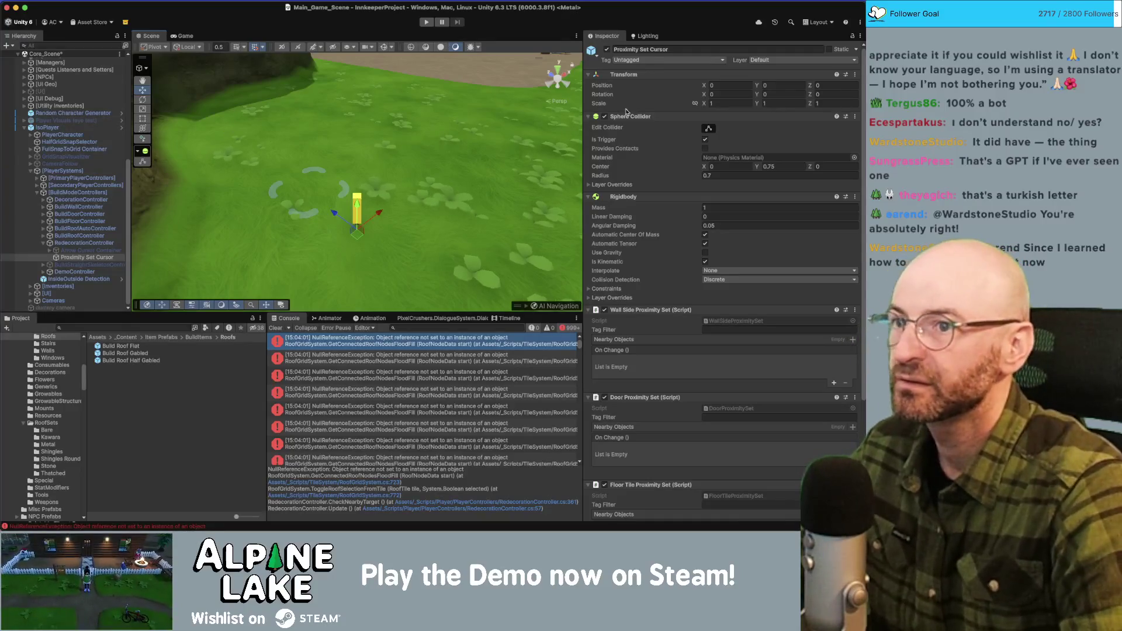
pyautogui.click(383, 47)
pyautogui.moveTo(368, 59); pyautogui.dragTo(355, 88)
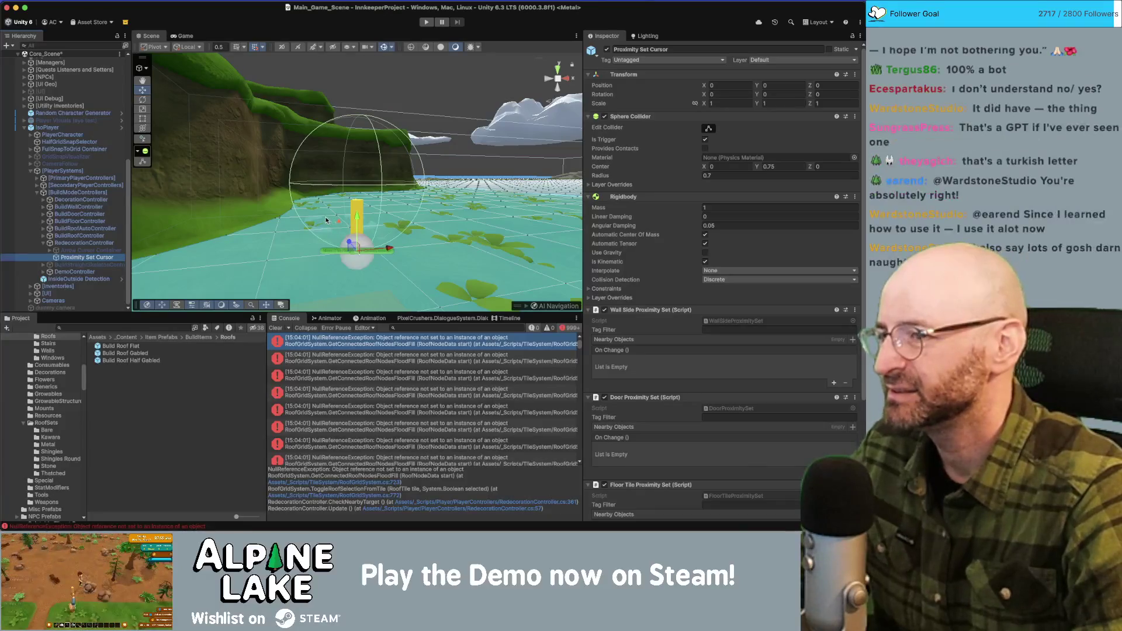
pyautogui.moveTo(397, 230); pyautogui.dragTo(449, 234)
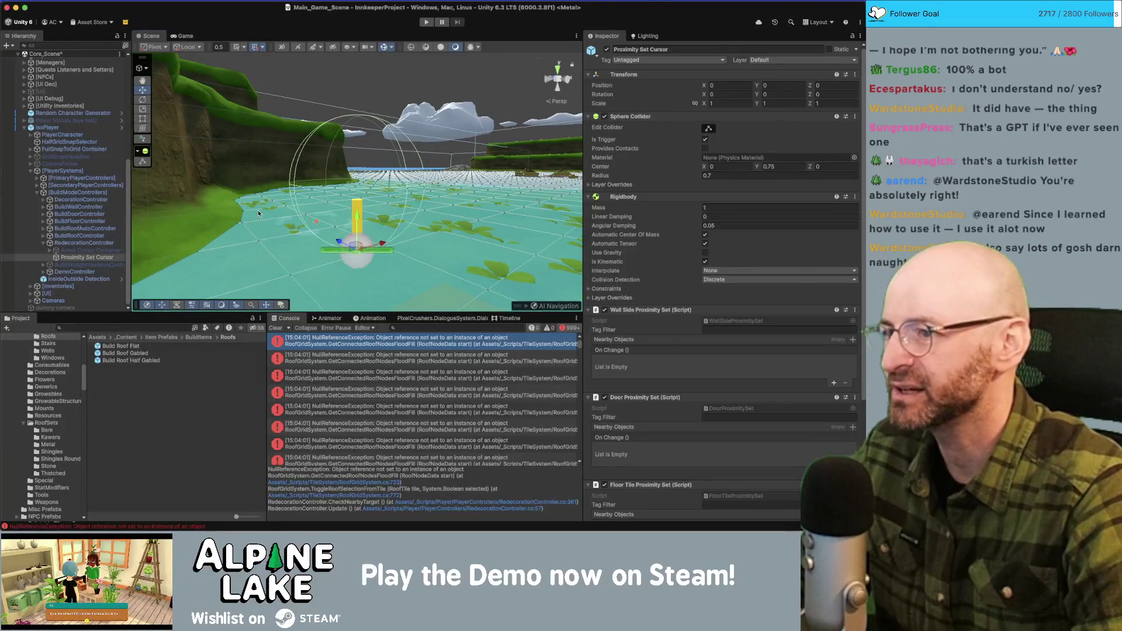
pyautogui.press('super+Tab')
pyautogui.press('super+Tab')
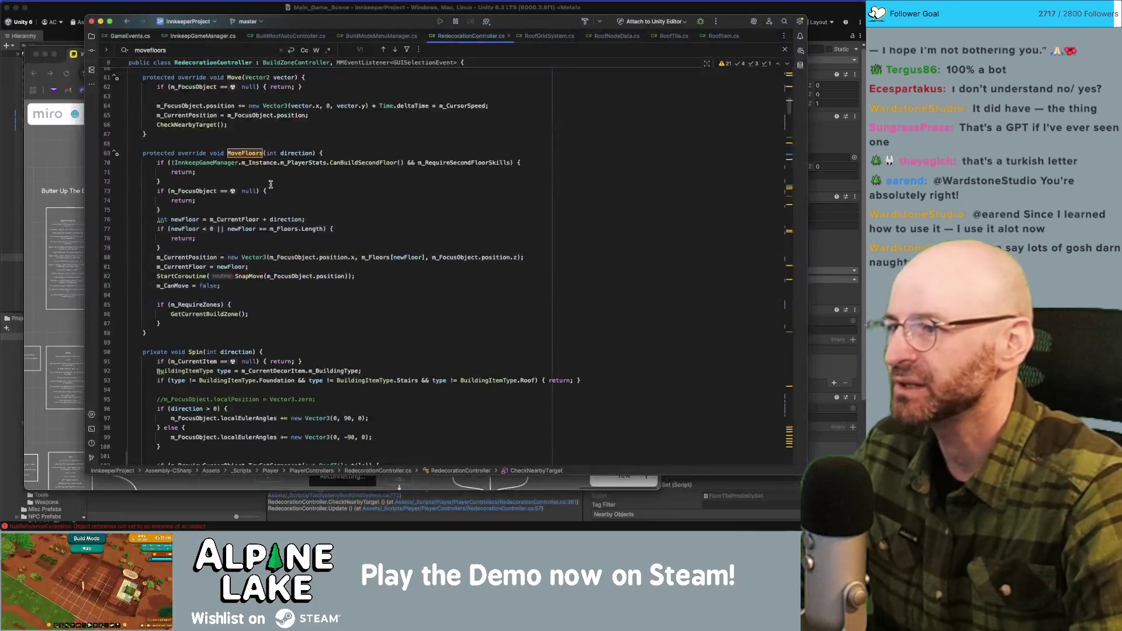
# Go to MoveFloors in RedecorationController.cs and place the caret after m_CanMove = false.
pyautogui.scroll(10, 328, 222)
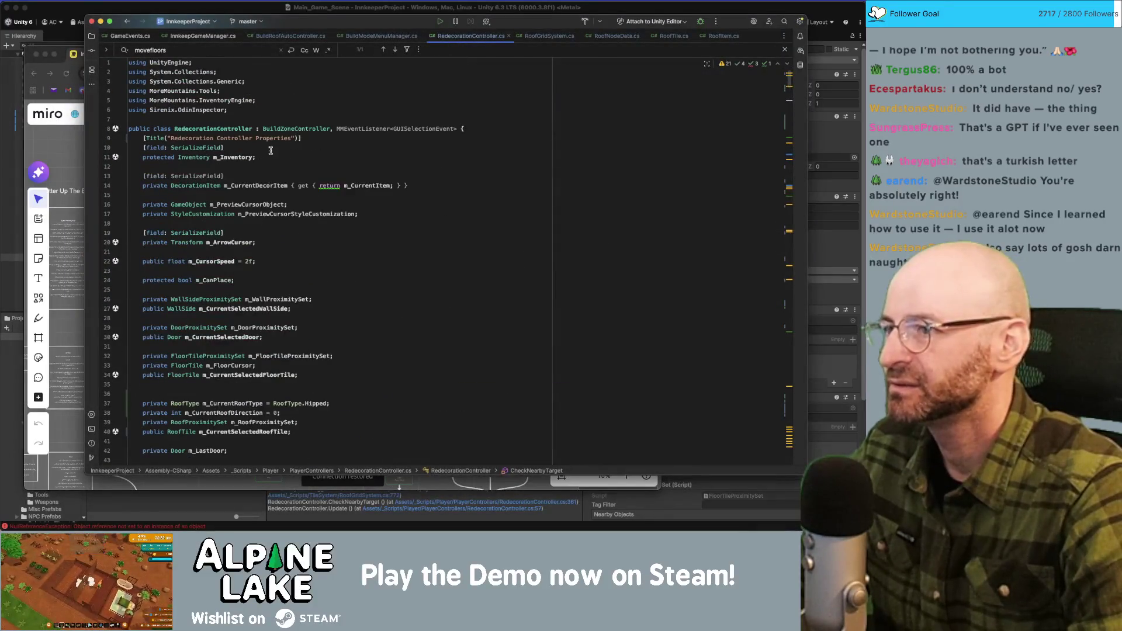
pyautogui.scroll(-5, 271, 152)
pyautogui.click(343, 256)
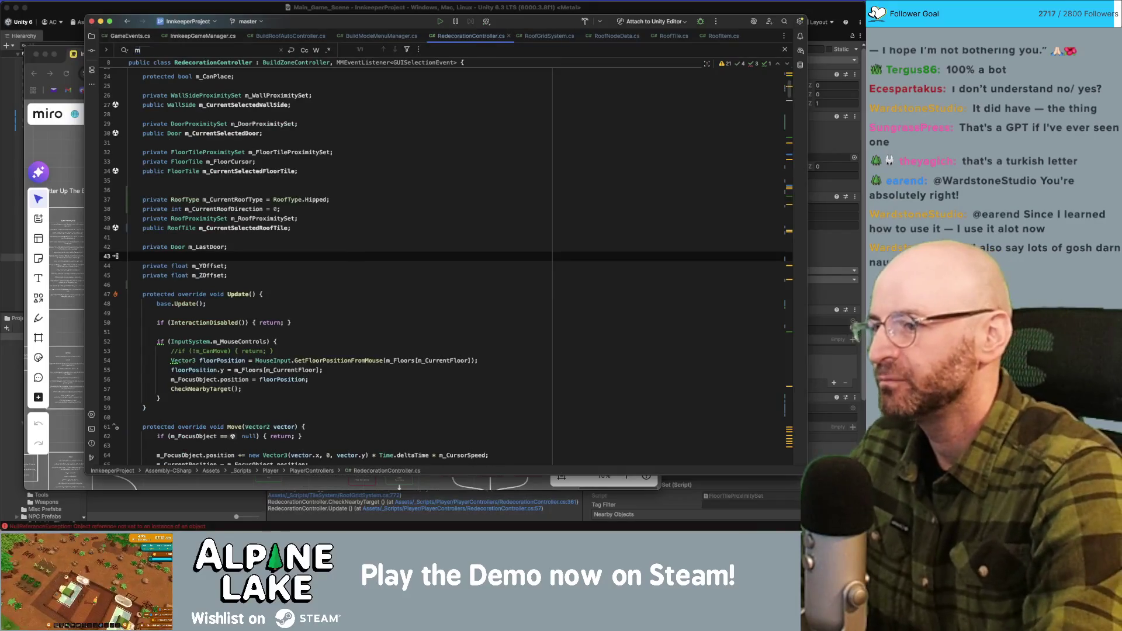
pyautogui.press('Return')
pyautogui.click(309, 331)
pyautogui.click(306, 349)
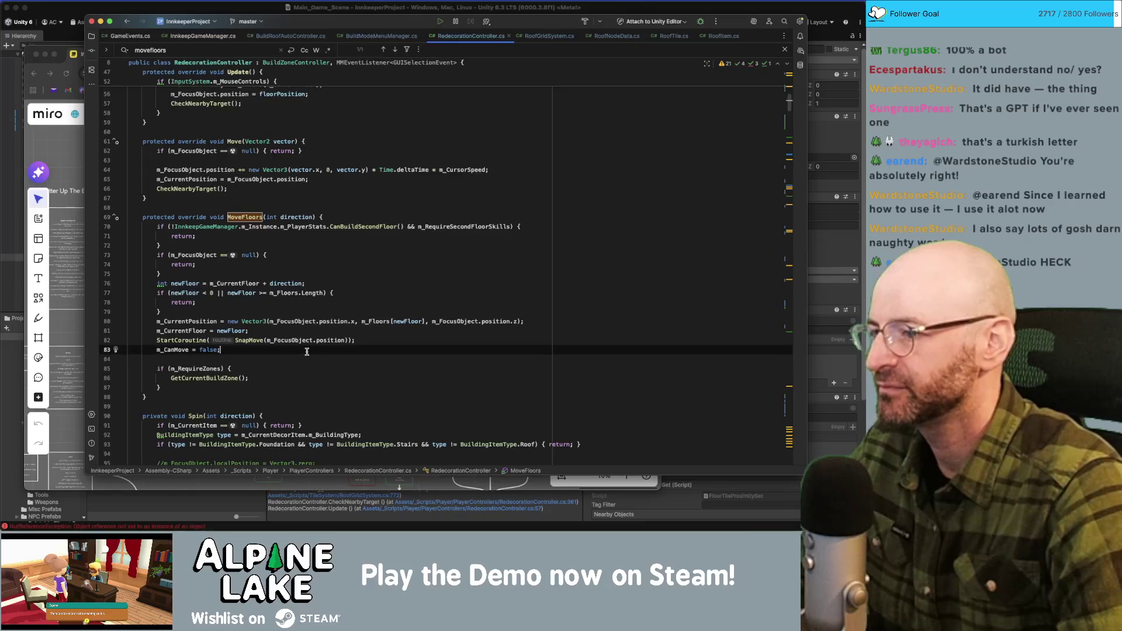
pyautogui.scroll(5, 298, 293)
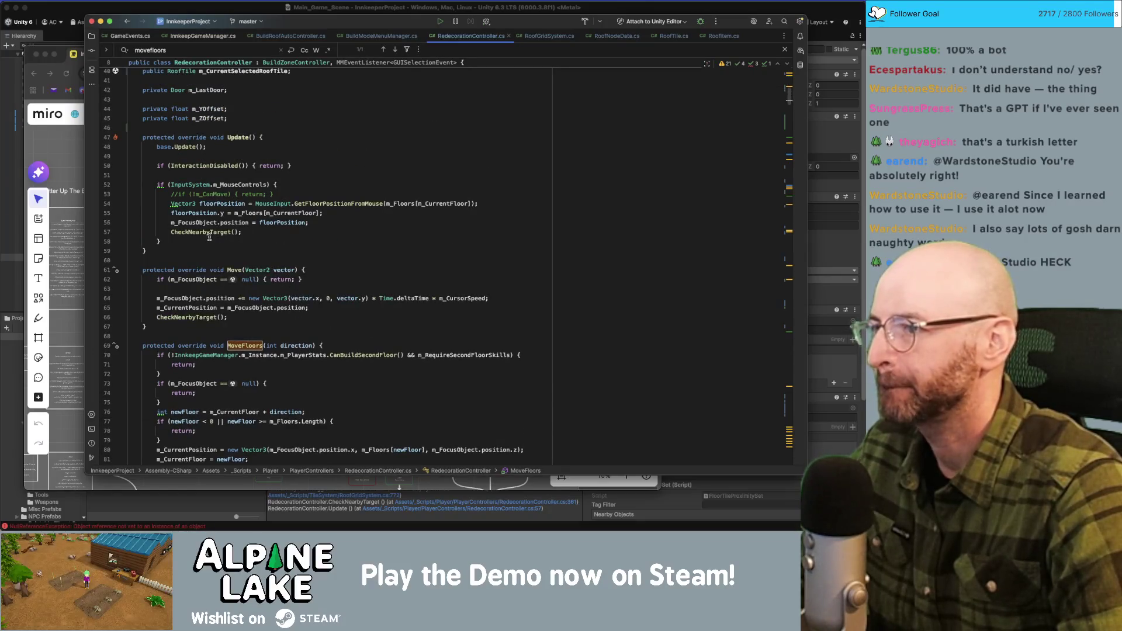
pyautogui.scroll(5, 209, 236)
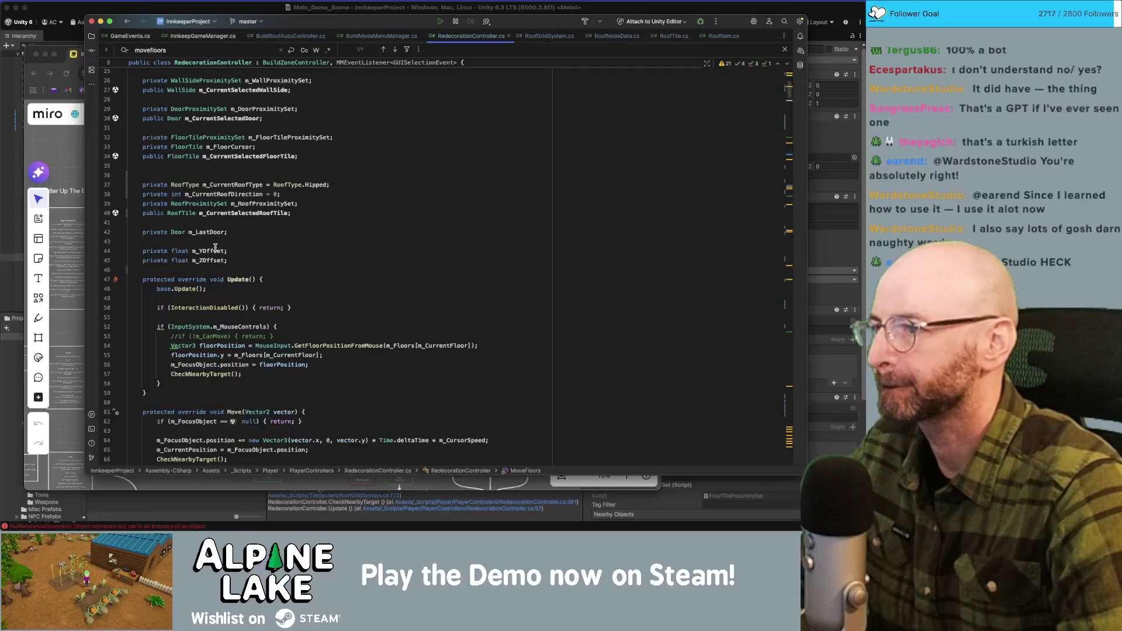
pyautogui.doubleClick(267, 138)
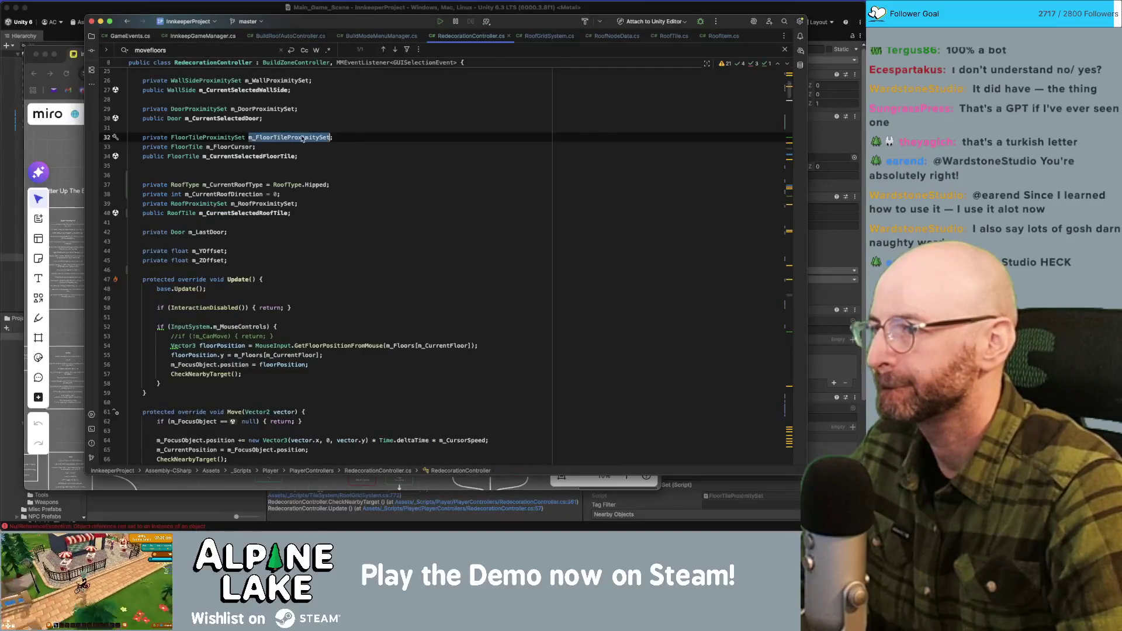
pyautogui.scroll(1, 285, 160)
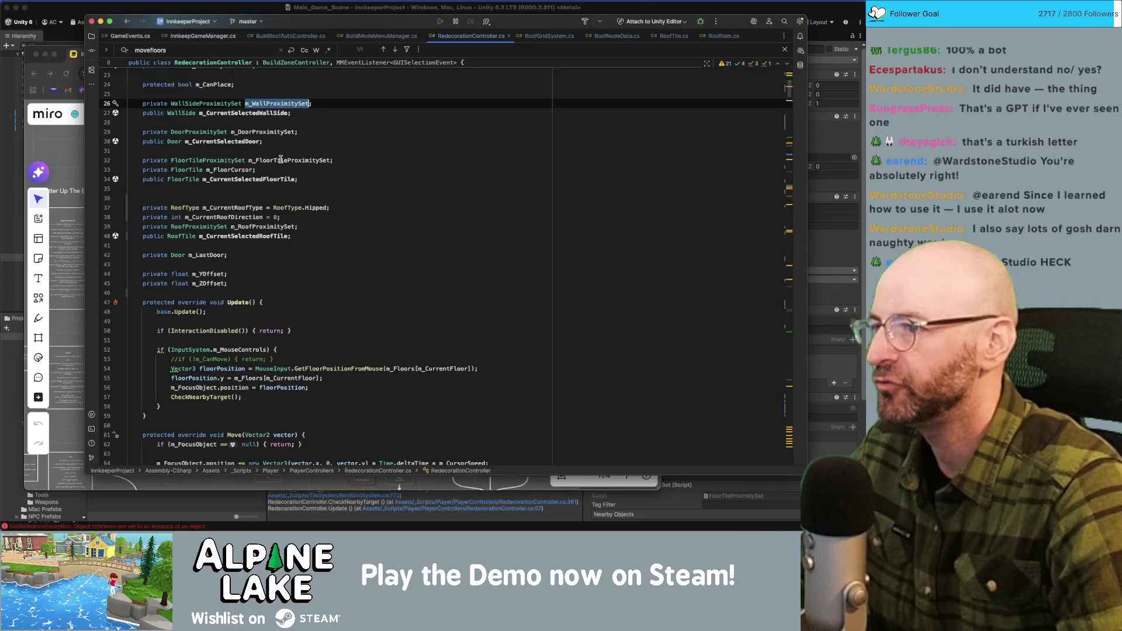
pyautogui.scroll(-9, 292, 234)
pyautogui.scroll(-4, 323, 250)
pyautogui.click(302, 291)
# Add m_WallProximitySet.m_NearbyObjects.Clear(); below m_CanMove = false.
pyautogui.press('Return')
pyautogui.press('Return')
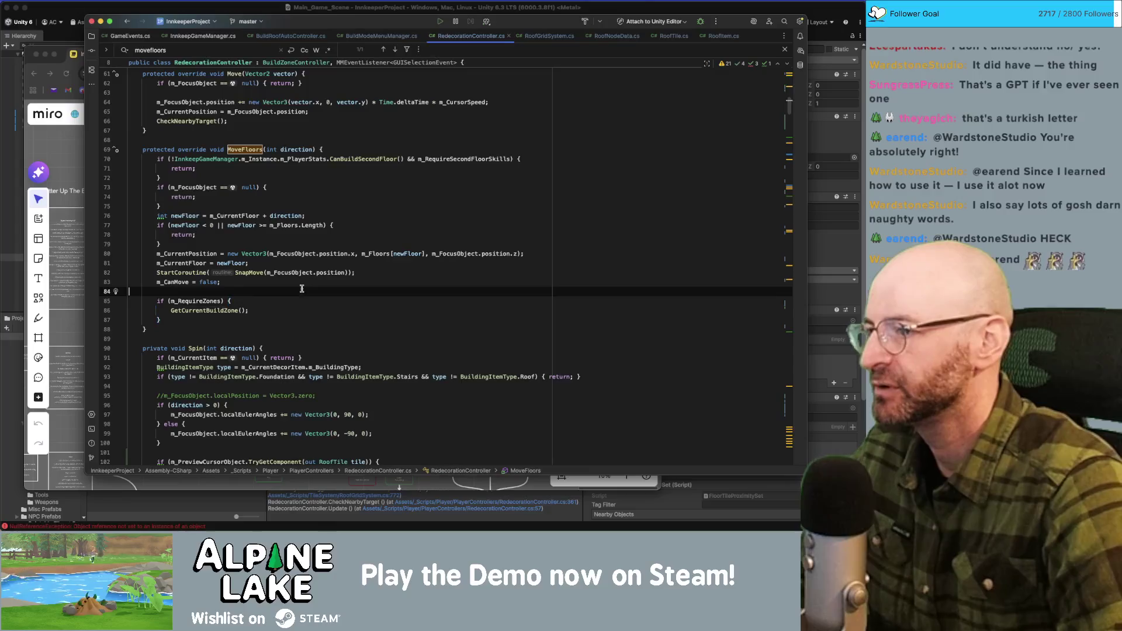
pyautogui.write('m_wall')
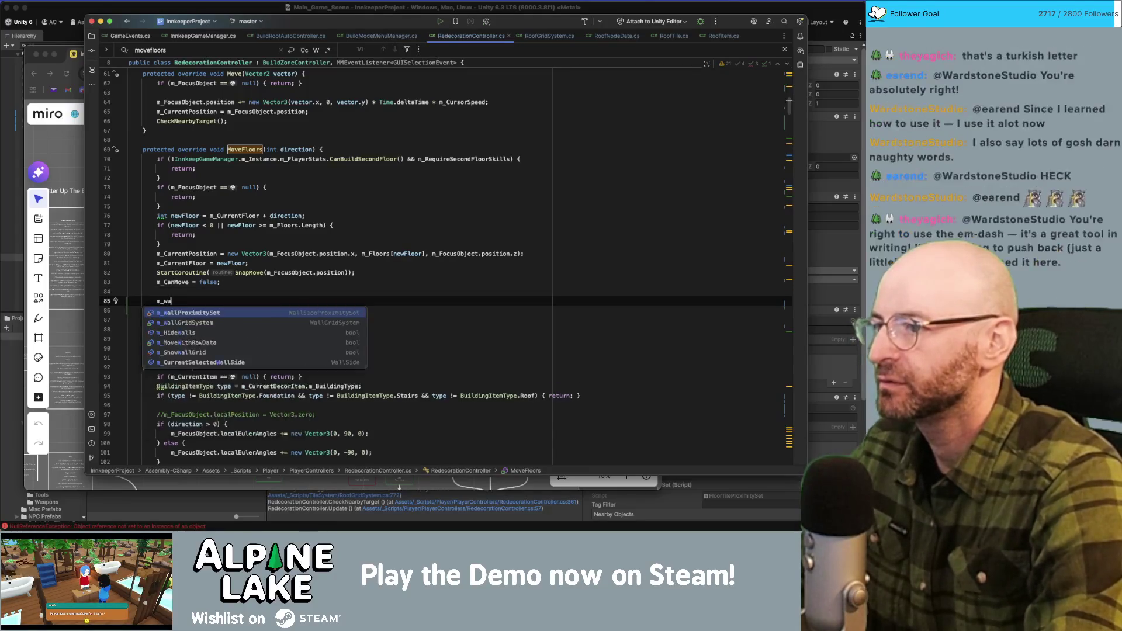
pyautogui.press('Return')
pyautogui.write('.cle')
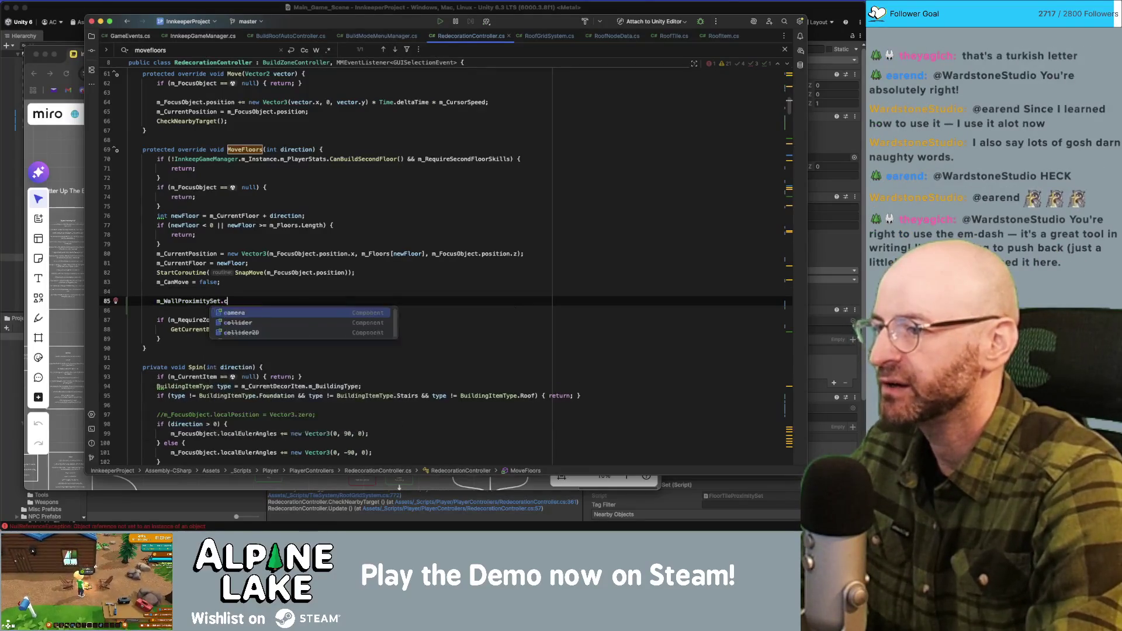
pyautogui.press('BackSpace')
pyautogui.press('BackSpace')
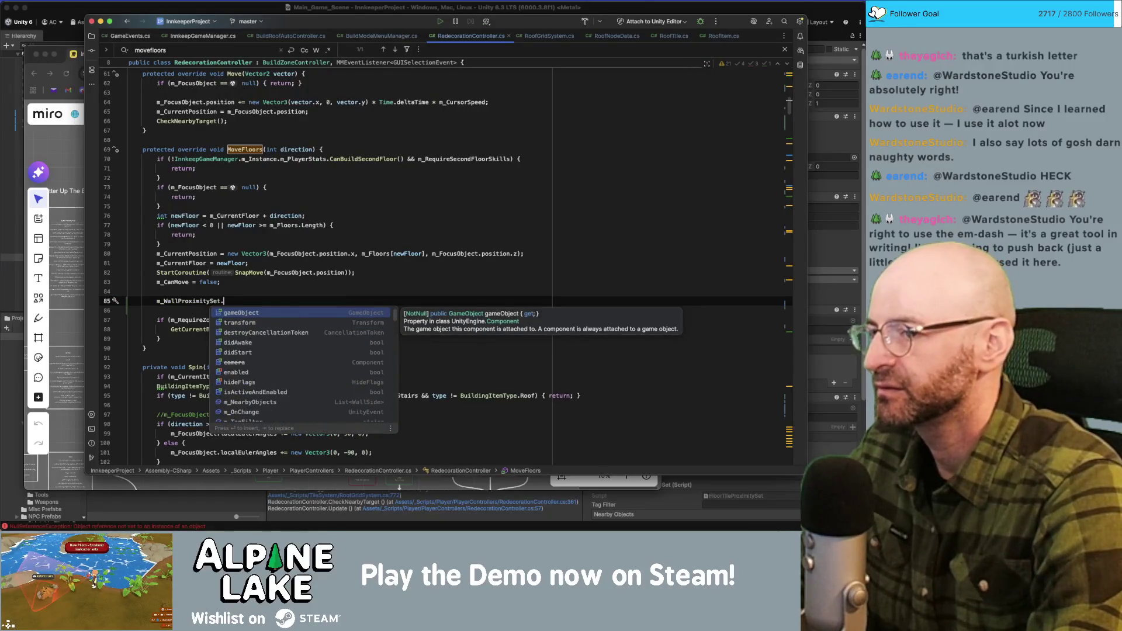
pyautogui.write('dele')
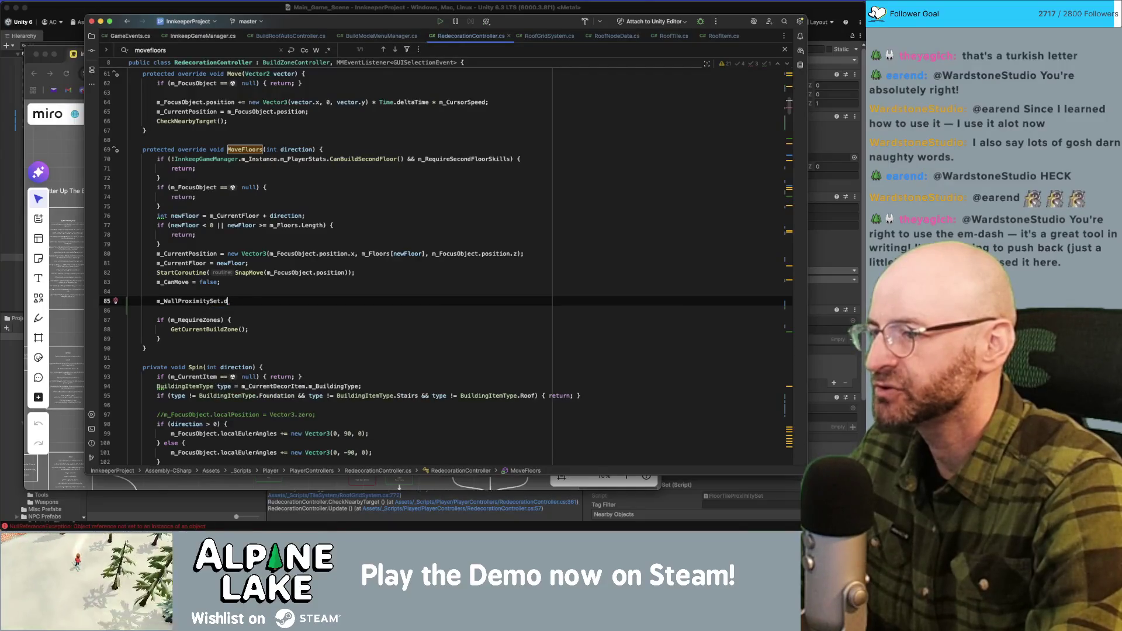
pyautogui.press('BackSpace')
pyautogui.write('cdl')
pyautogui.press('BackSpace')
pyautogui.write('m_')
pyautogui.press('Return')
pyautogui.write('.cl')
pyautogui.press('Return')
pyautogui.write(';')
pyautogui.press('Return')
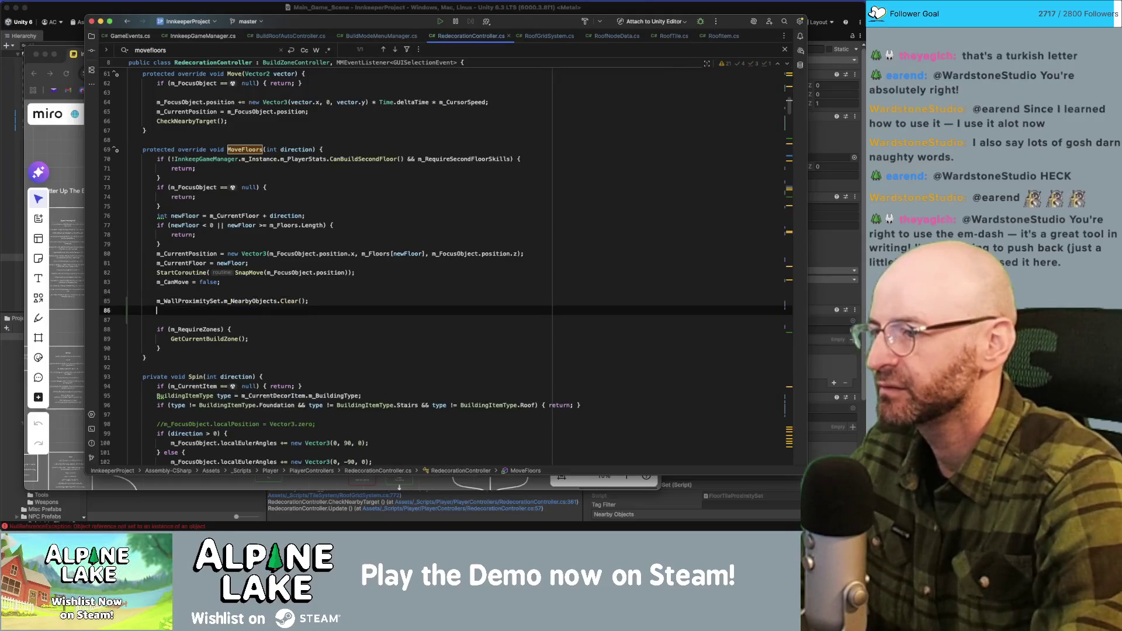
# Add m_RoofProximitySet.m_NearbyObjects.Clear(); on the next line.
pyautogui.write('m_roof')
pyautogui.press('Return')
pyautogui.write('.nei')
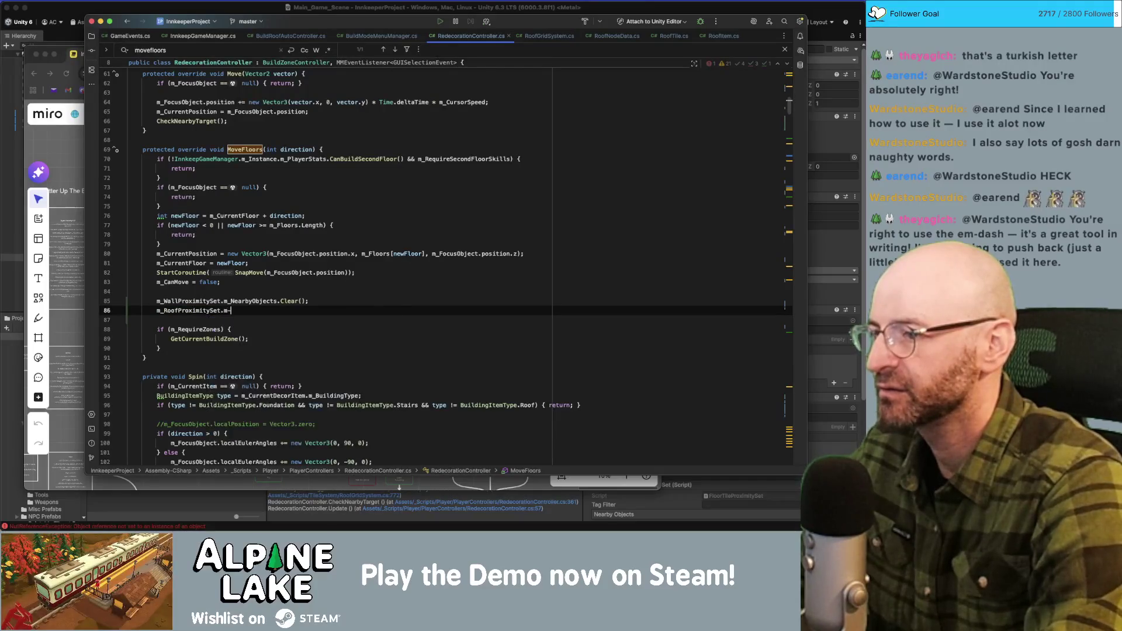
pyautogui.write('m_near')
pyautogui.press('Return')
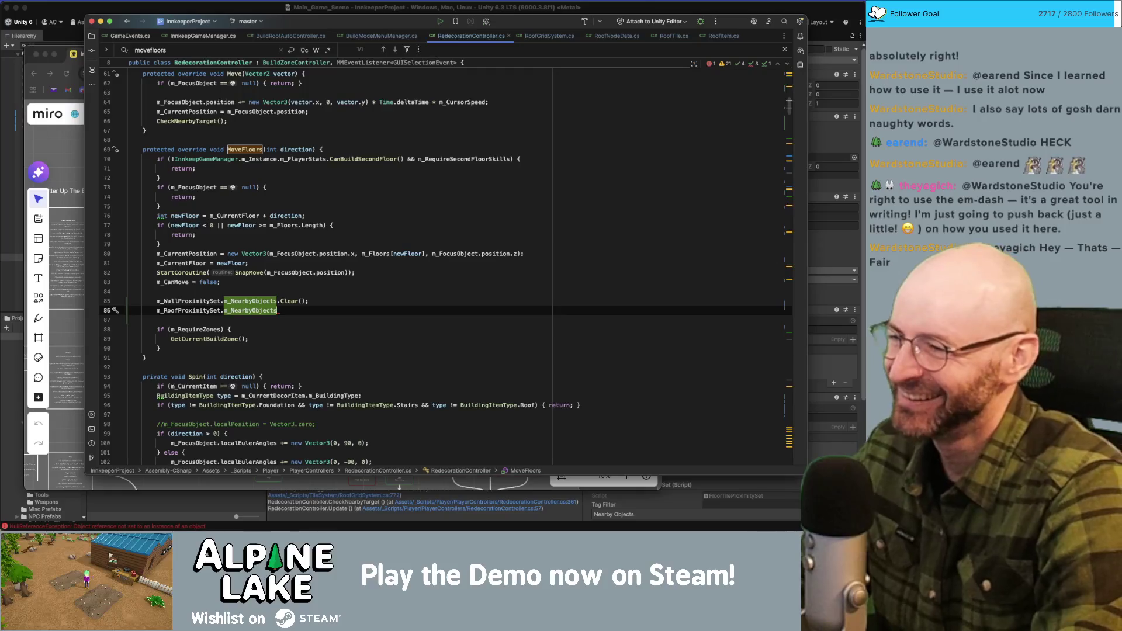
pyautogui.write('.Cl')
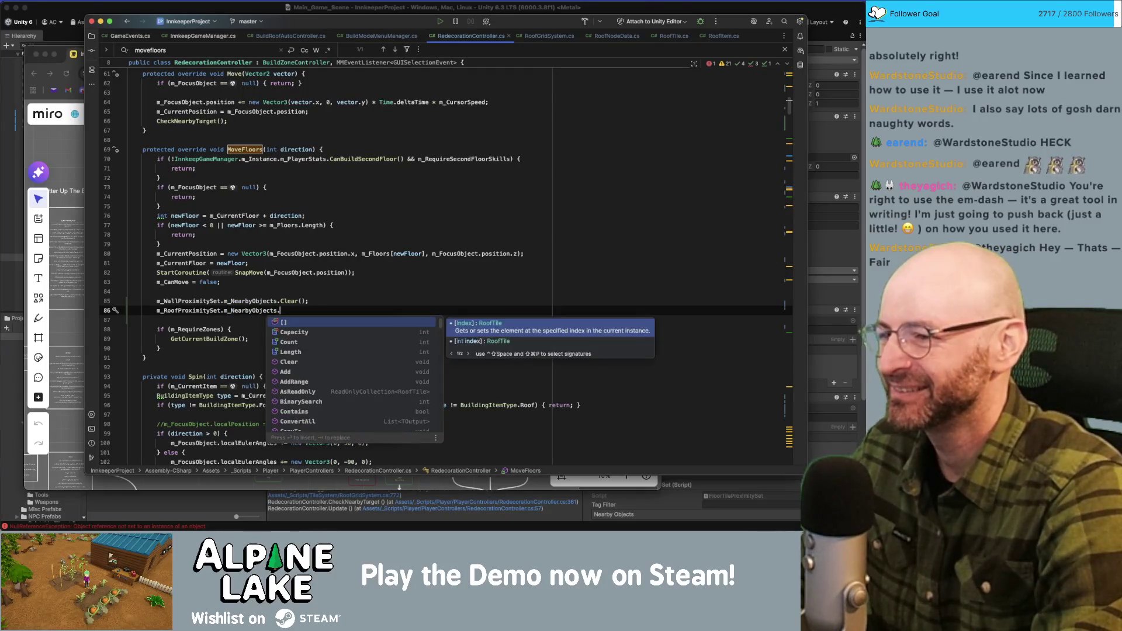
pyautogui.press('Return')
pyautogui.write(';')
pyautogui.press('Return')
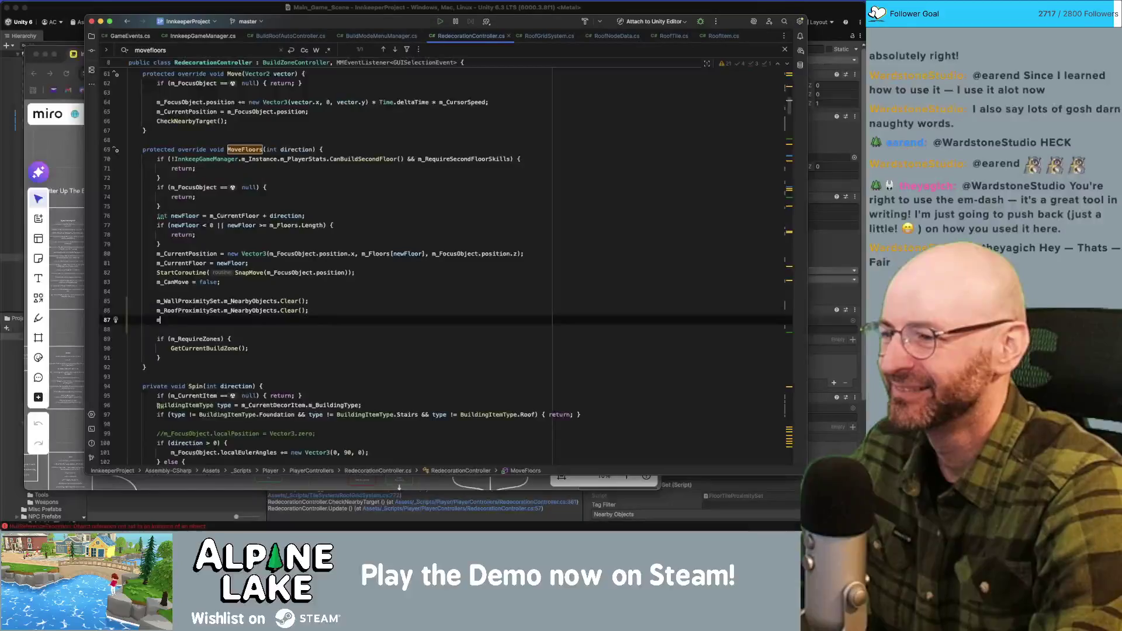
# Add m_FloorTileProximitySet.m_NearbyObjects.Clear(); on the next line.
pyautogui.write('m_floort')
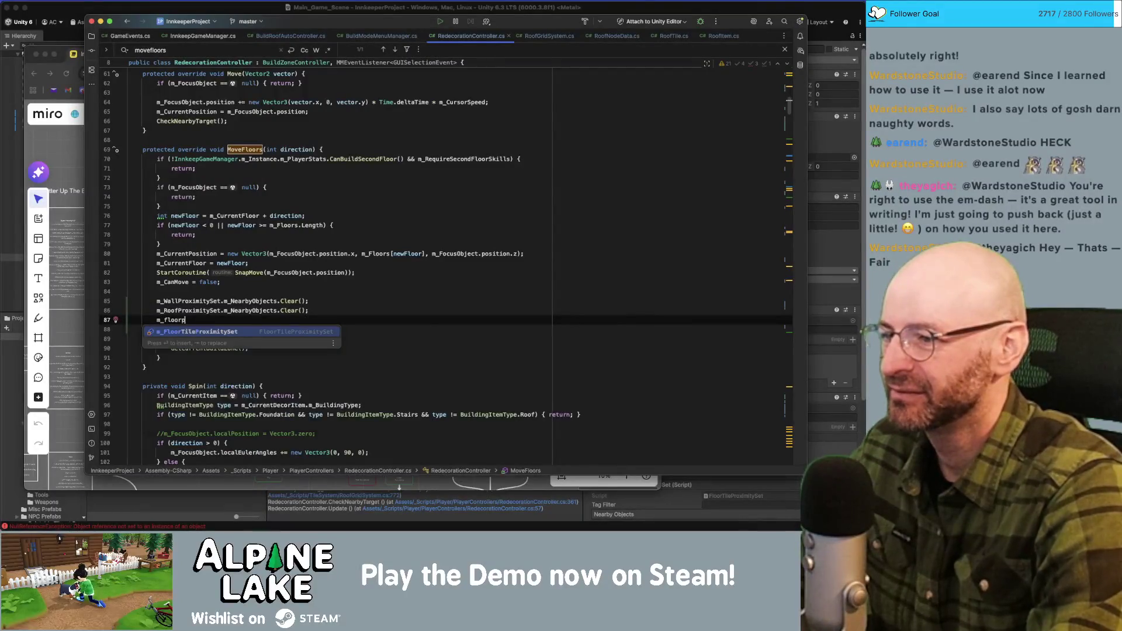
pyautogui.press('Return')
pyautogui.write('.m_n')
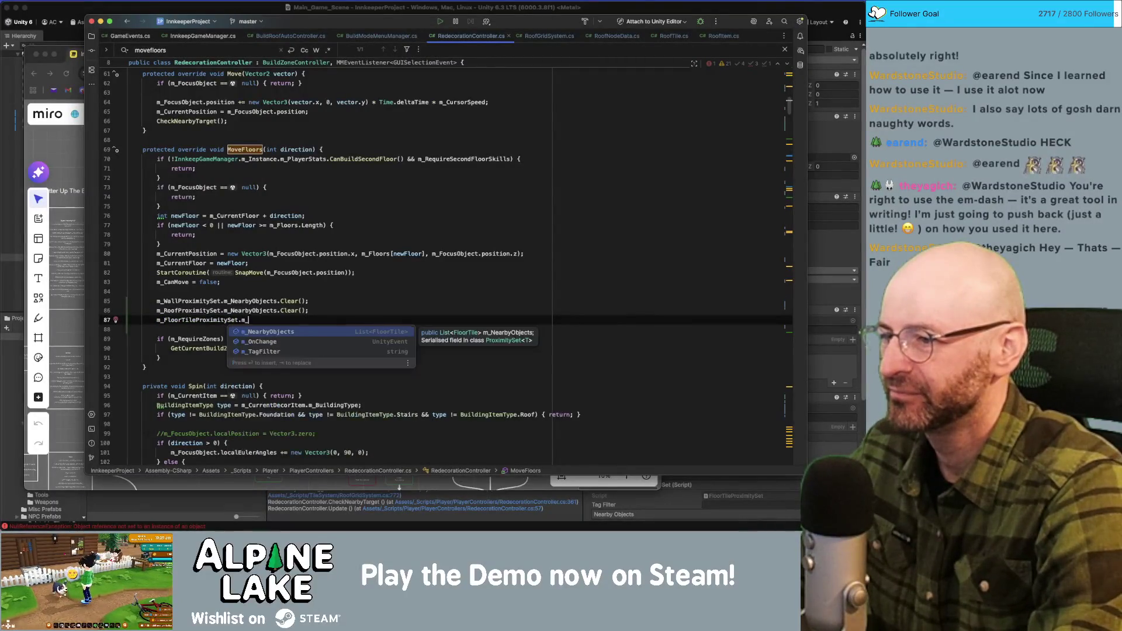
pyautogui.press('Return')
pyautogui.write('.cle')
pyautogui.press('Return')
pyautogui.write(';')
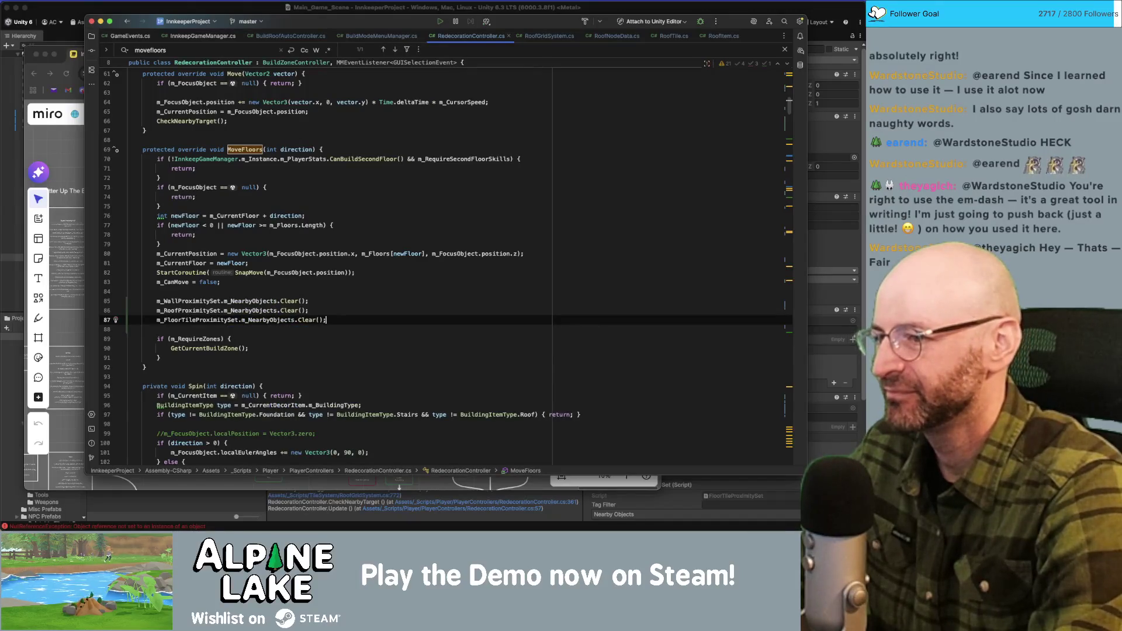
pyautogui.press('Return')
# Add m_DoorProximitySet.m_NearbyObjects.Clear(); to finish the proximity-set clearing lines.
pyautogui.write('m_')
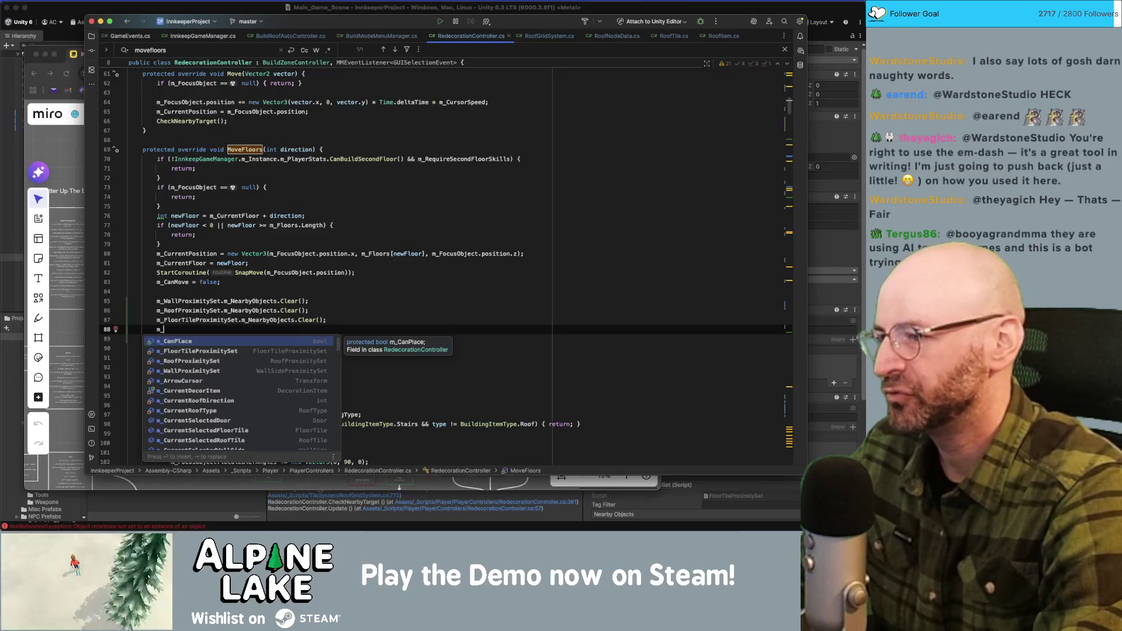
pyautogui.write('Door')
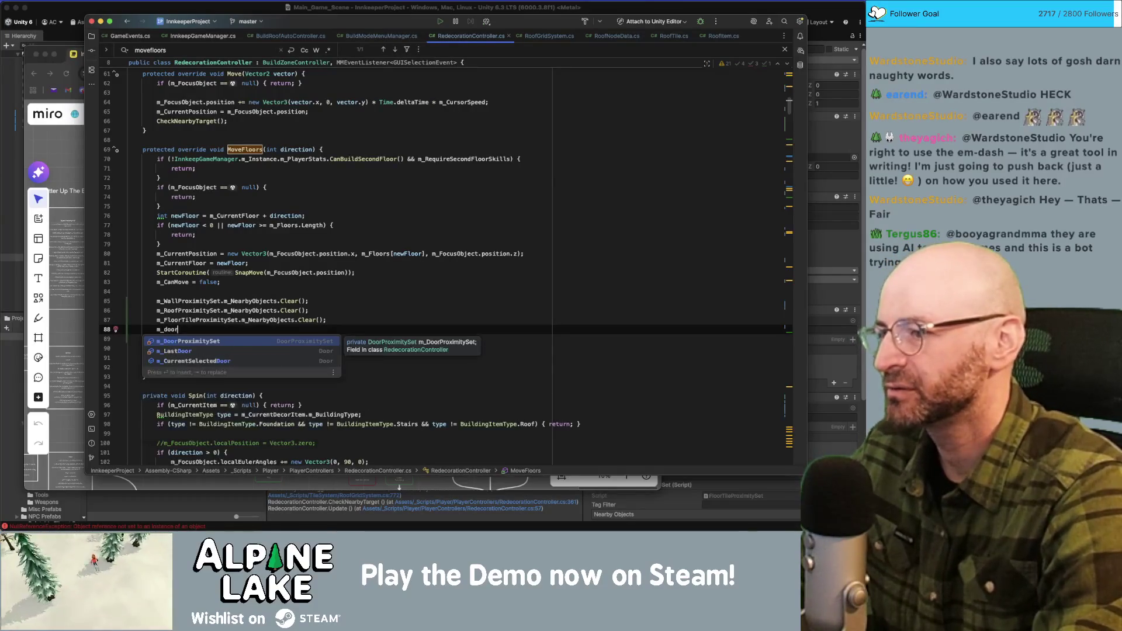
pyautogui.press('Return')
pyautogui.write('.m')
pyautogui.press('Return')
pyautogui.write('.Cl')
pyautogui.press('Return')
pyautogui.write(';')
pyautogui.scroll(-1, 444, 263)
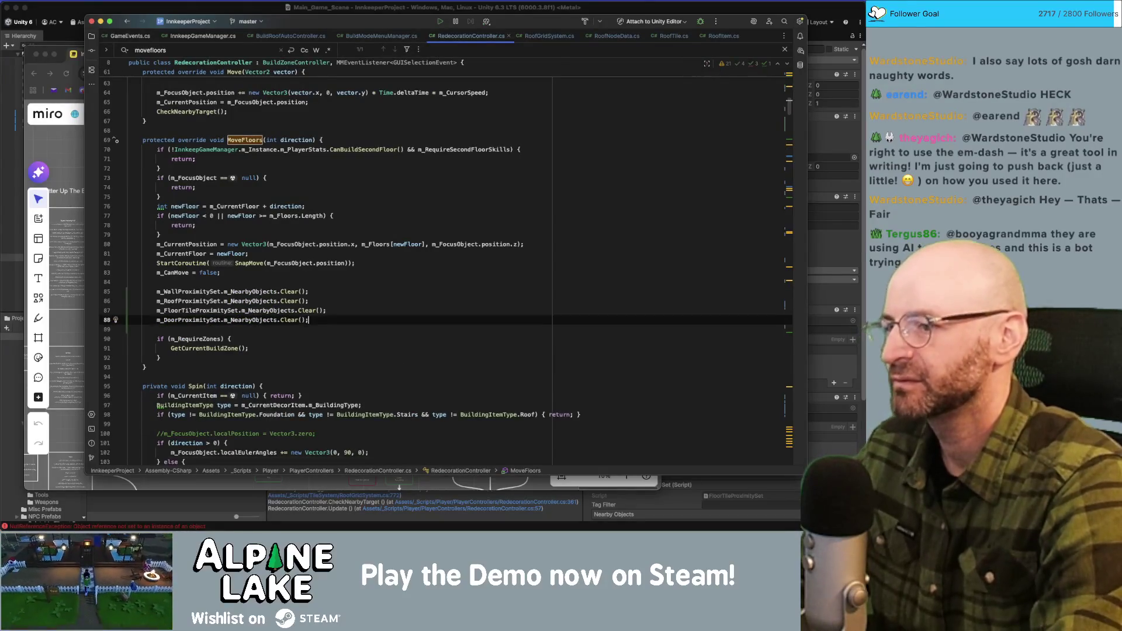
pyautogui.click(232, 11)
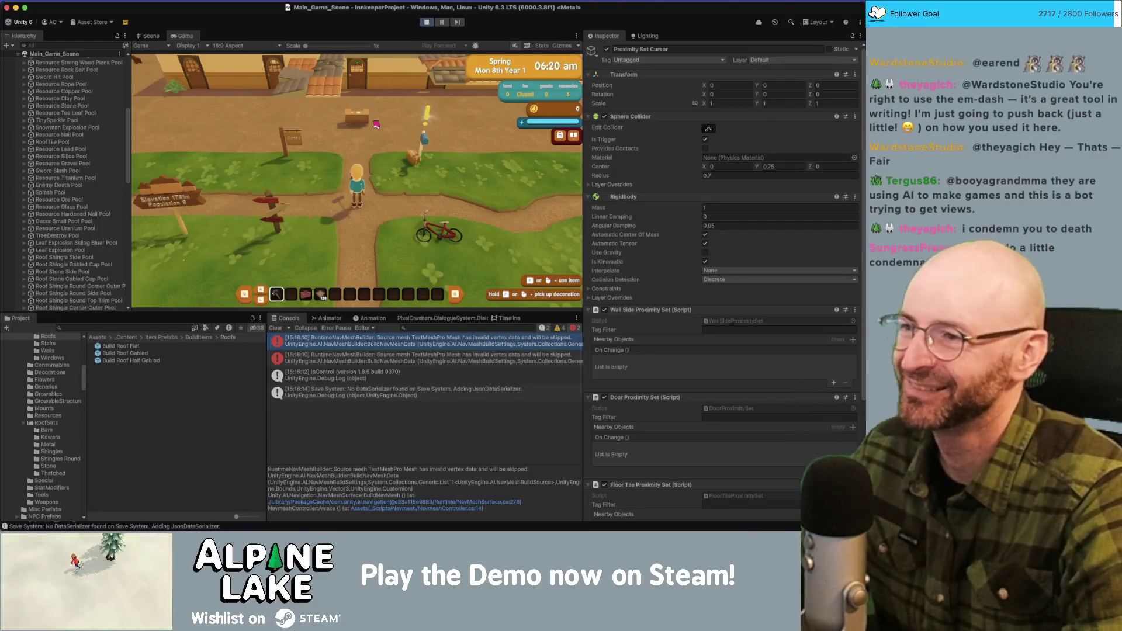
# Walk the character north-west through the village until it faces the house wall.
pyautogui.press('d')
pyautogui.press('w')
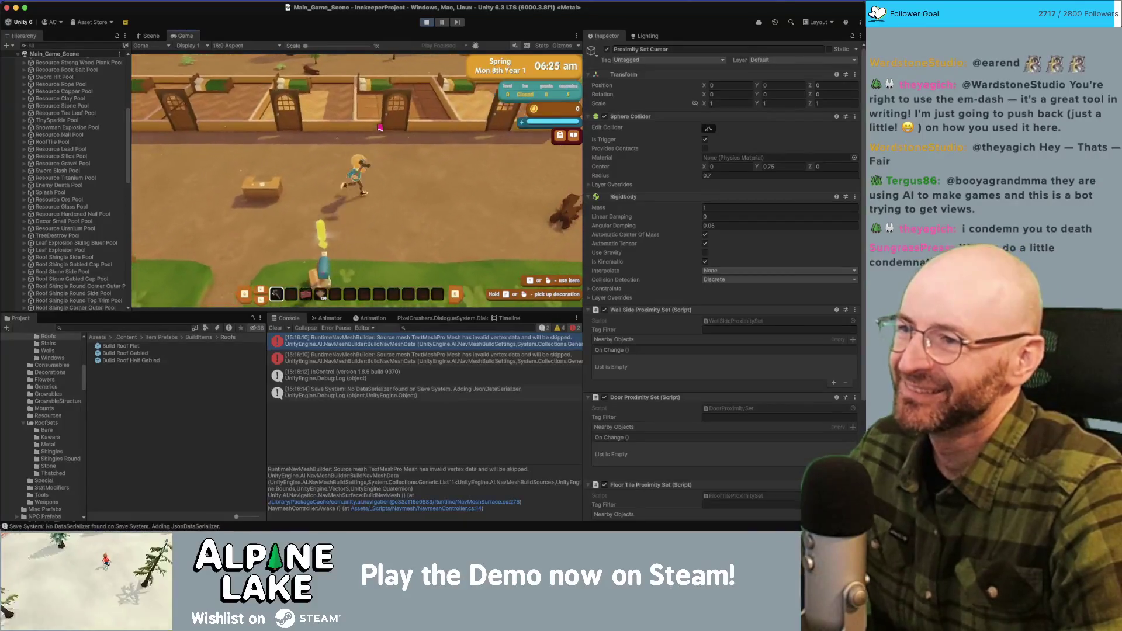
pyautogui.press('a')
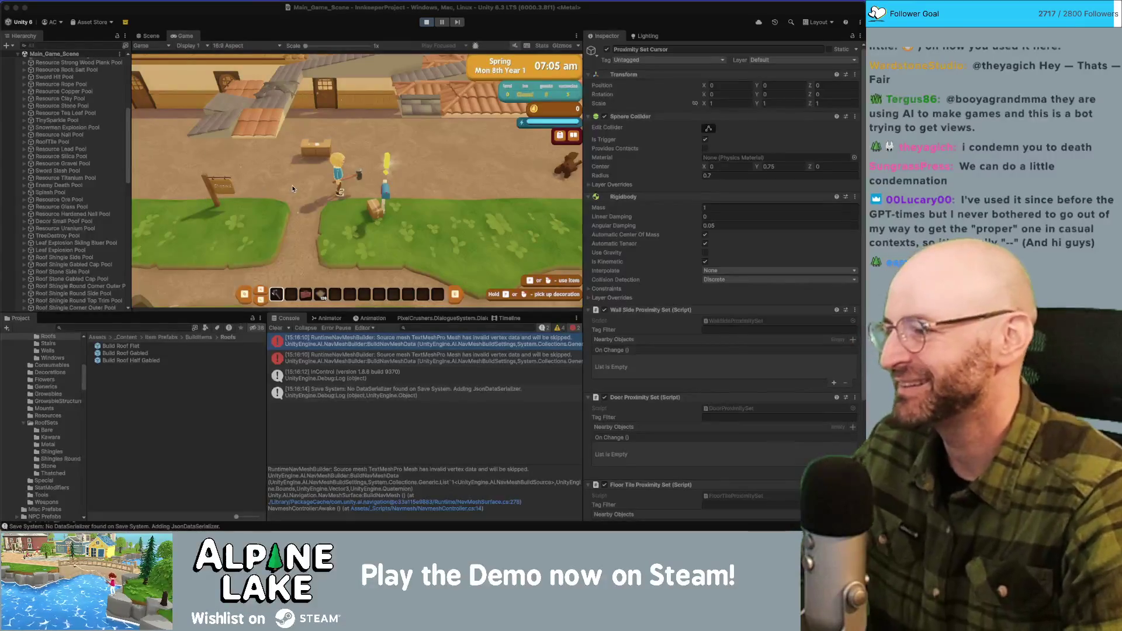
pyautogui.press('w')
pyautogui.press('a')
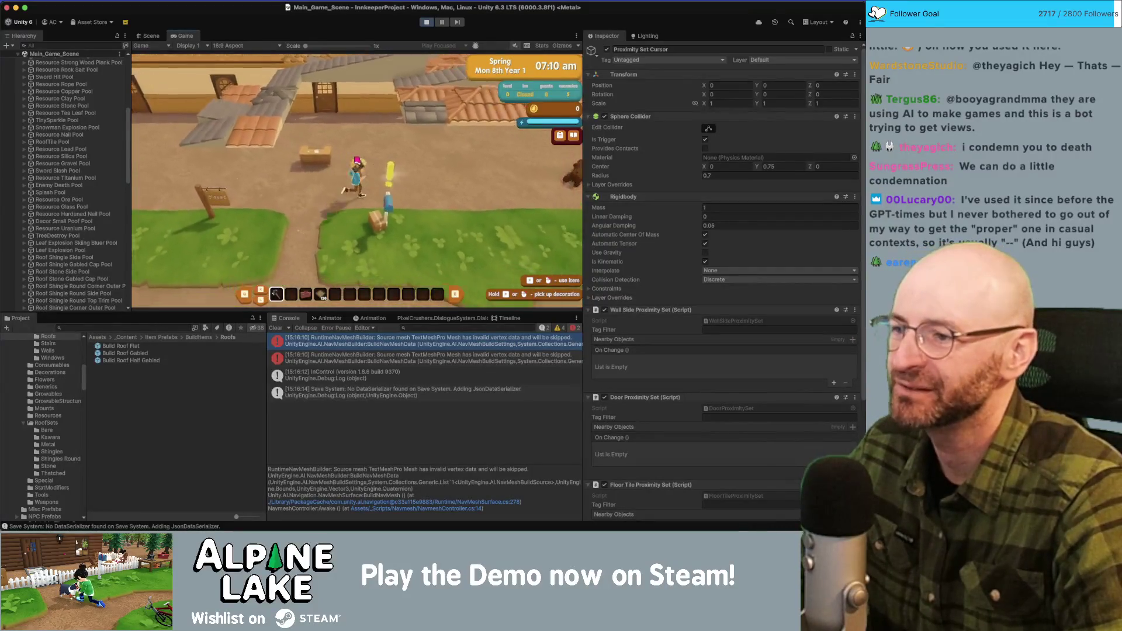
pyautogui.press('4')
pyautogui.press('w')
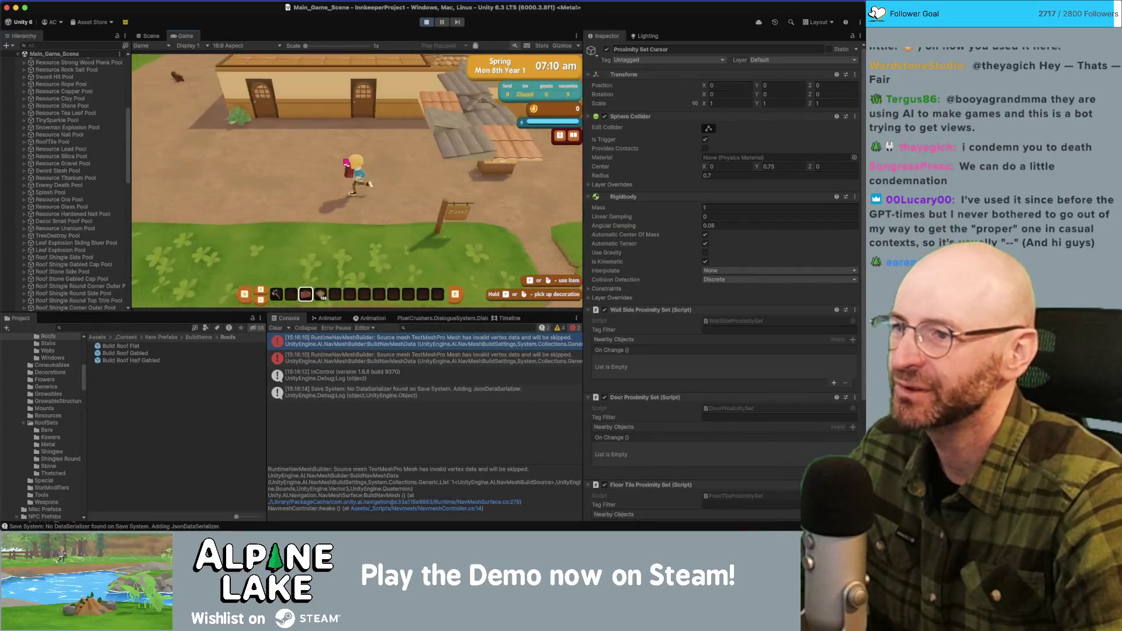
pyautogui.press('3')
pyautogui.press('s')
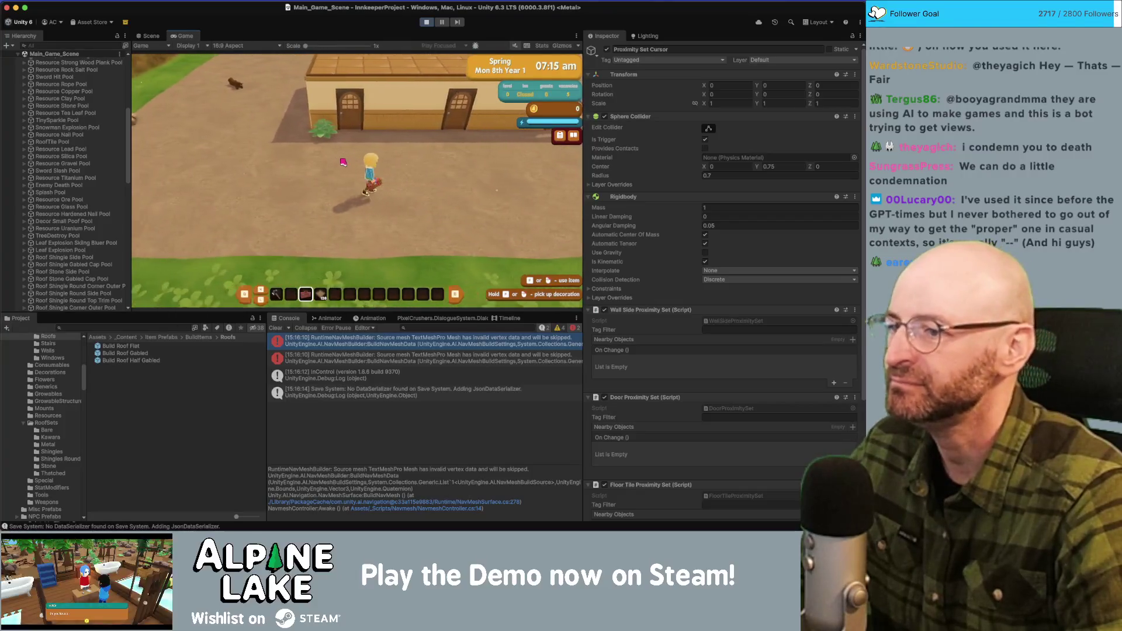
pyautogui.press('w')
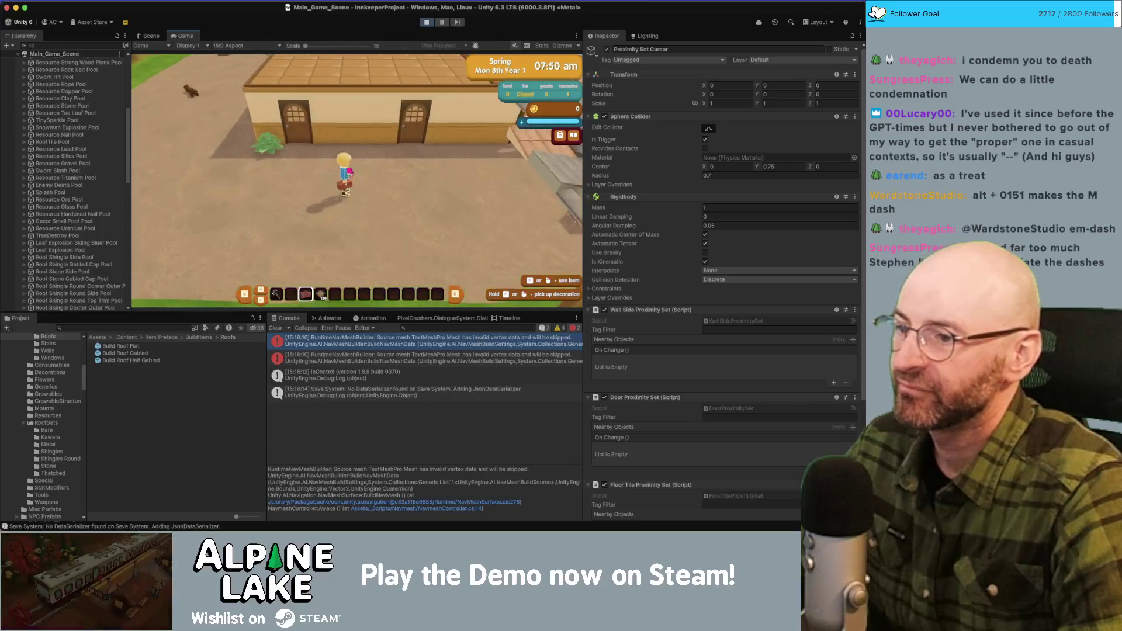
# Scroll the hotbar to the hammer and enter the wall redecorating build mode.
pyautogui.scroll(-1, 339, 203)
pyautogui.scroll(1, 338, 202)
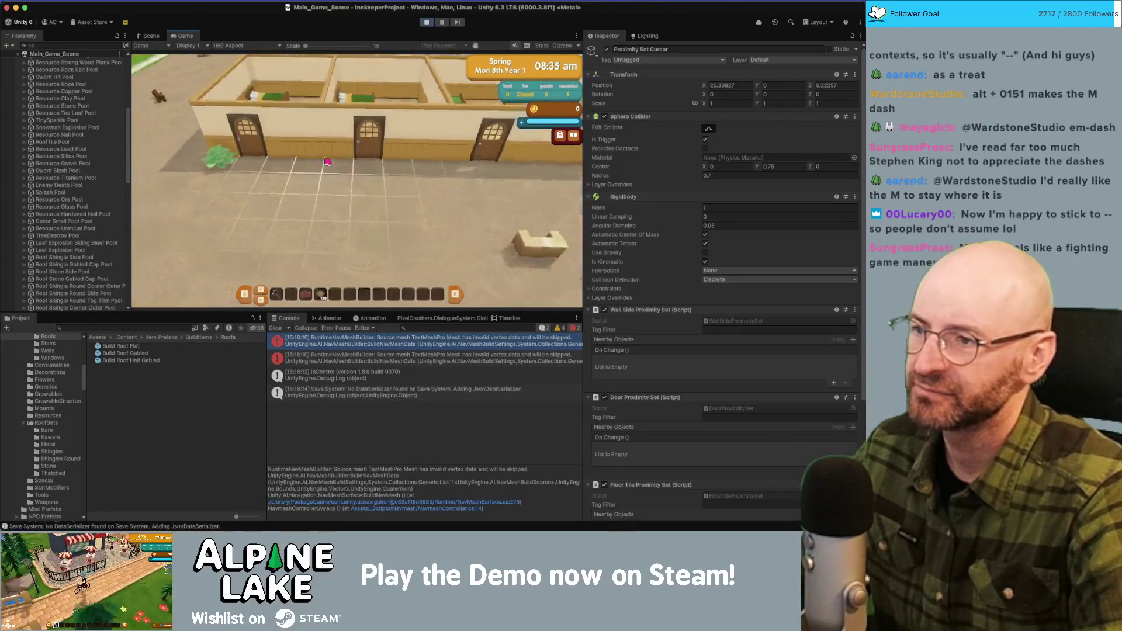
pyautogui.press('e')
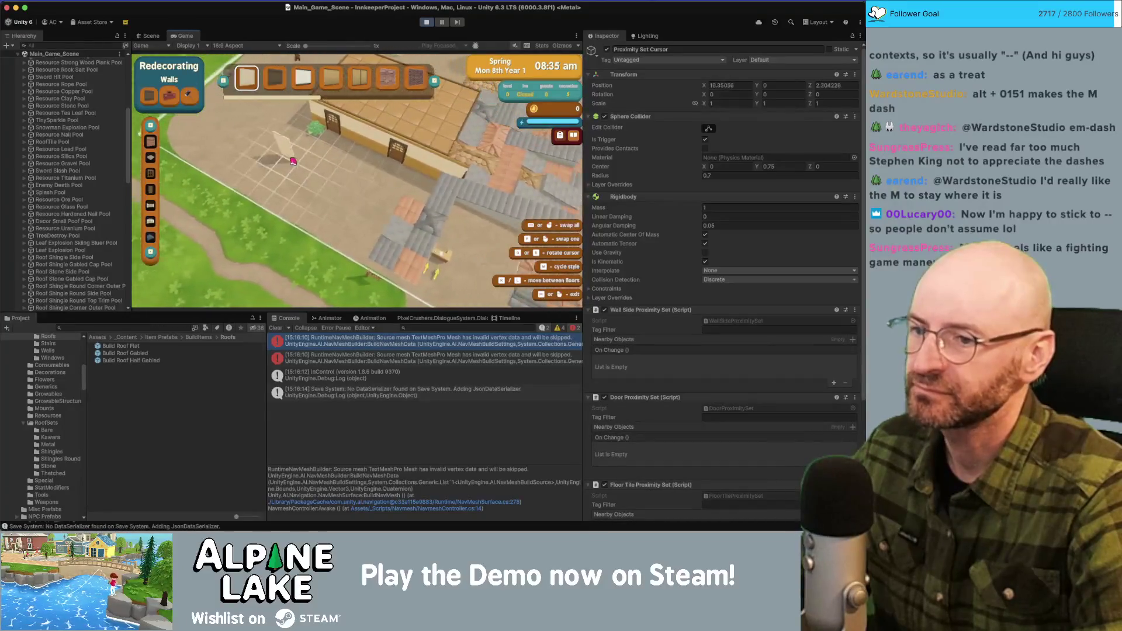
# Raise the cursor two floors in Roofing mode to test roof tiles, then stop the game.
pyautogui.press('pageup')
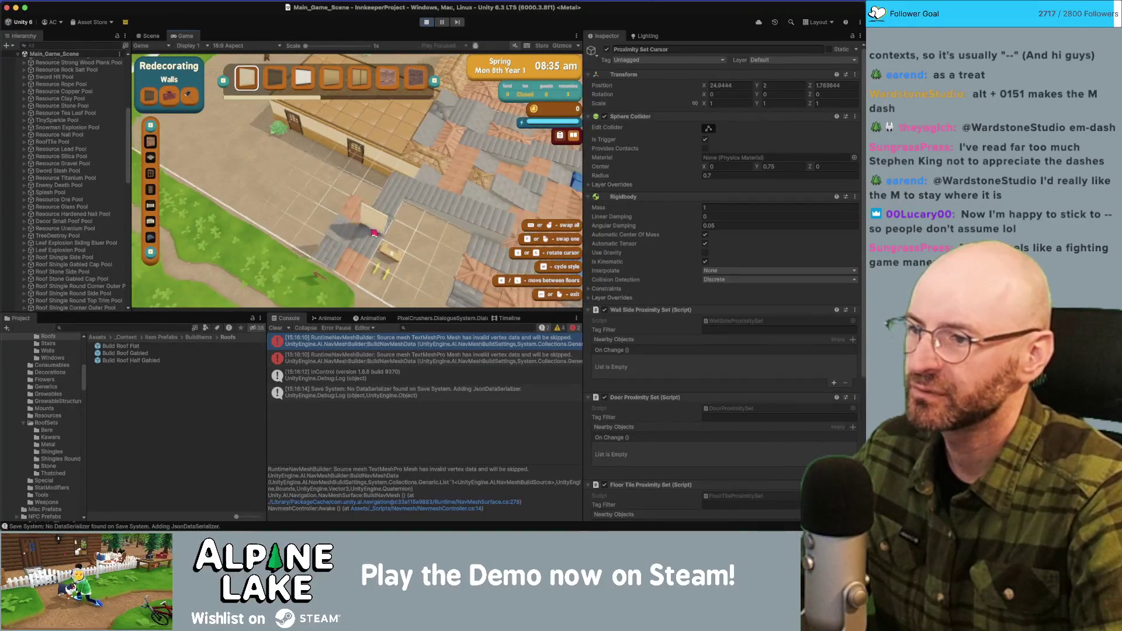
pyautogui.click(151, 236)
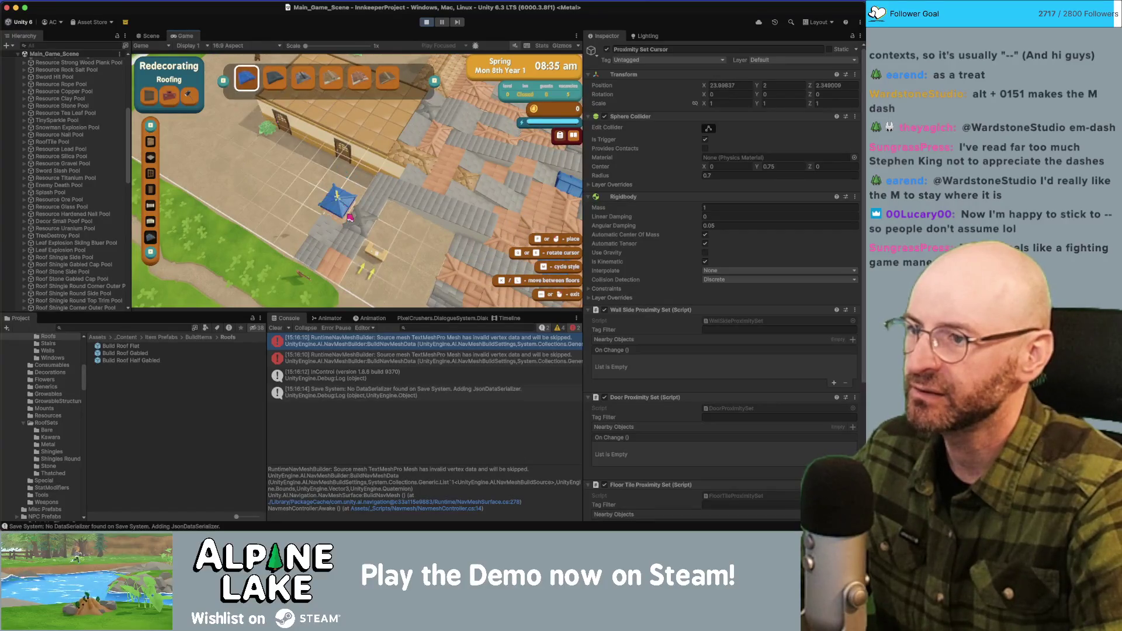
pyautogui.press('pageup')
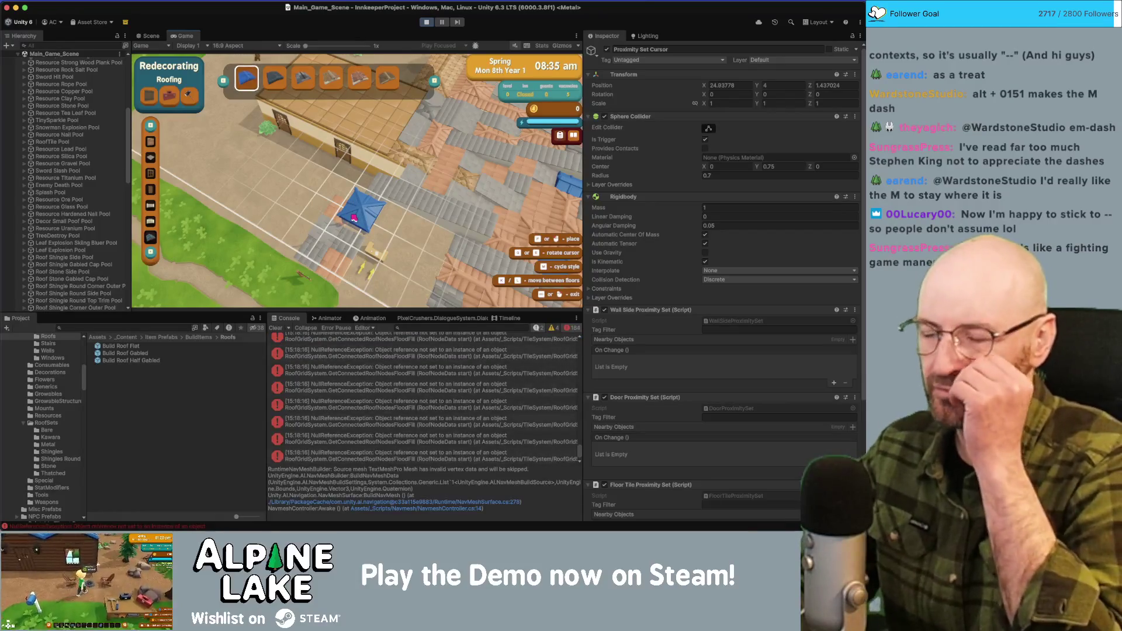
pyautogui.scroll(-15, 82, 182)
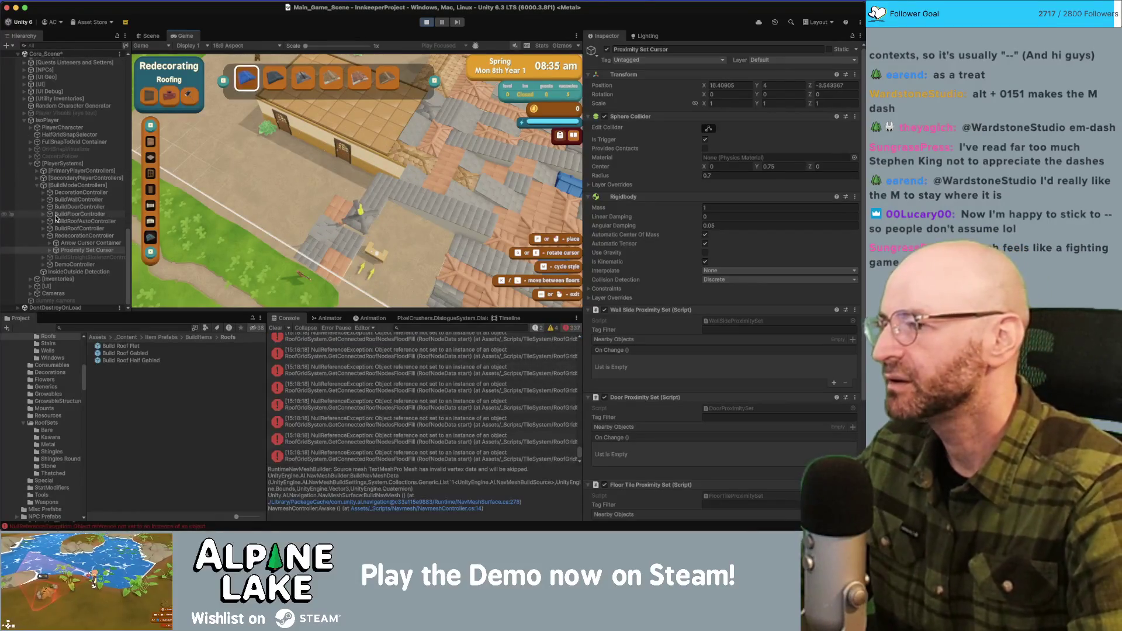
pyautogui.scroll(-5, 722, 292)
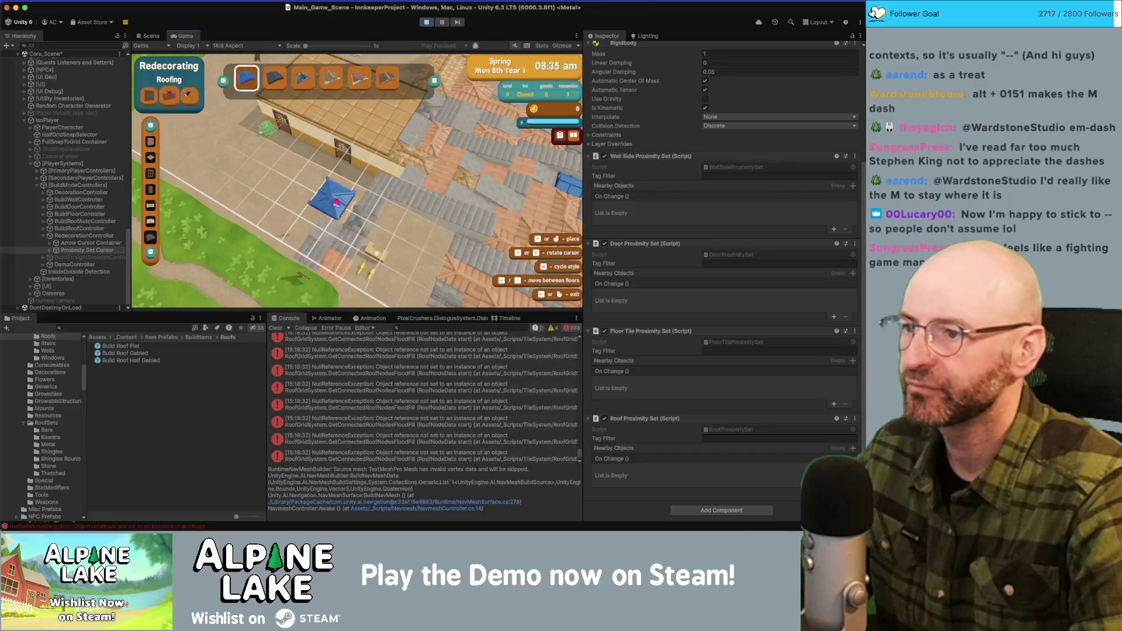
pyautogui.click(426, 22)
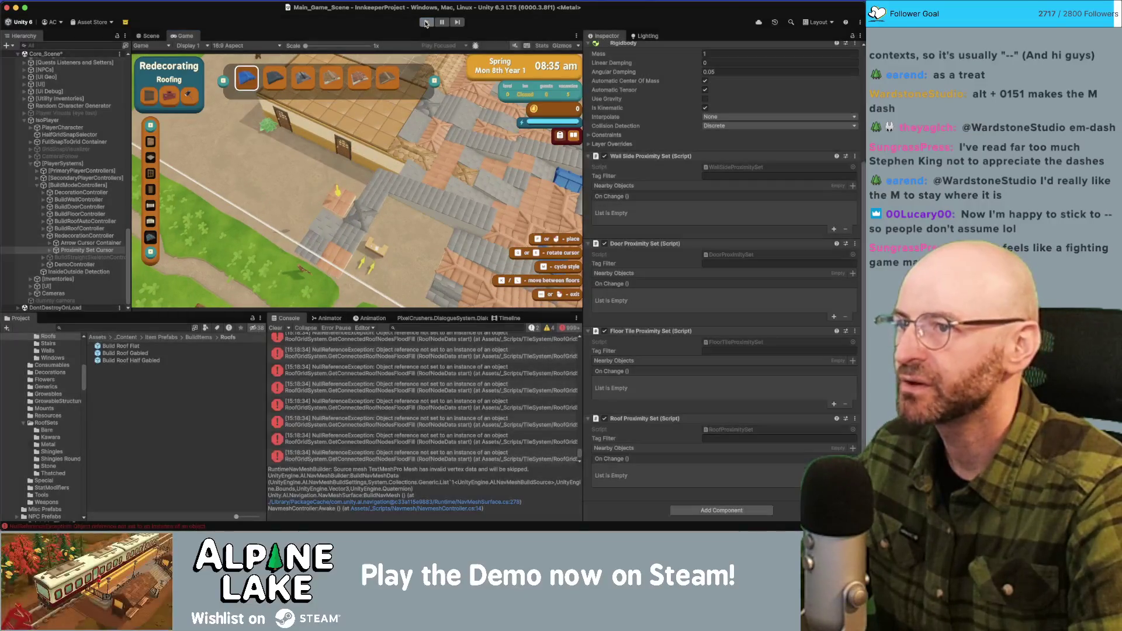
pyautogui.press('super+Tab')
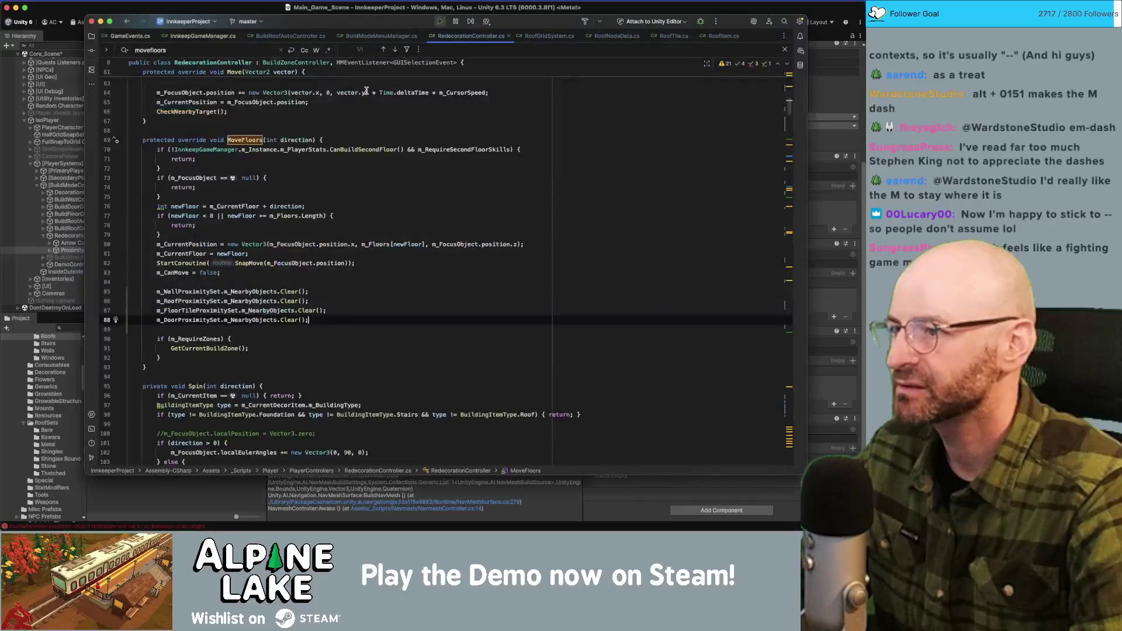
# Scroll through the controller code and jump to the CheckNearbyTarget definition.
pyautogui.scroll(-6, 340, 167)
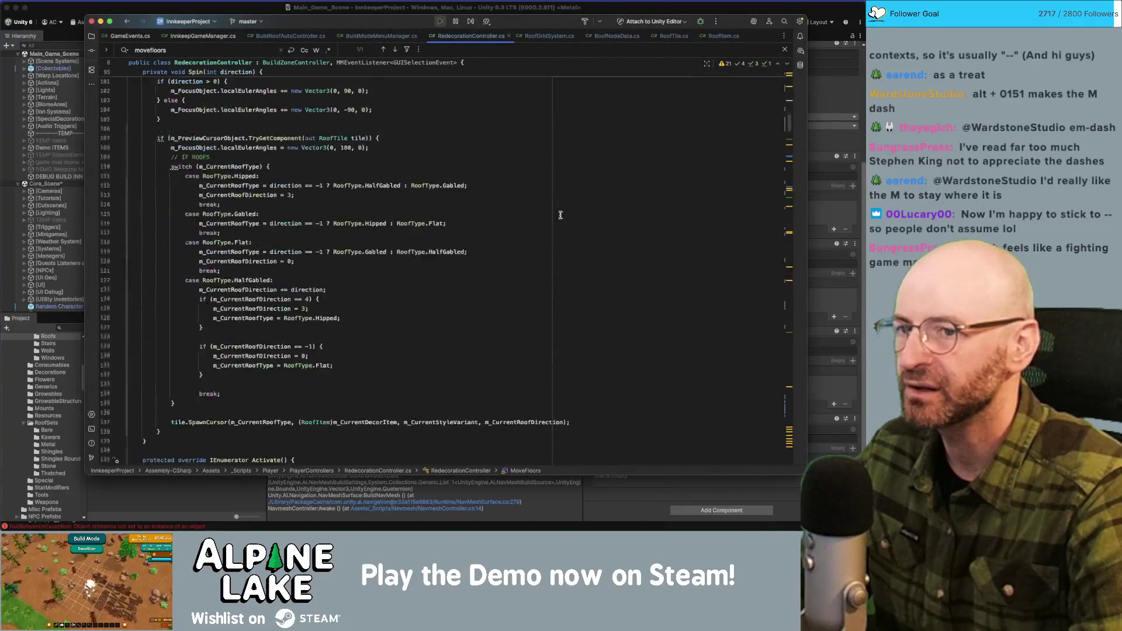
pyautogui.scroll(-5, 734, 200)
pyautogui.click(561, 165)
pyautogui.scroll(15, 710, 183)
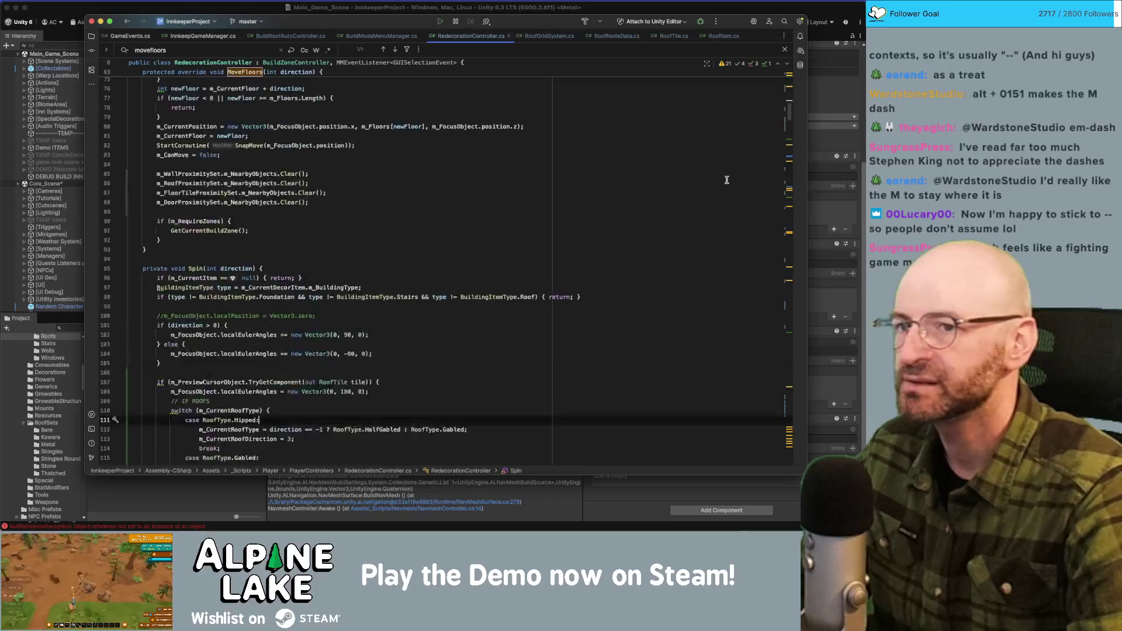
pyautogui.scroll(-3, 710, 184)
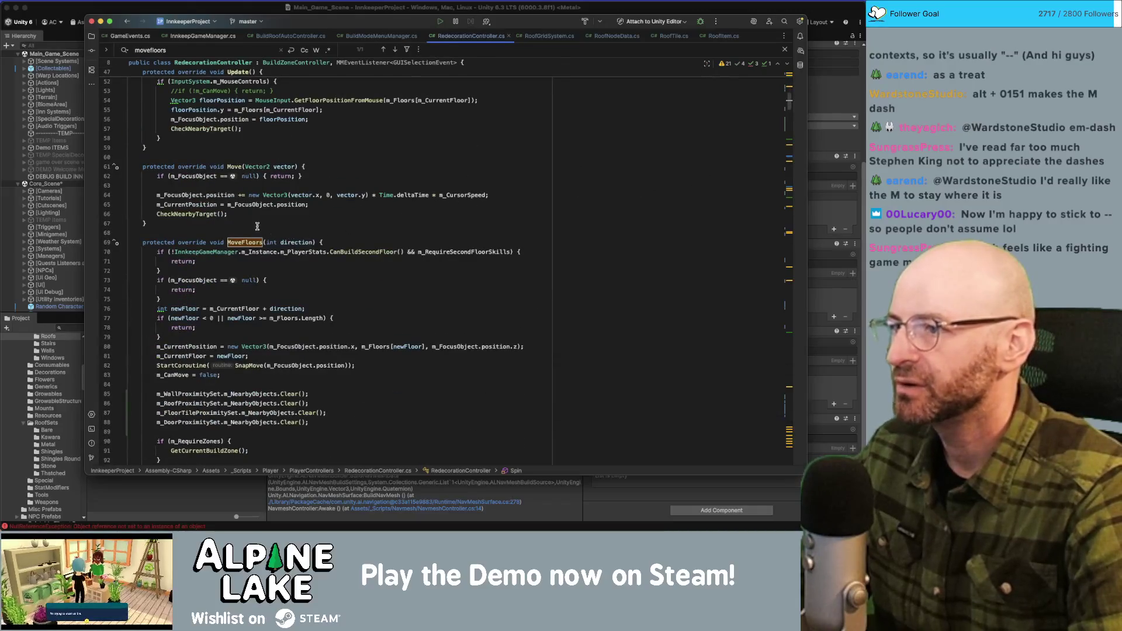
pyautogui.scroll(-6, 255, 225)
pyautogui.scroll(12, 254, 225)
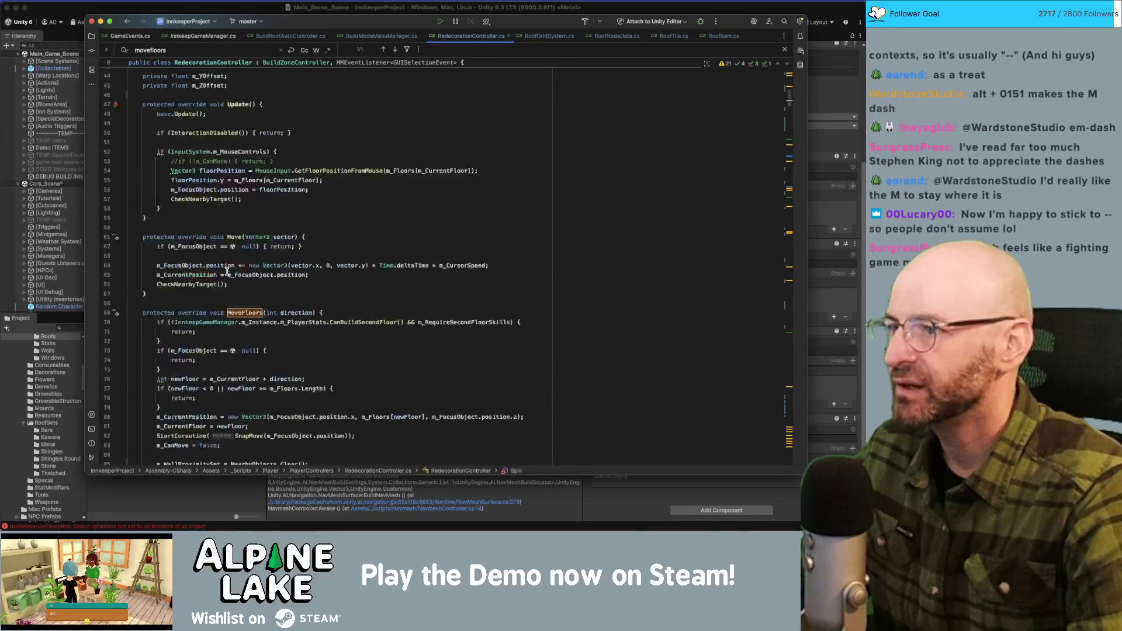
pyautogui.click(206, 244)
pyautogui.keyDown('super'); pyautogui.click(205, 244); pyautogui.keyUp('super')
# Inspect GetClosestRoof and the GetNearbyObjectsClean call inside it.
pyautogui.scroll(-10, 196, 217)
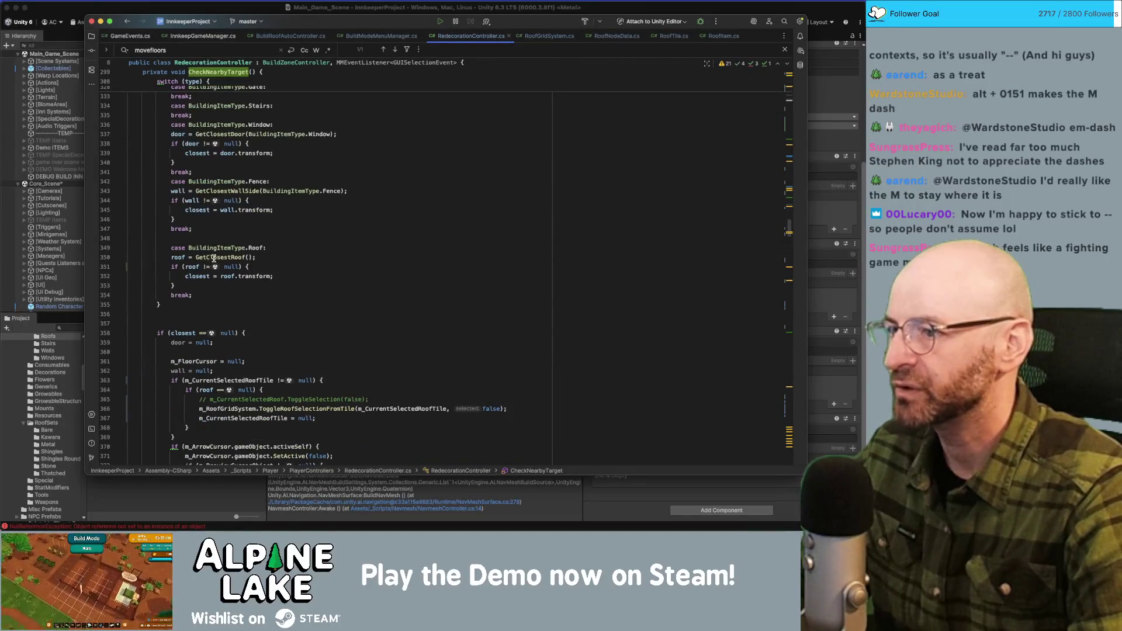
pyautogui.click(235, 257)
pyautogui.keyDown('super'); pyautogui.click(225, 259); pyautogui.keyUp('super')
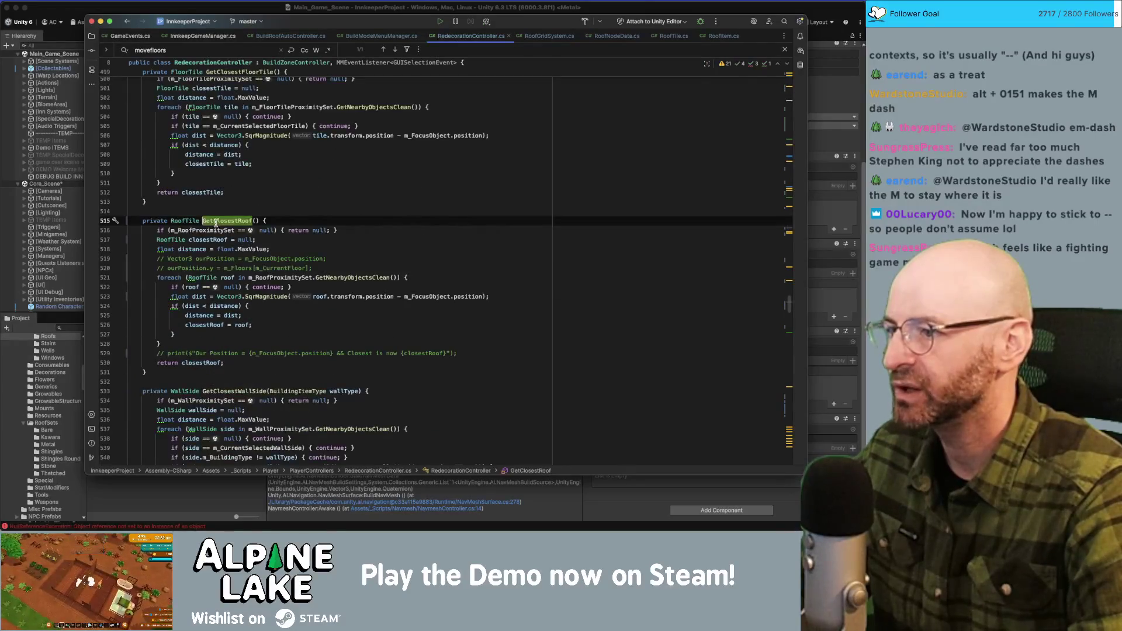
pyautogui.doubleClick(341, 277)
pyautogui.scroll(4, 327, 279)
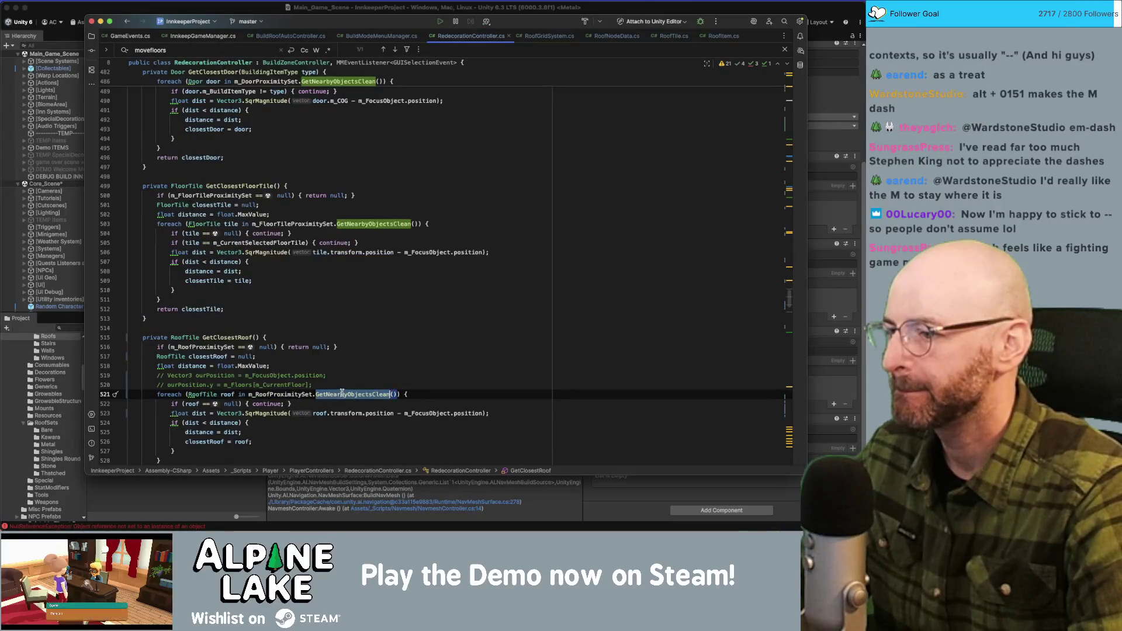
pyautogui.scroll(-3, 284, 405)
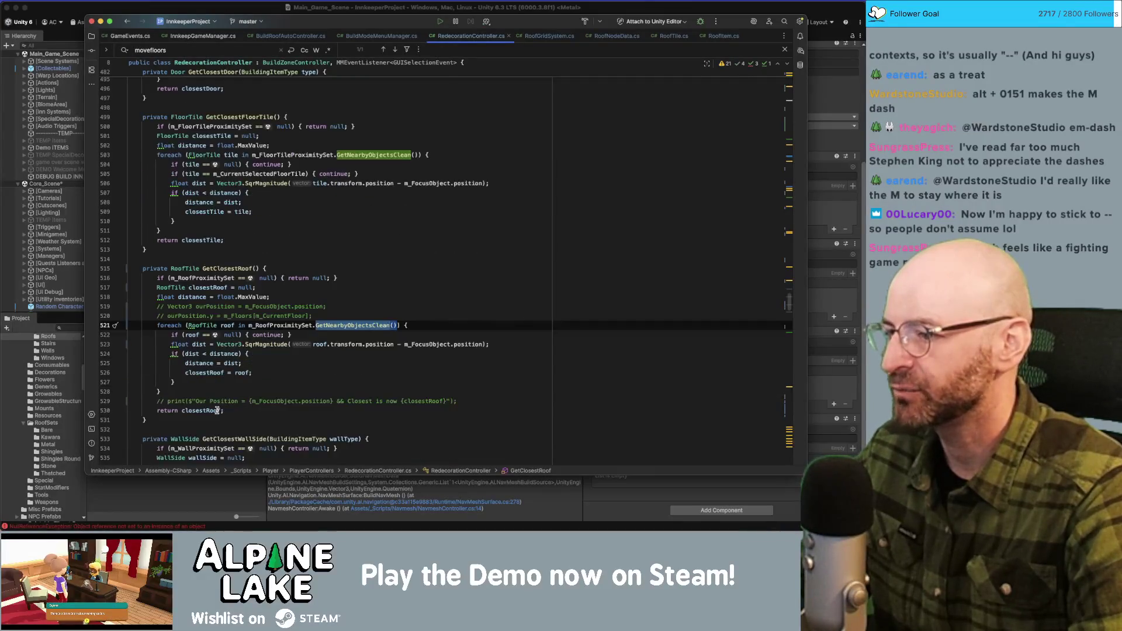
# Highlight closestRoof's uses, then return to the Roof case's roof null check on line 351.
pyautogui.doubleClick(210, 413)
pyautogui.scroll(20, 218, 334)
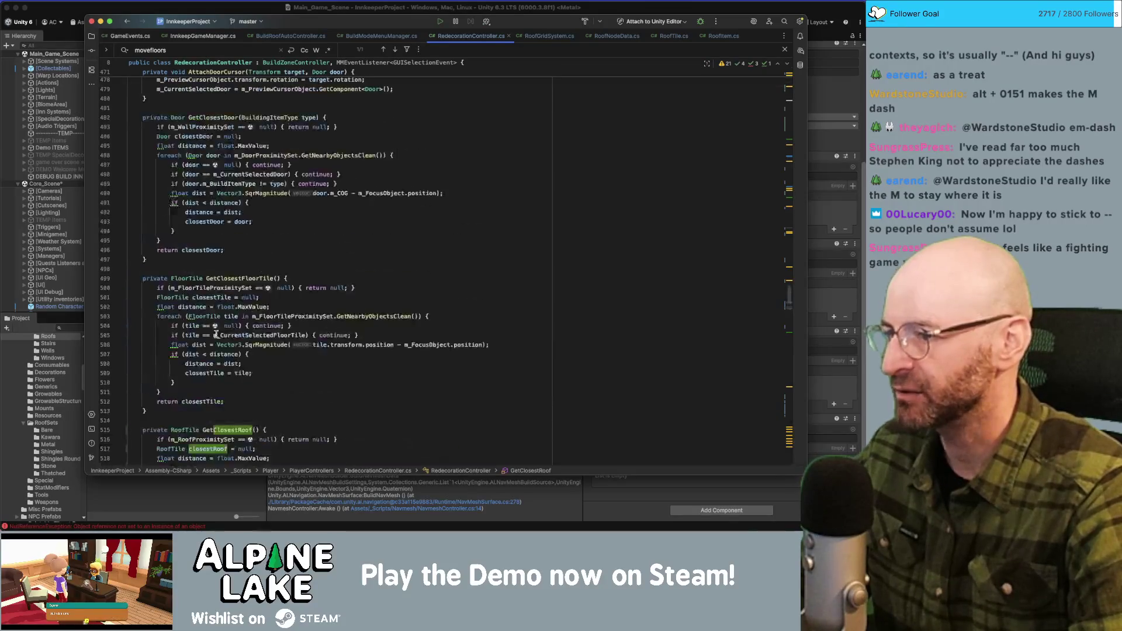
pyautogui.scroll(10, 223, 313)
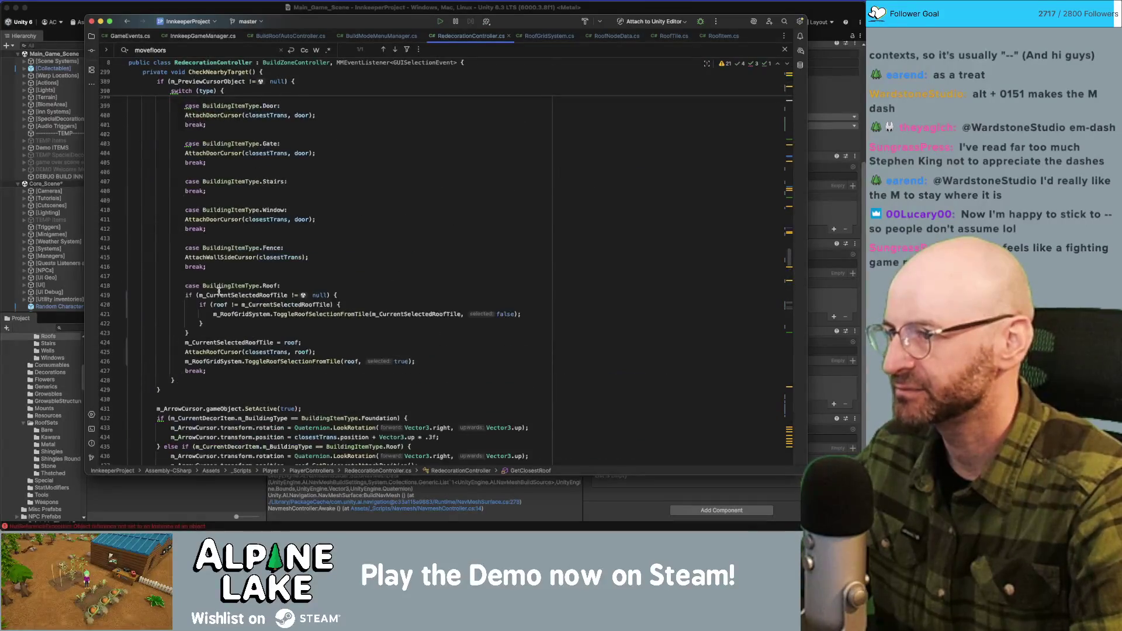
pyautogui.scroll(14, 259, 321)
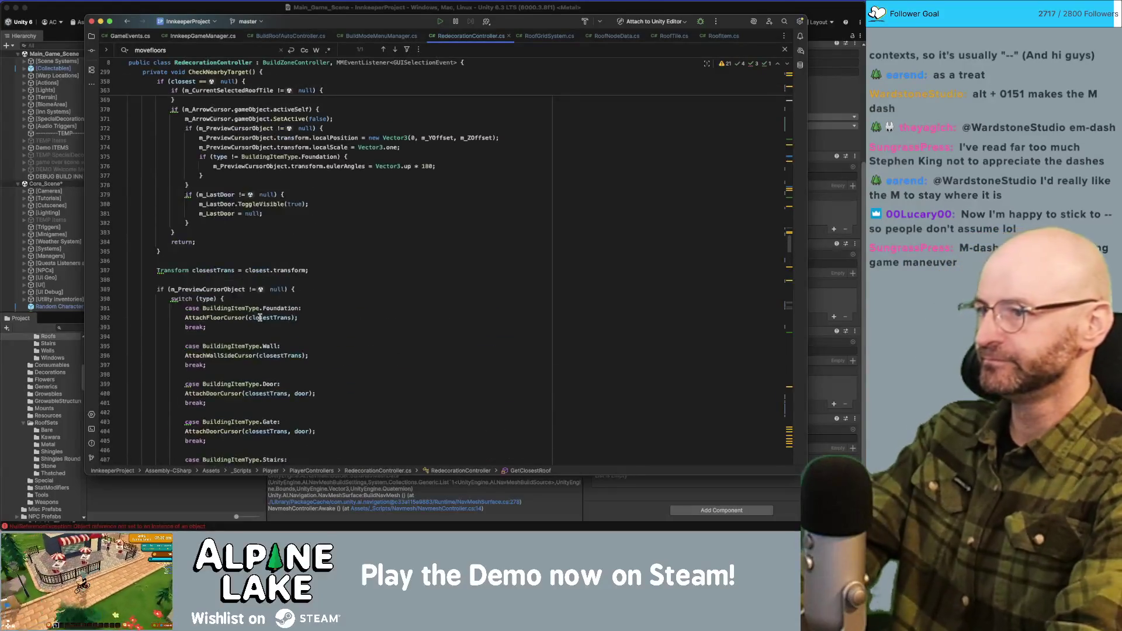
pyautogui.scroll(5, 260, 316)
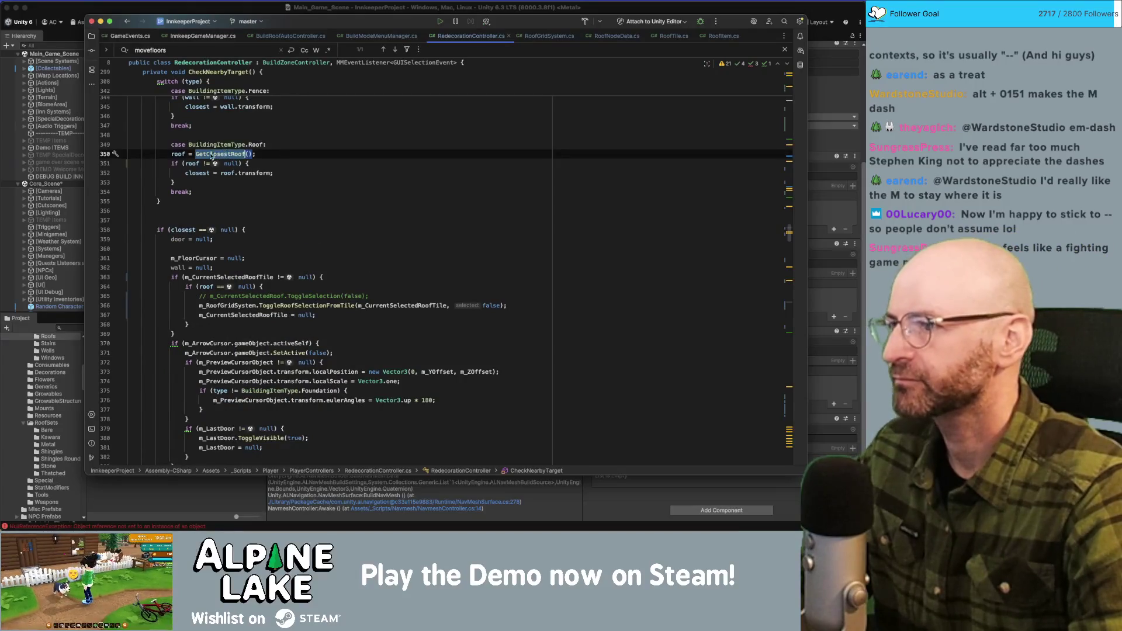
pyautogui.click(231, 145)
pyautogui.click(250, 155)
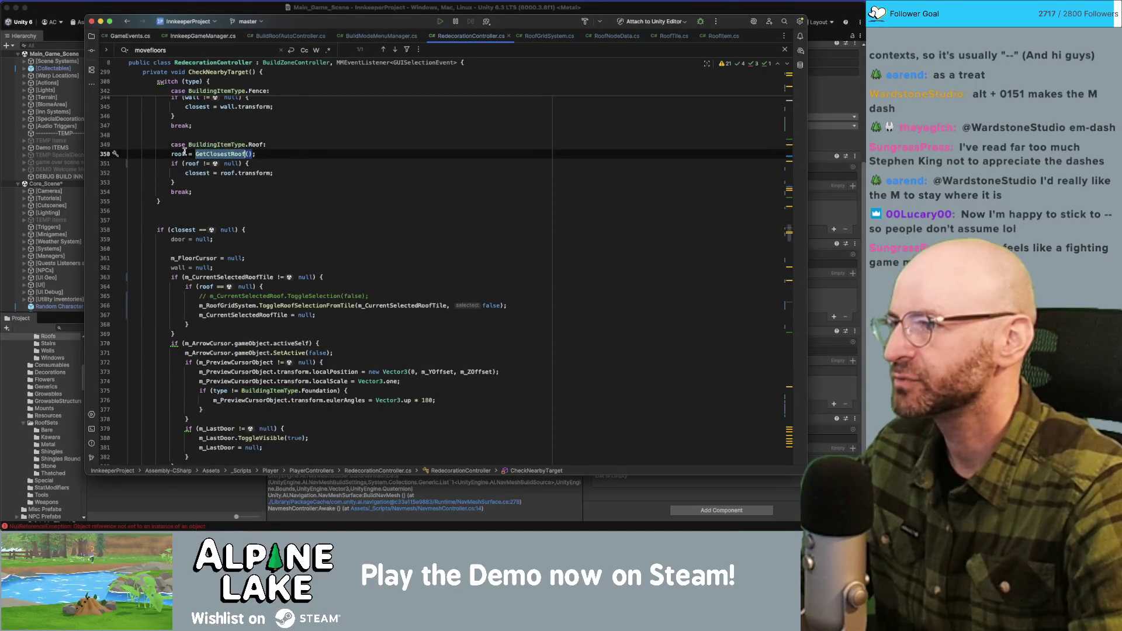
pyautogui.click(198, 163)
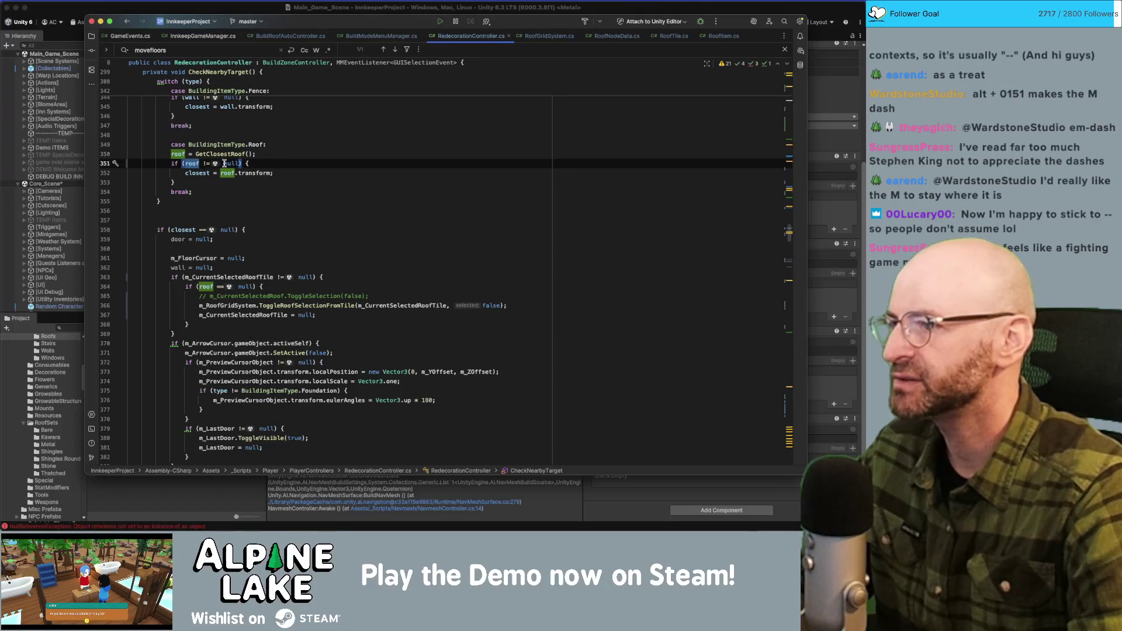
# Insert print($"{roof} IS THE CLOSEST"); above closest = roof.transform;.
pyautogui.click(207, 173)
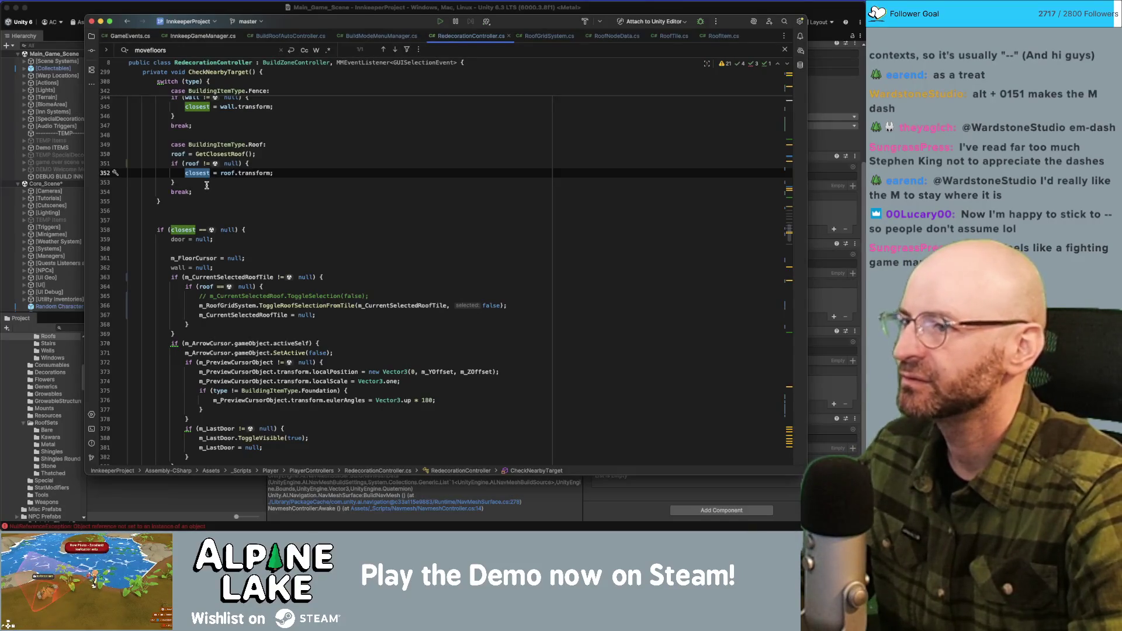
pyautogui.press('Down')
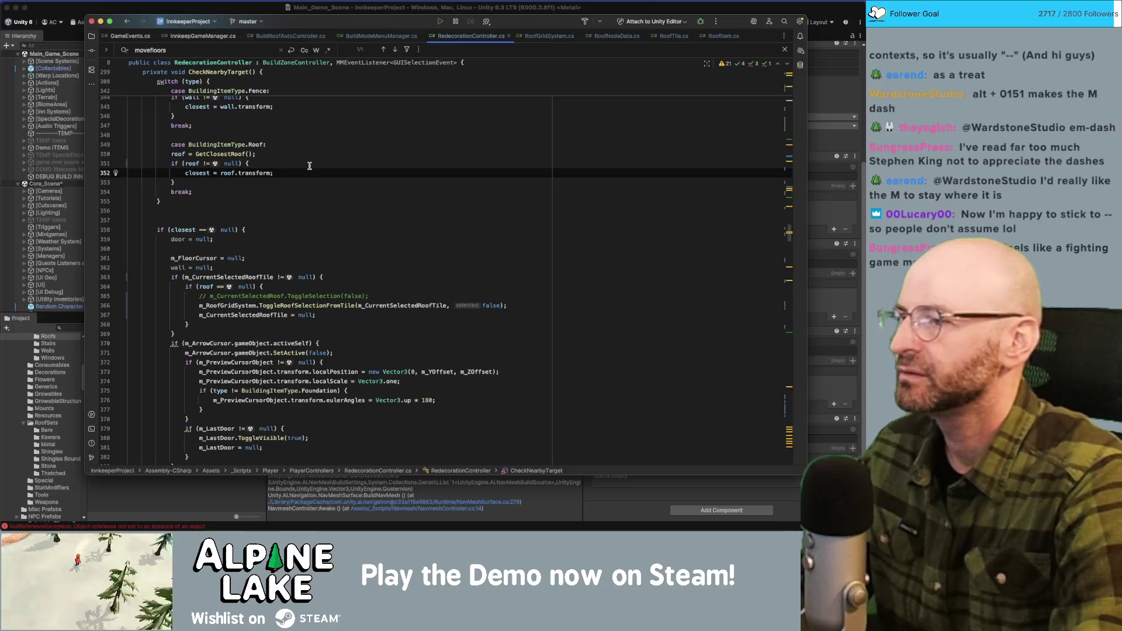
pyautogui.press('Up')
pyautogui.press('Return')
pyautogui.write('print(roo);')
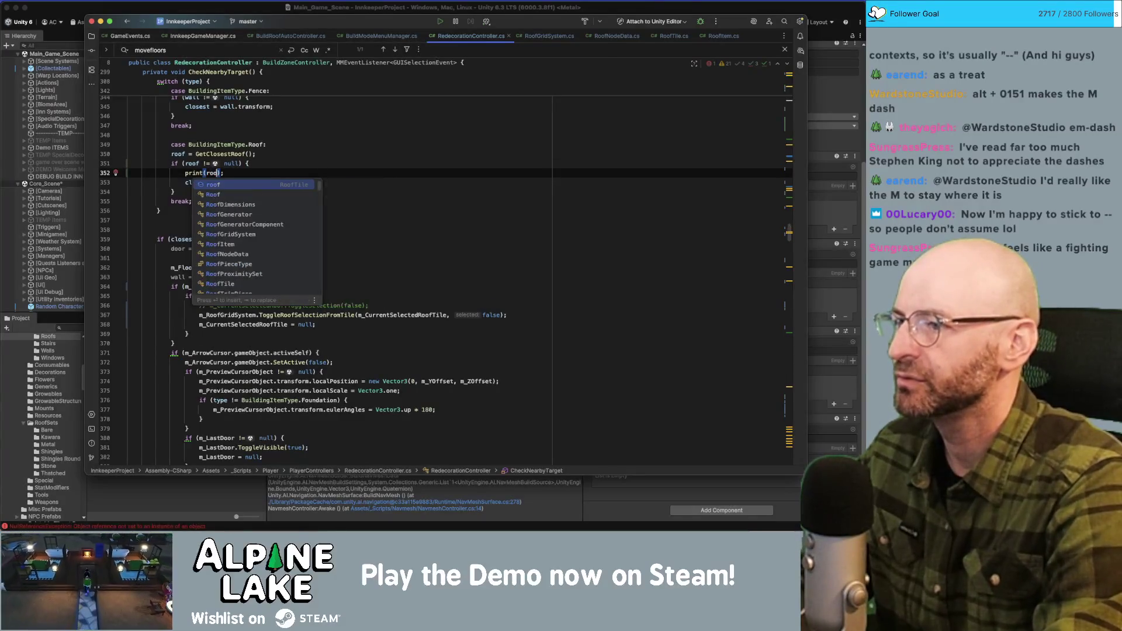
pyautogui.press('BackSpace')
pyautogui.write('$"ro')
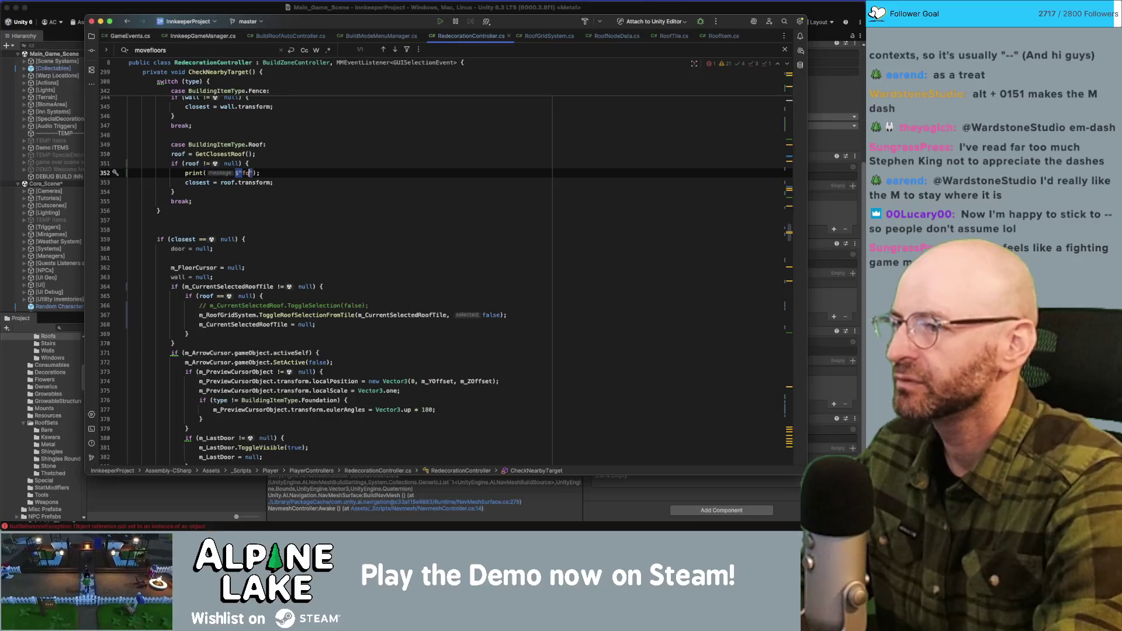
pyautogui.write('{roof')
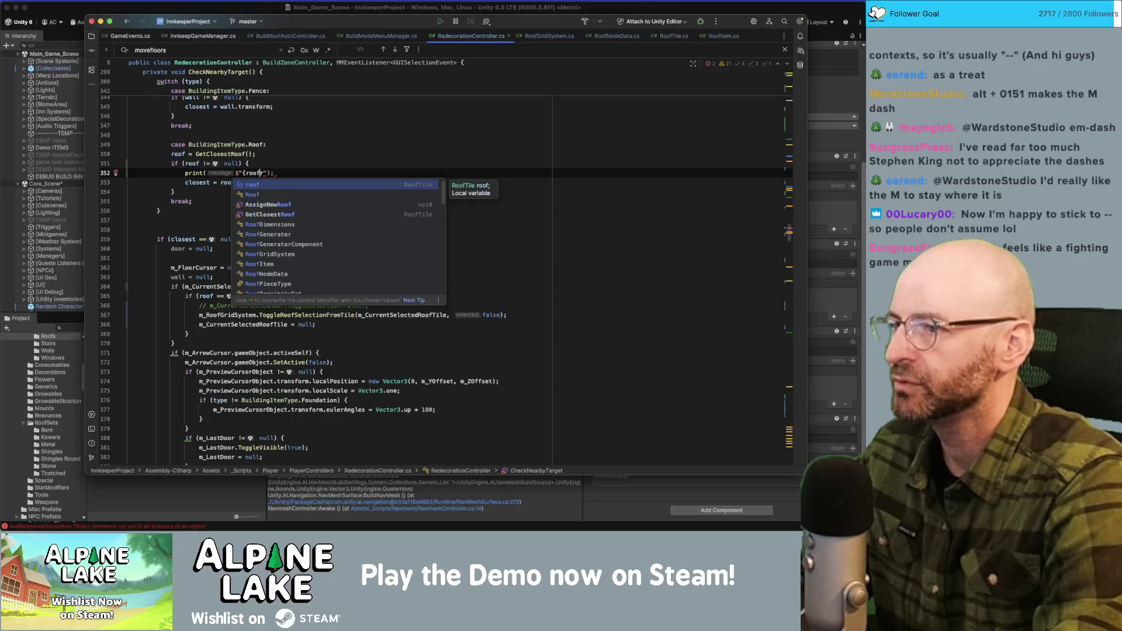
pyautogui.press('Return')
pyautogui.write('} IS THE CLOSEST')
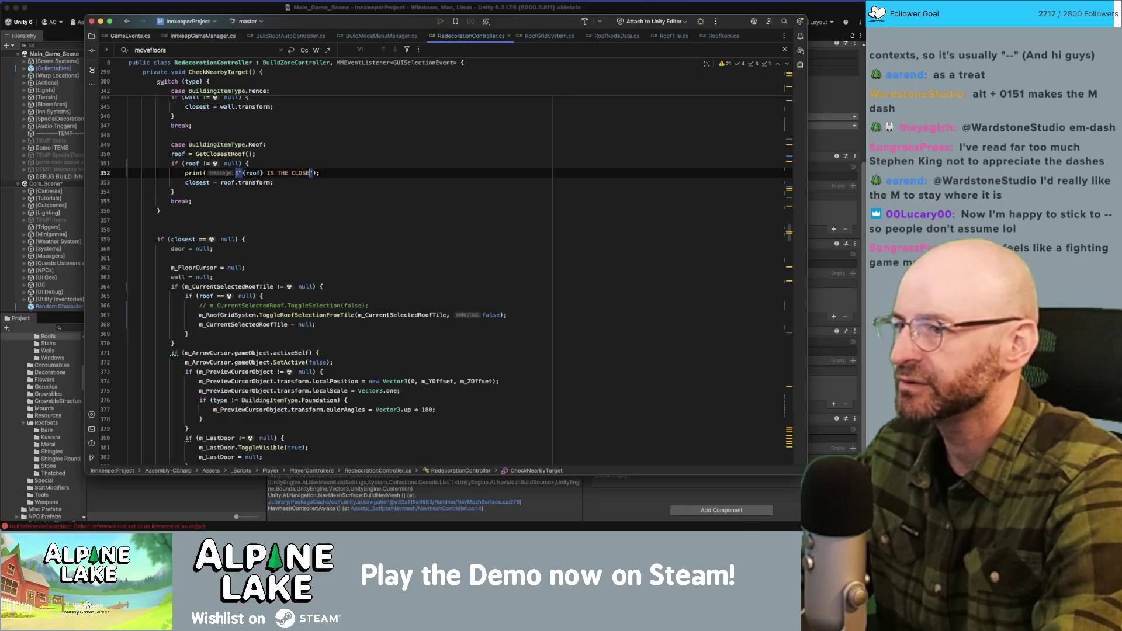
pyautogui.press('End')
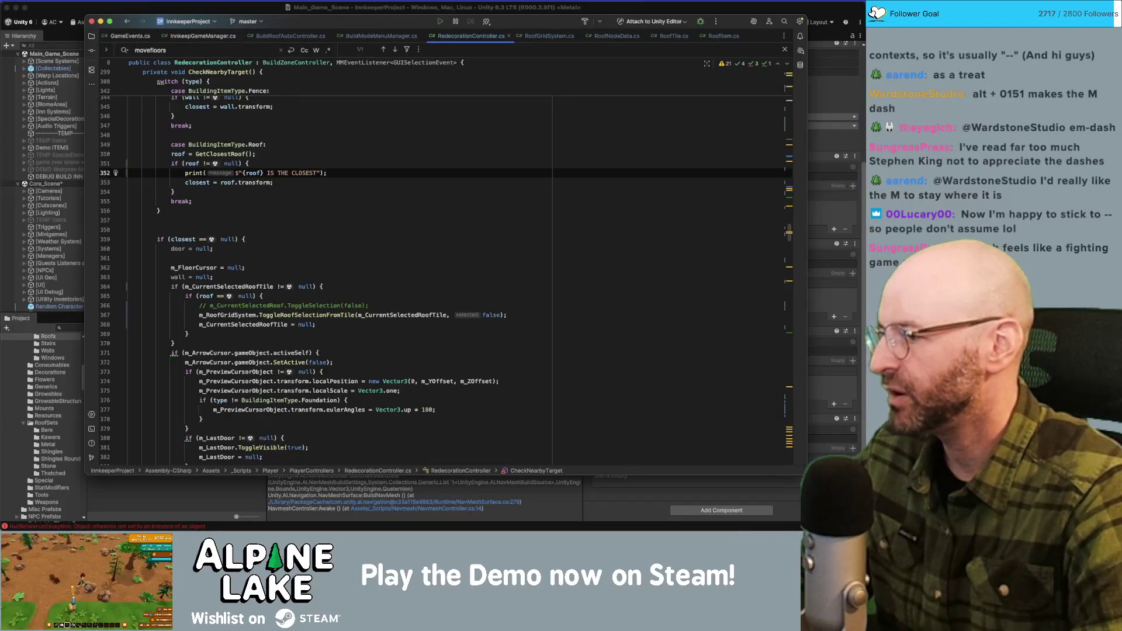
pyautogui.press('super+Tab')
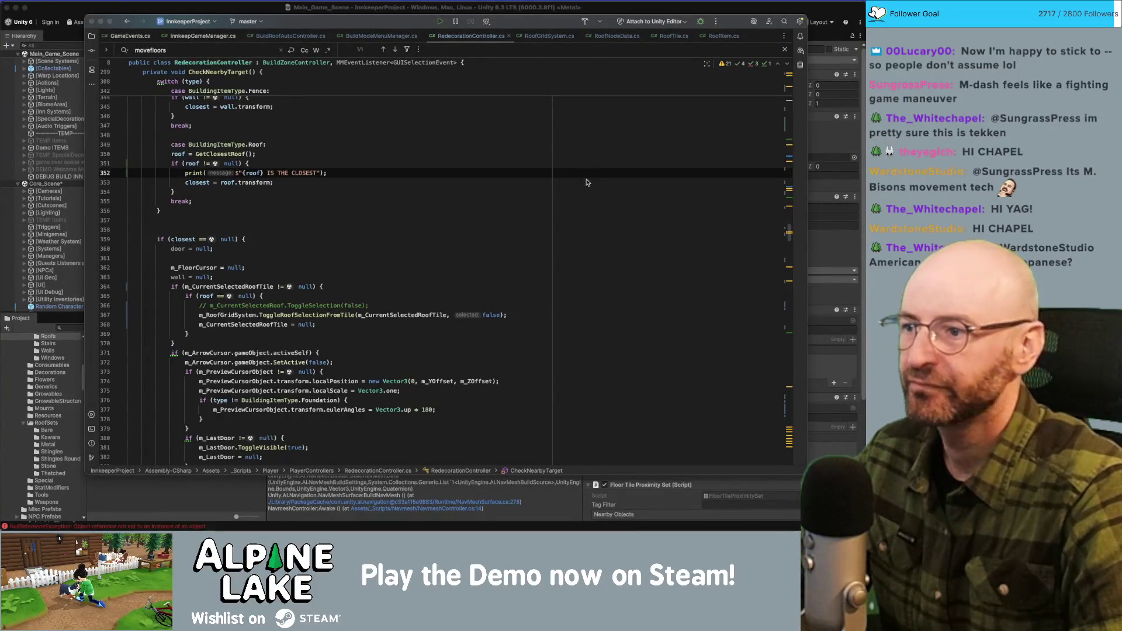
# Revisit the roof print line and highlight every use of m_PreviewCursorObject in CheckNearbyTarget.
pyautogui.click(583, 273)
pyautogui.scroll(-3, 583, 273)
pyautogui.scroll(-15, 584, 273)
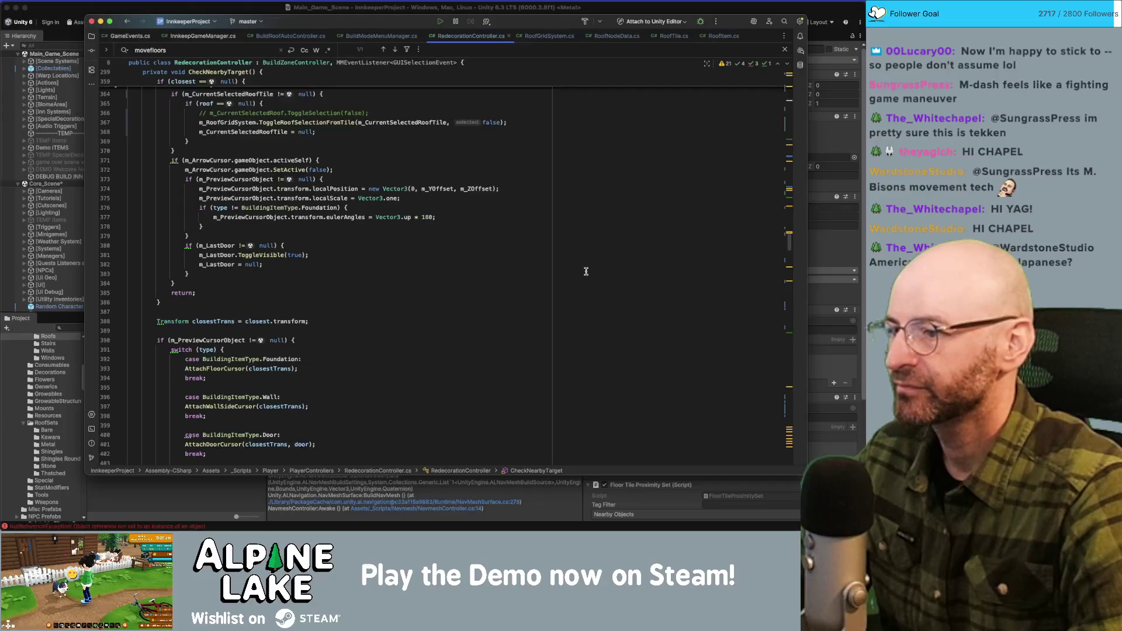
pyautogui.scroll(15, 469, 273)
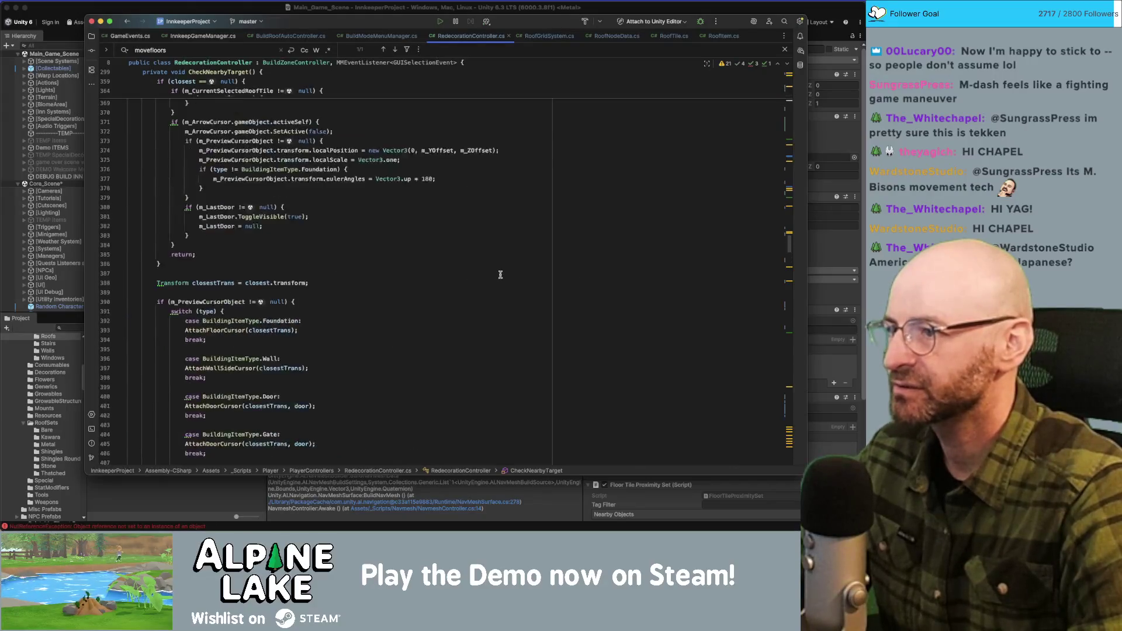
pyautogui.click(381, 247)
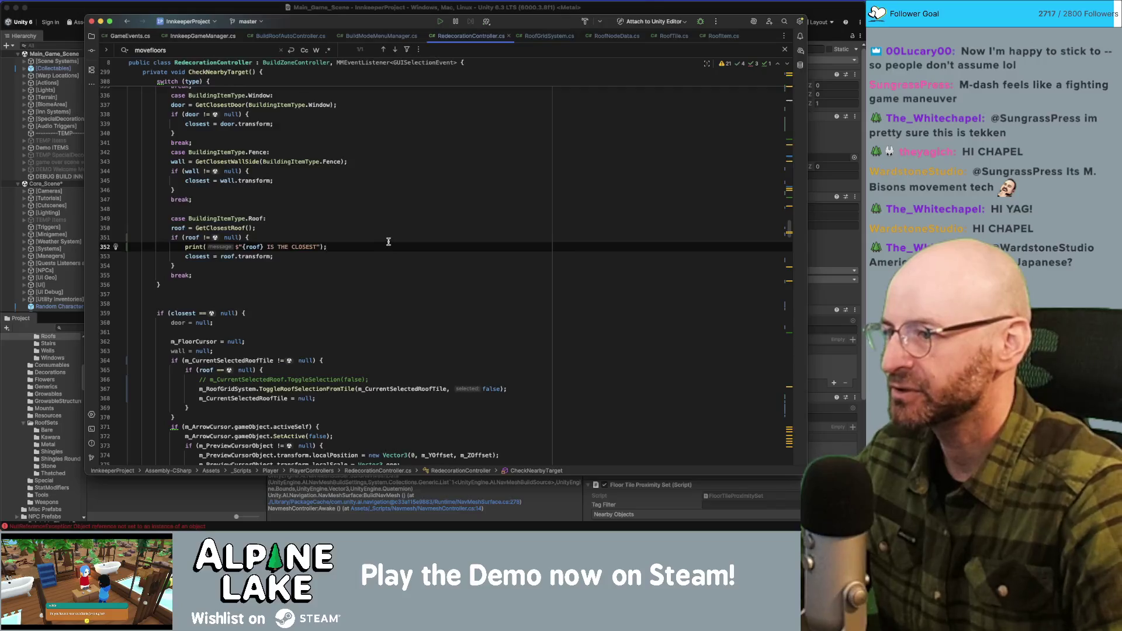
pyautogui.press('super+shift+Left')
pyautogui.scroll(-8, 379, 257)
pyautogui.scroll(1, 379, 257)
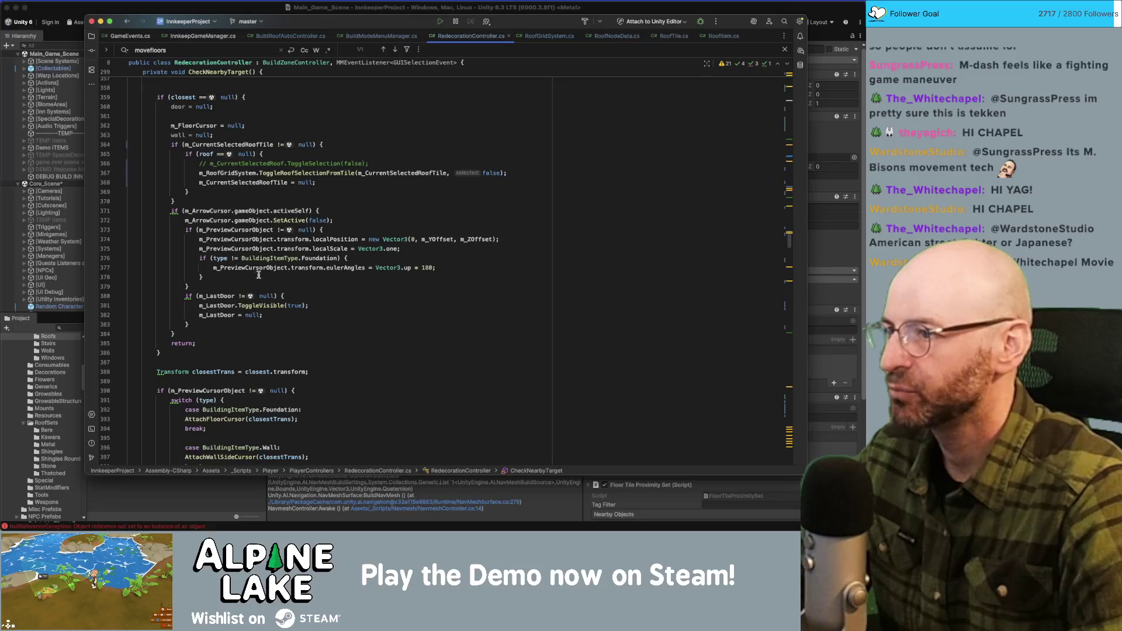
pyautogui.scroll(-2, 236, 277)
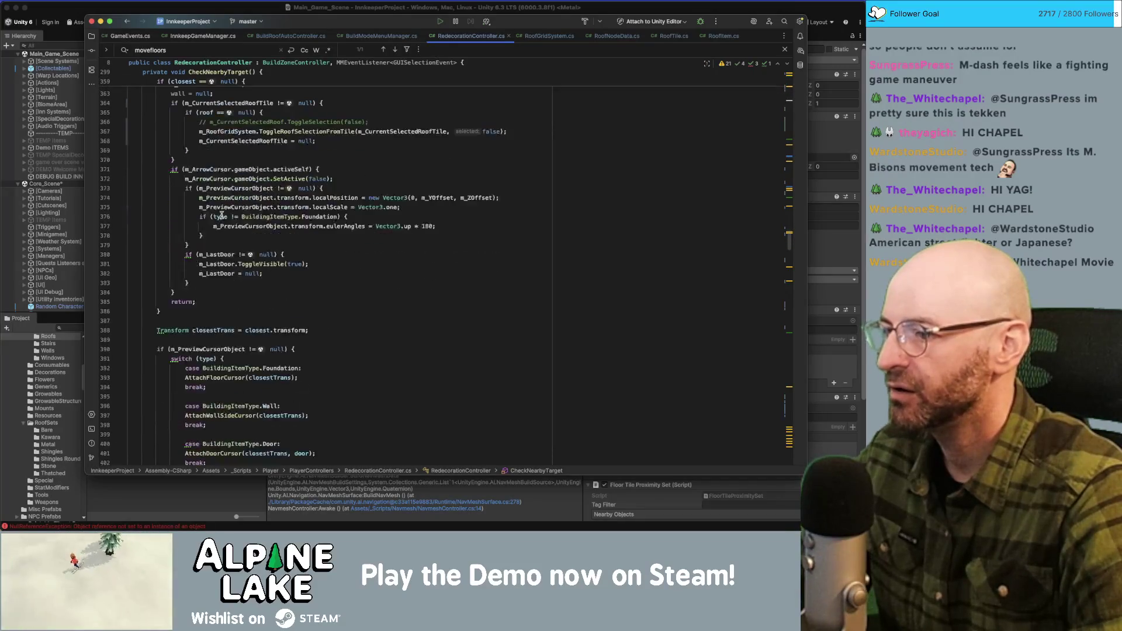
pyautogui.doubleClick(215, 350)
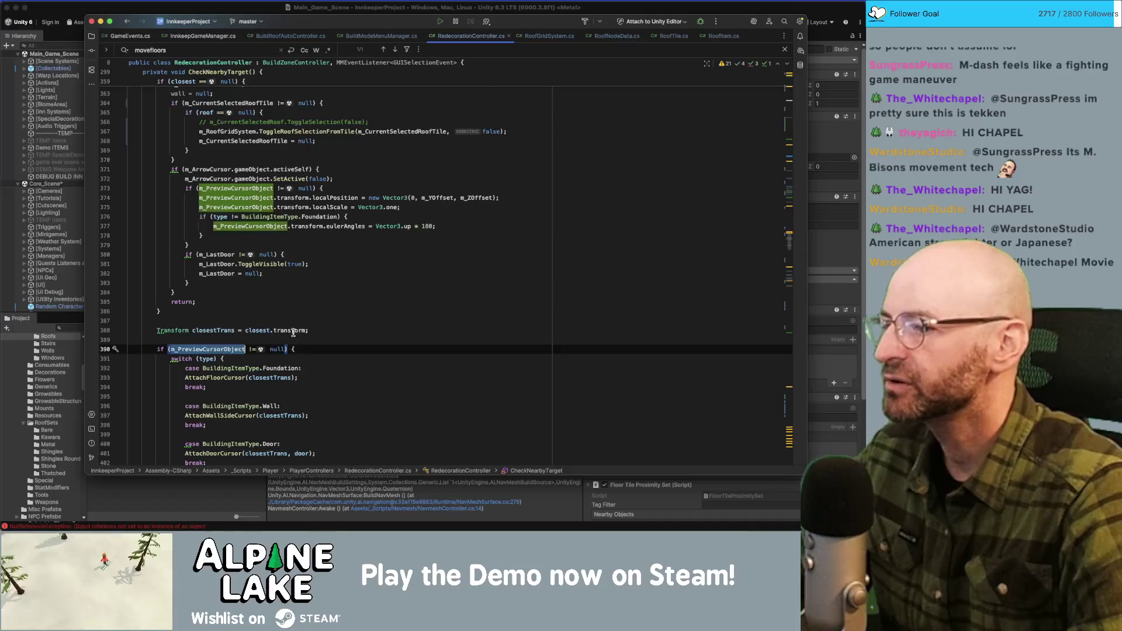
# Scroll up to MoveFloors and place the caret after the four proximity-set Clear() calls.
pyautogui.scroll(5, 251, 333)
pyautogui.scroll(-5, 234, 345)
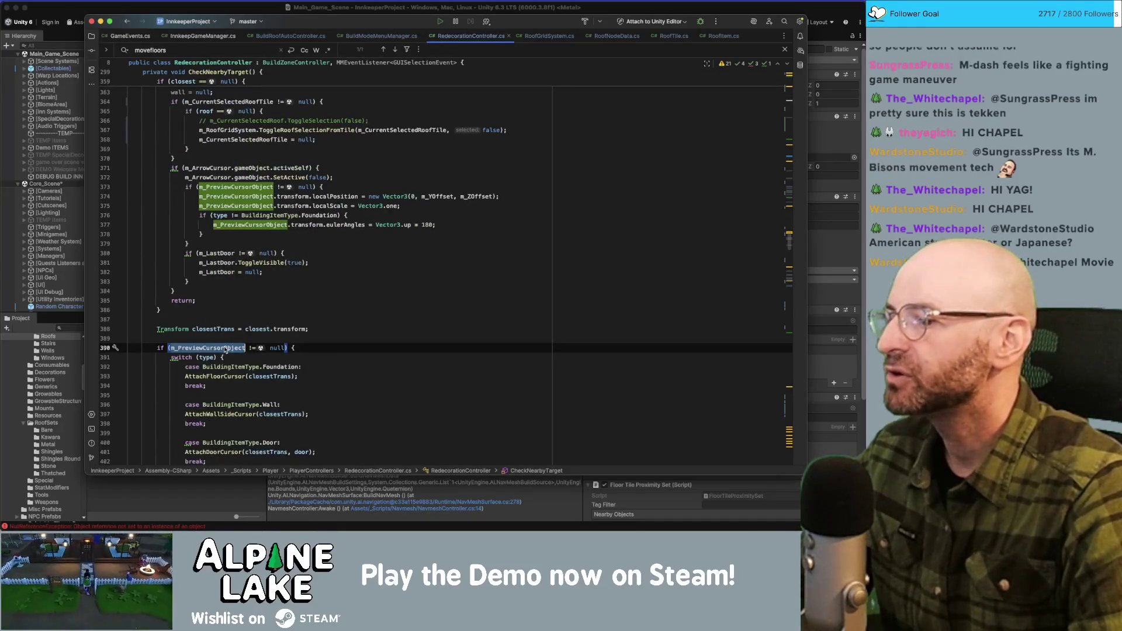
pyautogui.scroll(10, 251, 333)
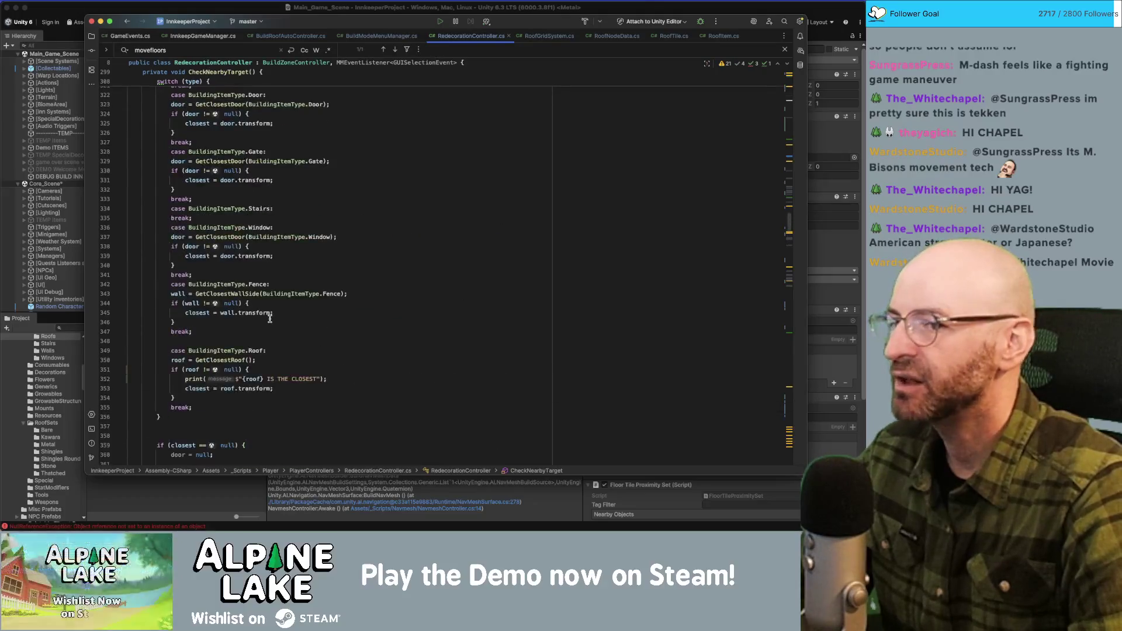
pyautogui.scroll(20, 270, 319)
pyautogui.scroll(3, 256, 323)
pyautogui.scroll(6, 295, 278)
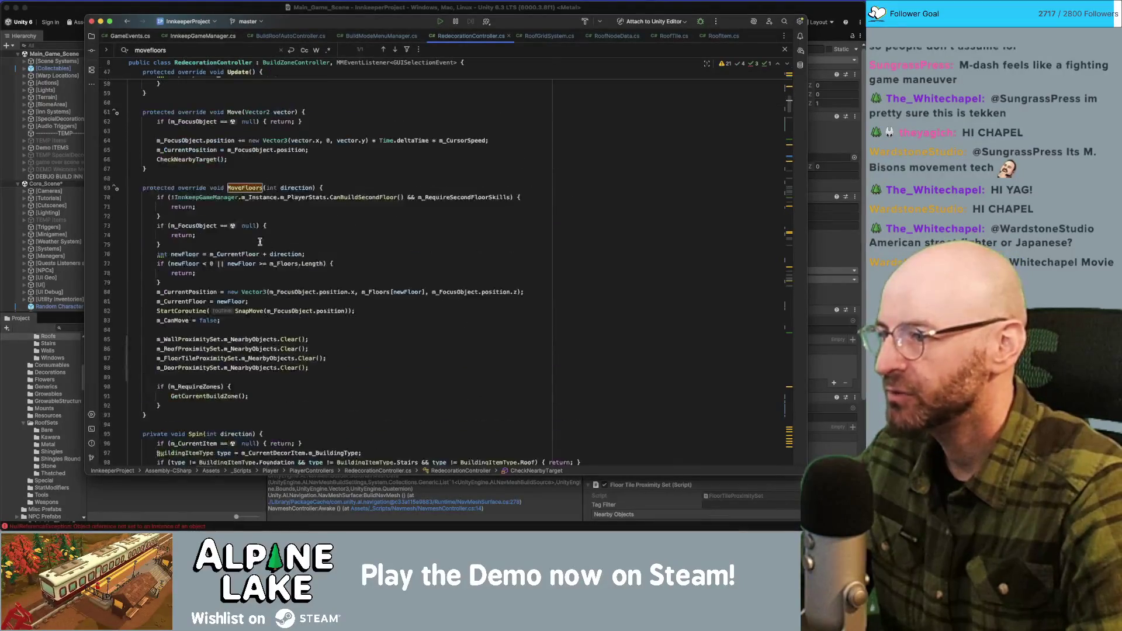
pyautogui.click(328, 371)
# Add 'm_PreviewCursorObject = null;' after the proximity-set clears in MoveFloors.
pyautogui.press('Return')
pyautogui.write('m_Pre')
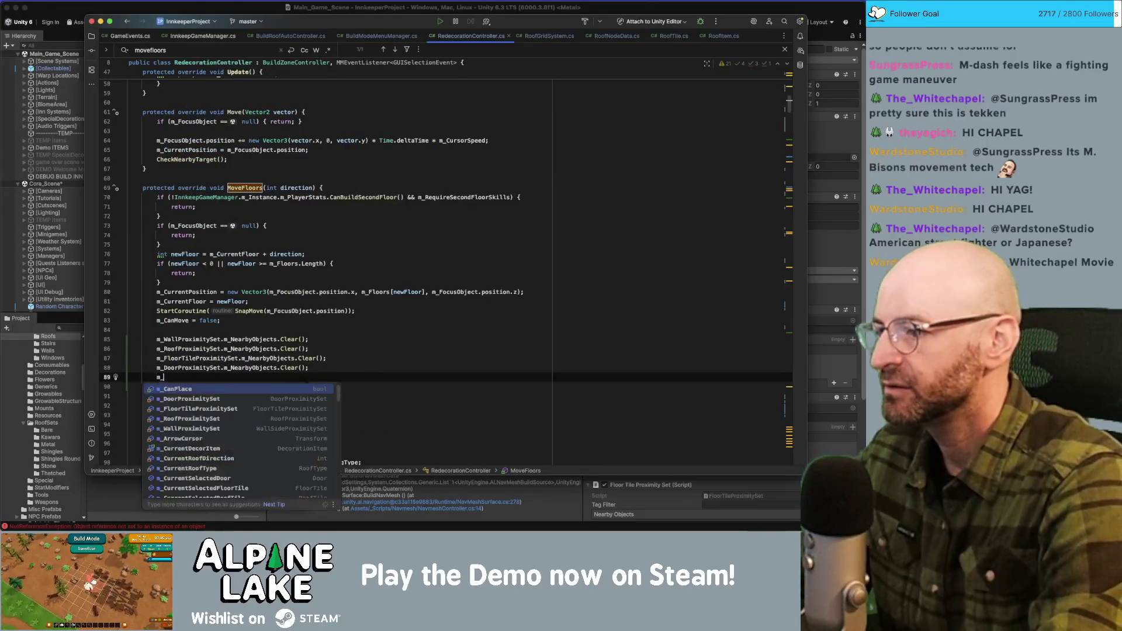
pyautogui.press('Return')
pyautogui.write('= null;')
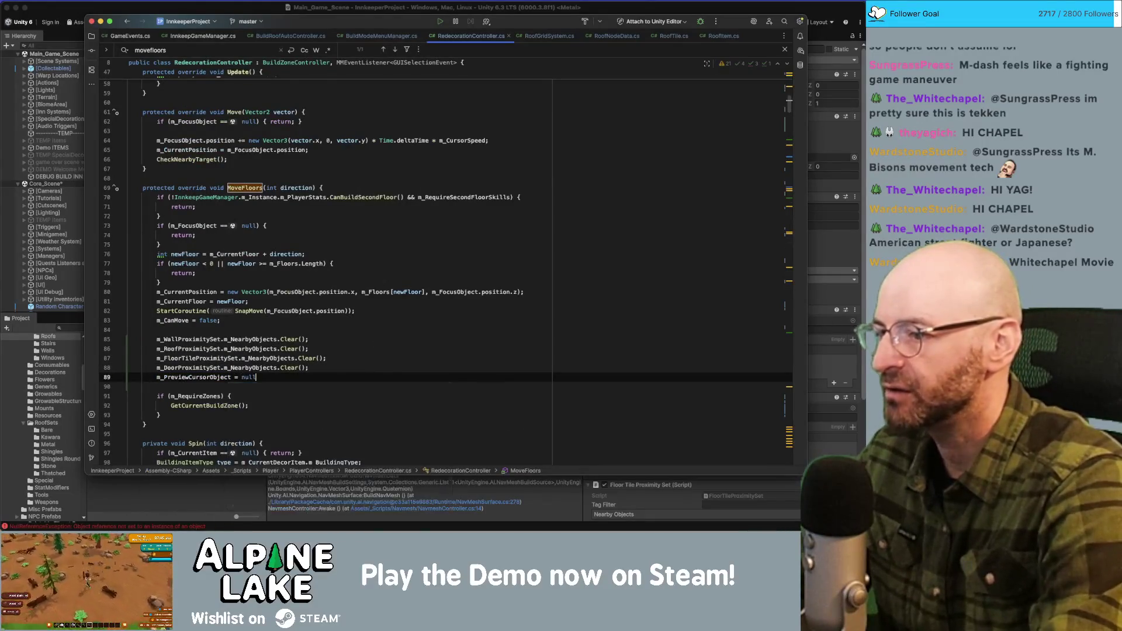
# Search the file for m_PreviewCursorObject uses, then switch to Unity to recompile.
pyautogui.click(398, 322)
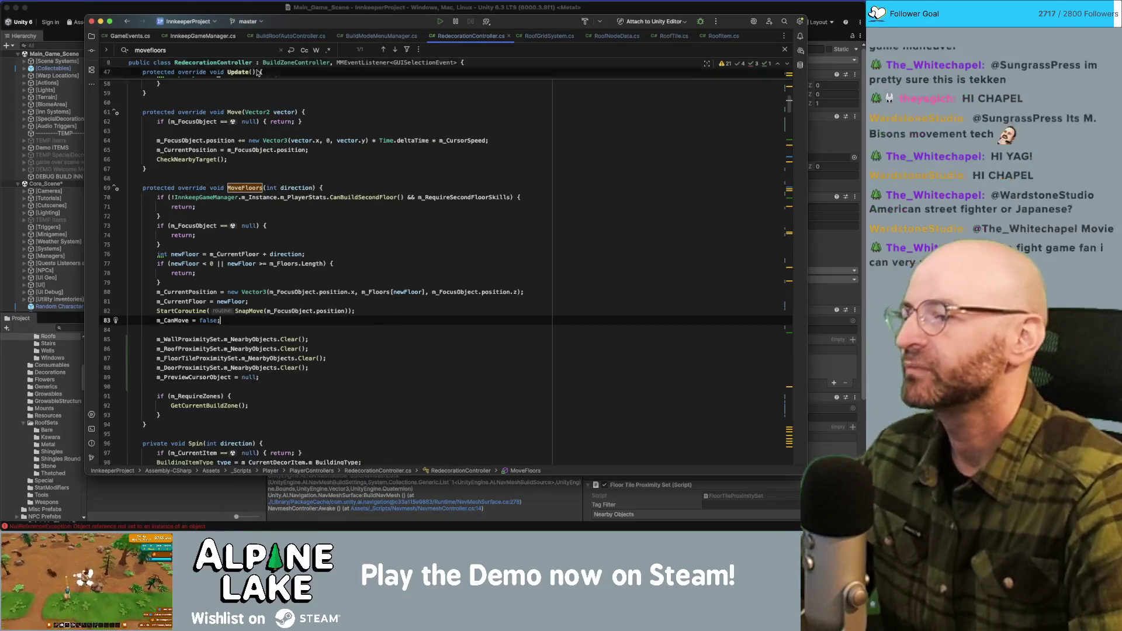
pyautogui.doubleClick(205, 379)
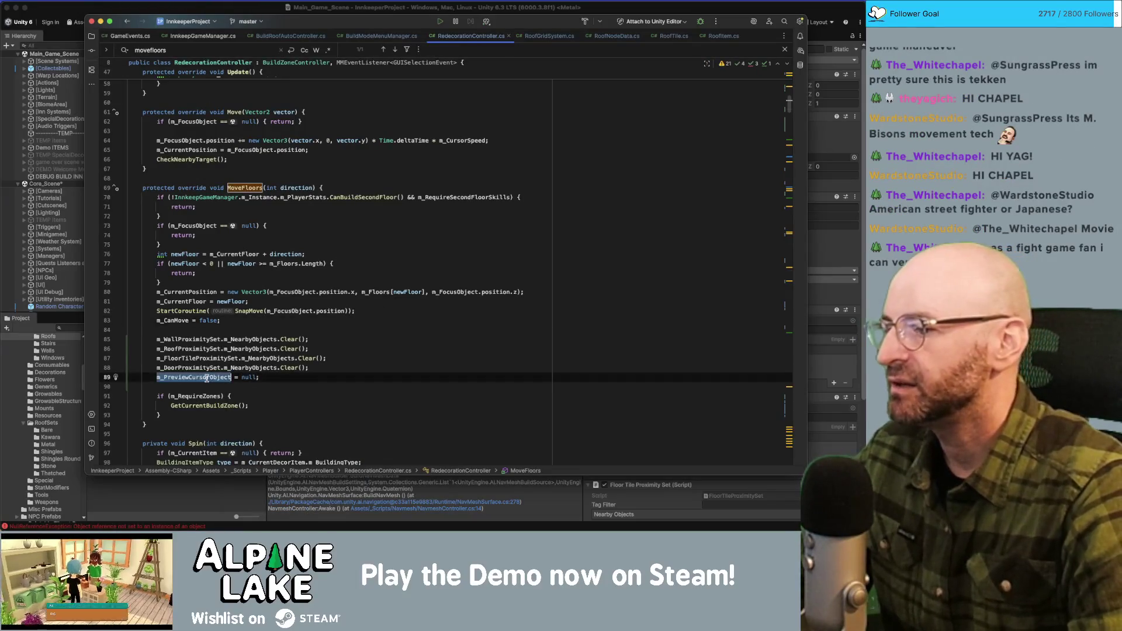
pyautogui.press('super+f')
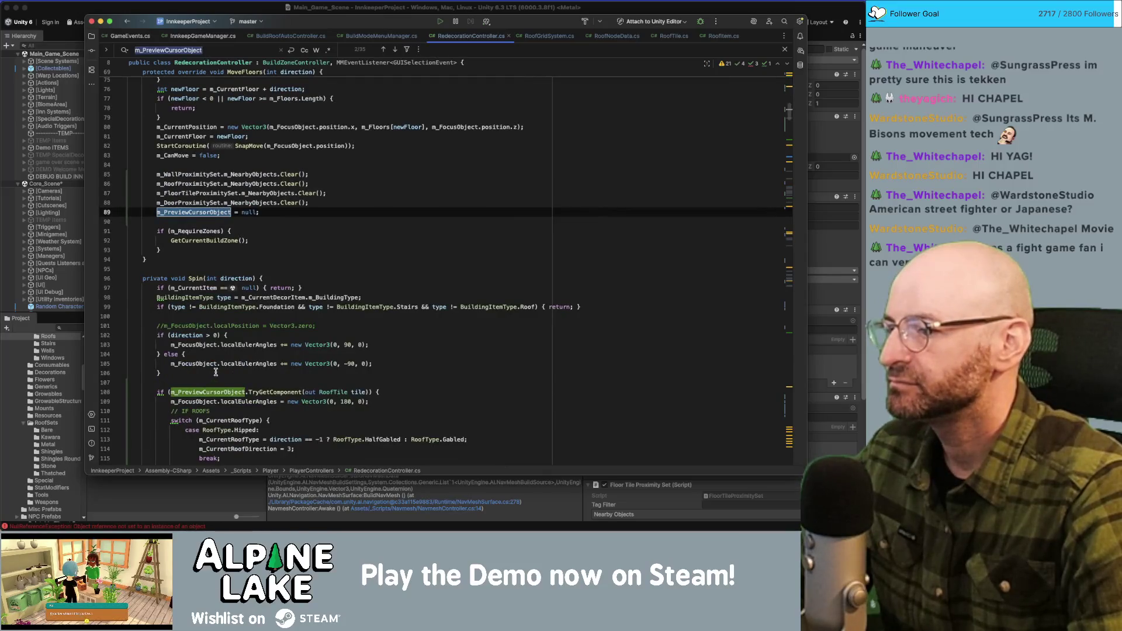
pyautogui.press('Return')
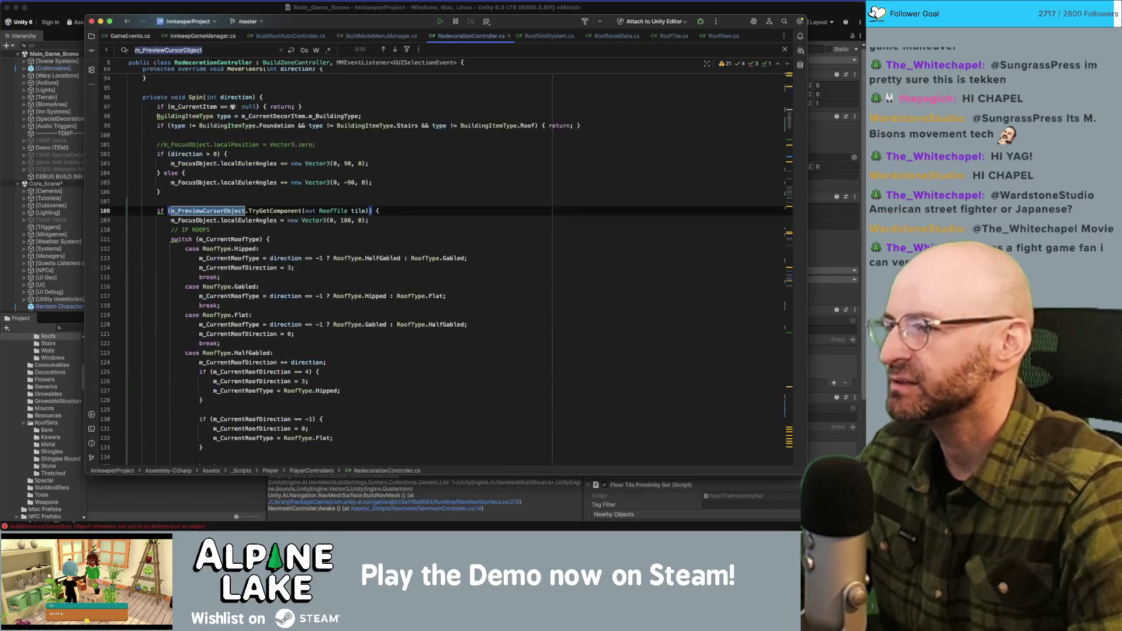
pyautogui.click(89, 12)
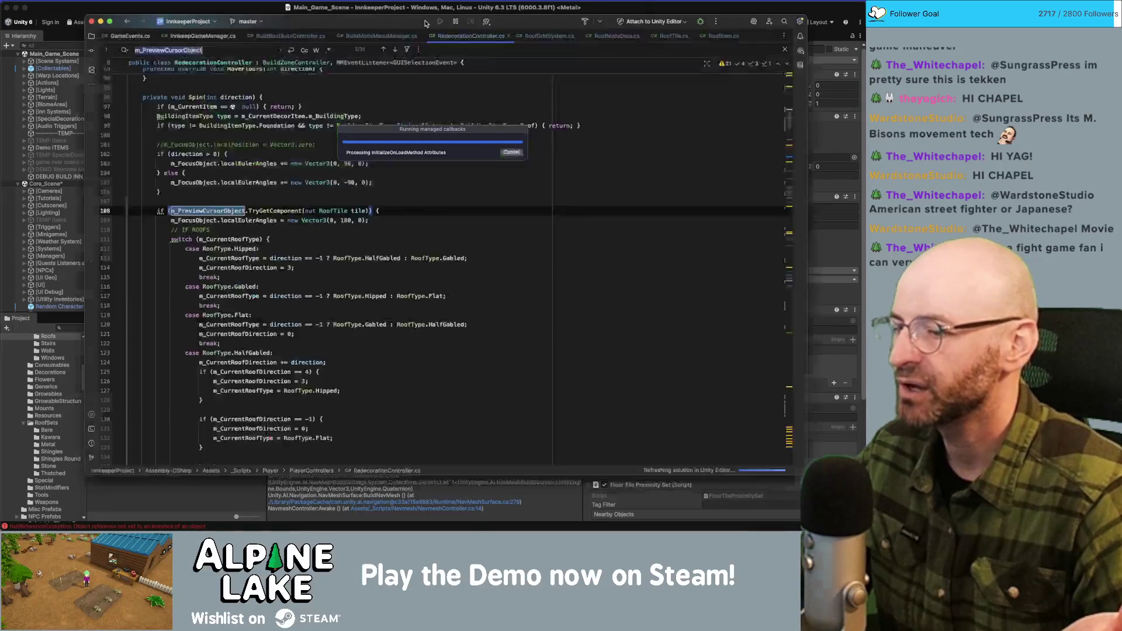
# Scroll through CheckNearbyTarget in RedecorationController.cs to review the roof-tile deselection logic.
pyautogui.press('super+Tab')
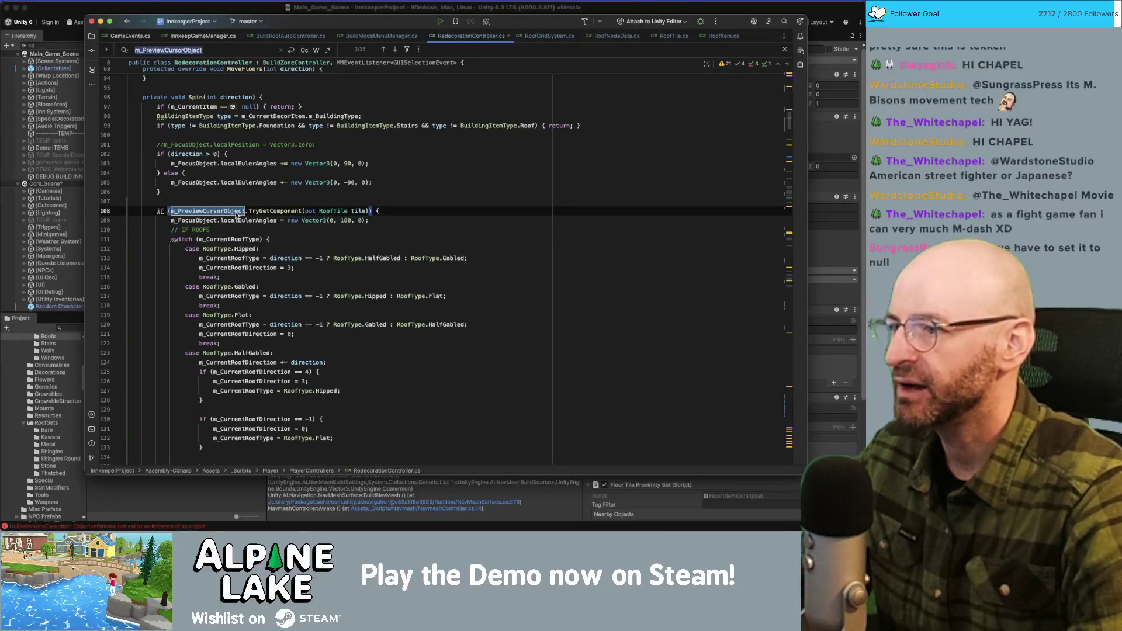
pyautogui.scroll(-15, 245, 221)
pyautogui.scroll(-20, 254, 224)
pyautogui.scroll(-10, 276, 231)
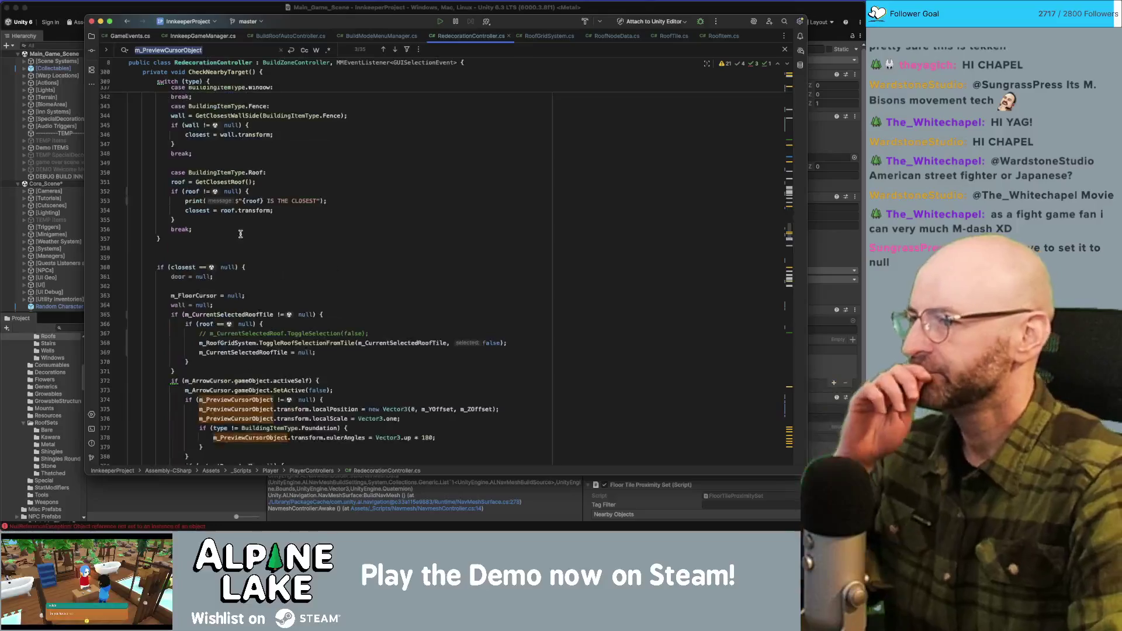
pyautogui.scroll(-10, 240, 233)
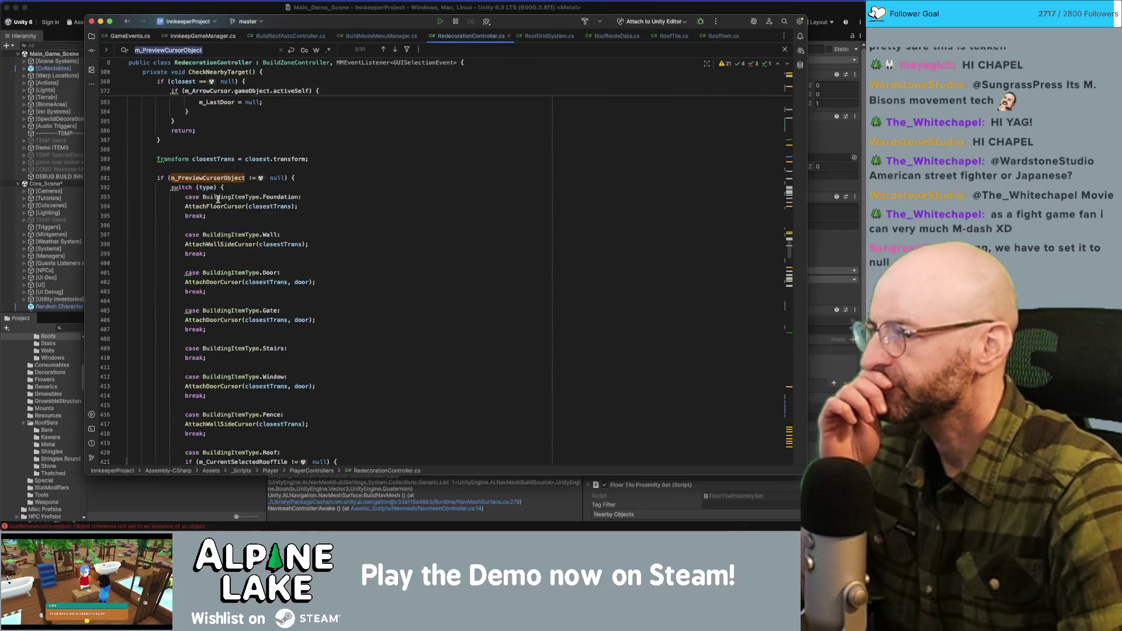
pyautogui.scroll(-8, 214, 192)
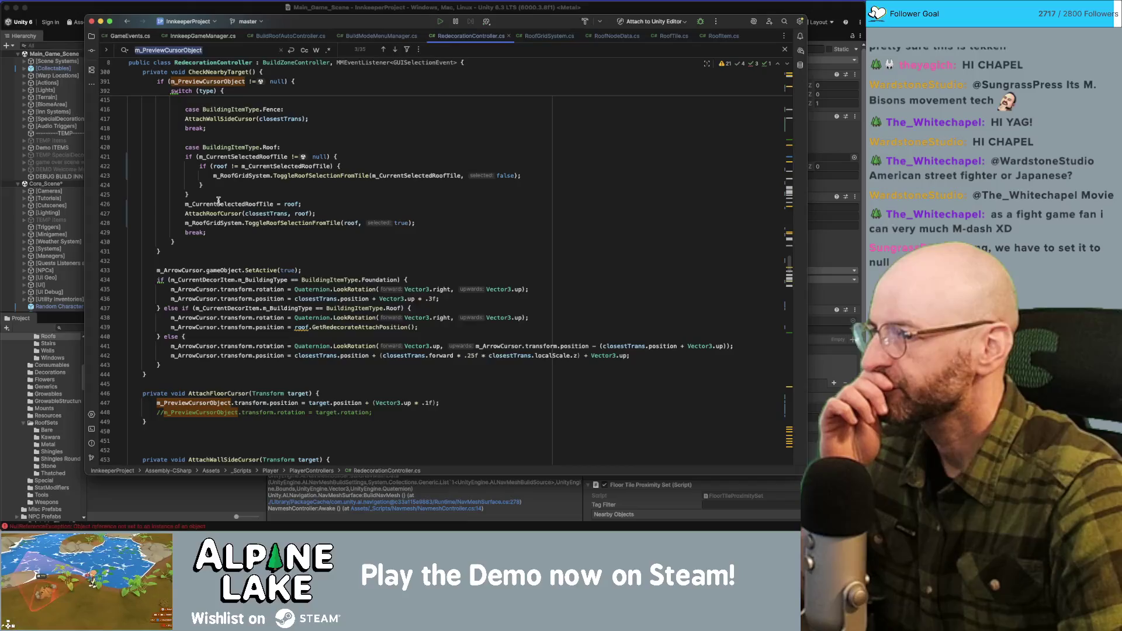
pyautogui.scroll(15, 225, 201)
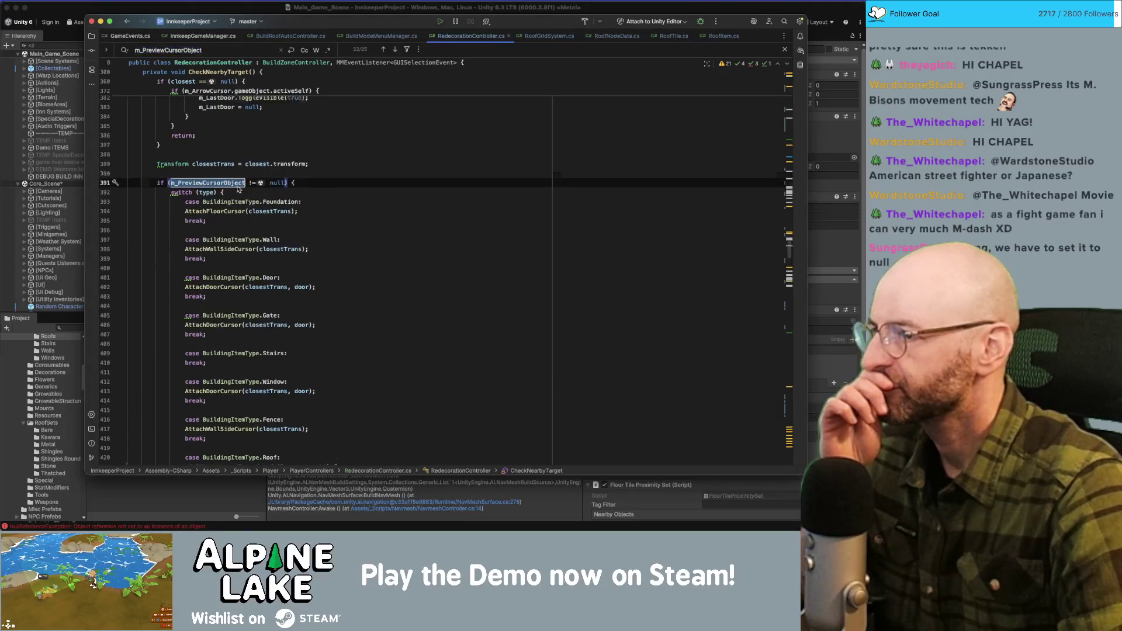
pyautogui.scroll(4, 243, 199)
pyautogui.scroll(-4, 214, 252)
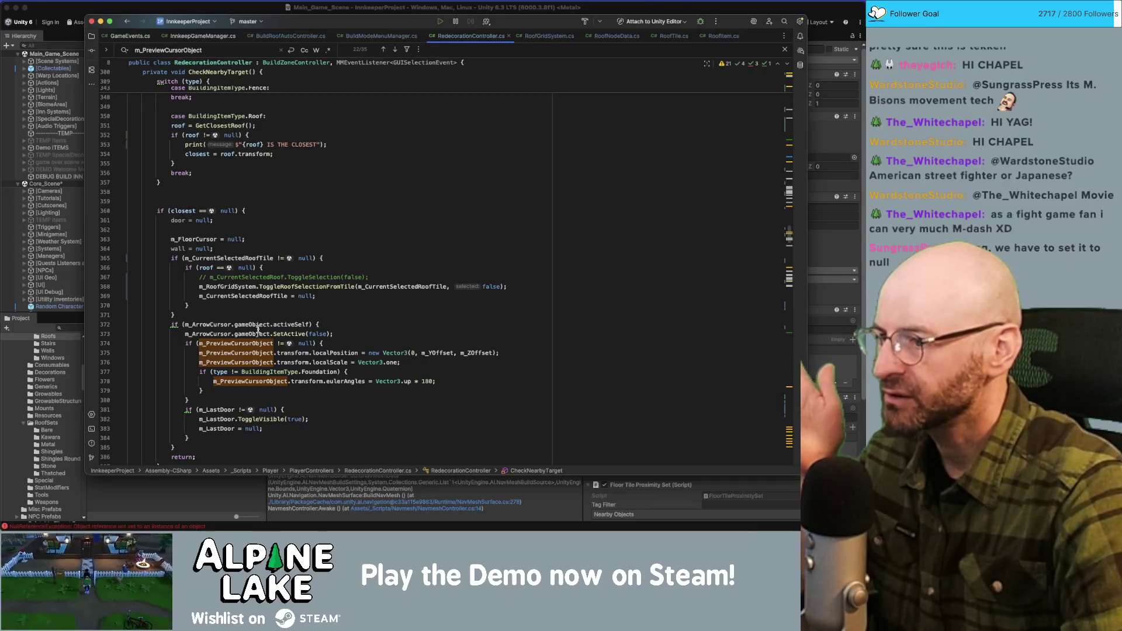
pyautogui.scroll(-2, 234, 333)
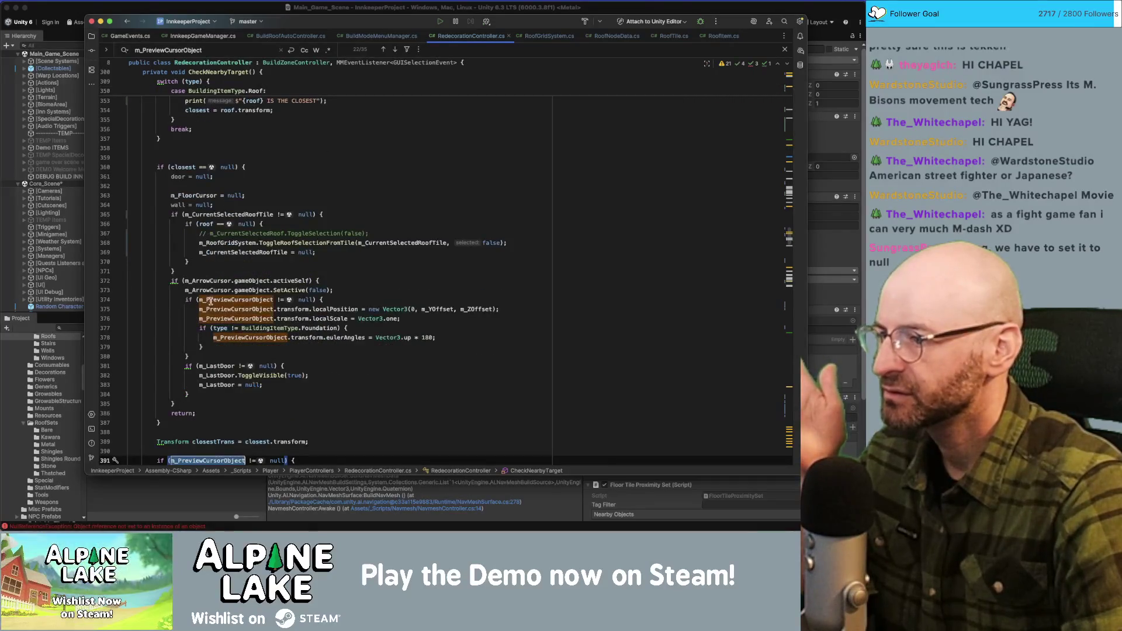
pyautogui.scroll(-2, 209, 301)
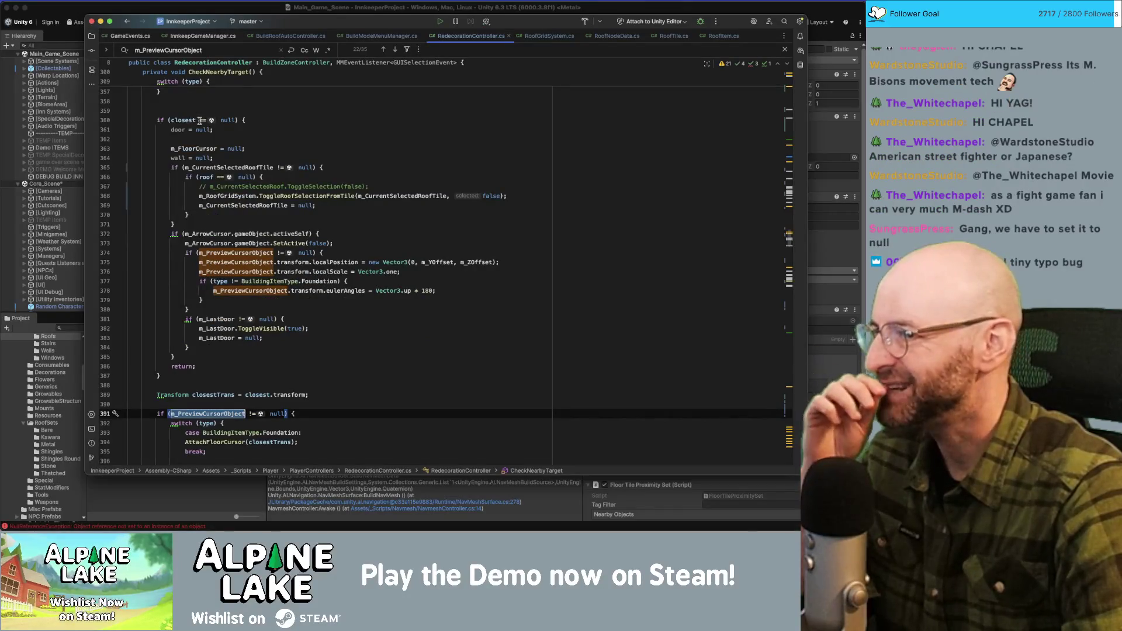
pyautogui.scroll(-3, 224, 255)
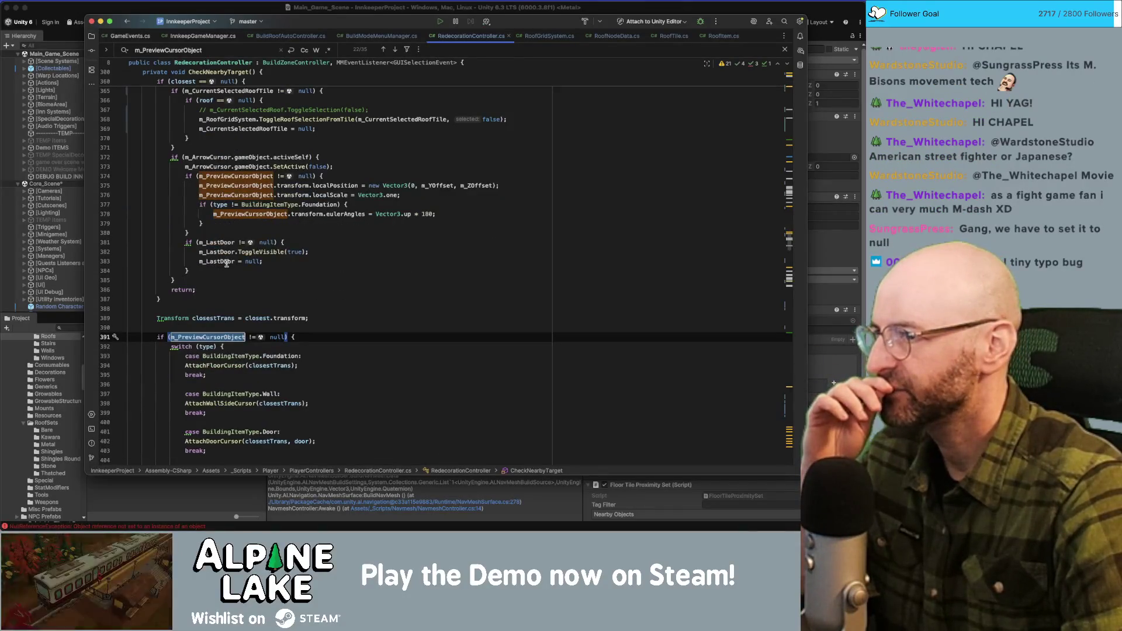
pyautogui.scroll(4, 227, 265)
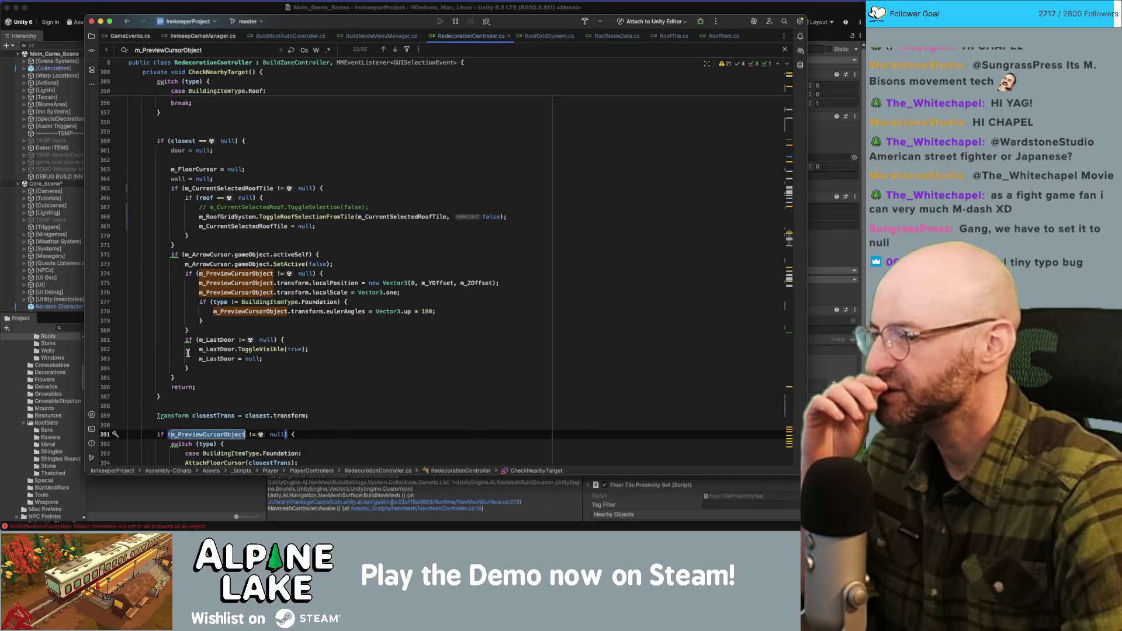
# Check where the early return leaves CheckNearbyTarget, then go back to the Unity editor.
pyautogui.click(185, 387)
pyautogui.scroll(3, 216, 170)
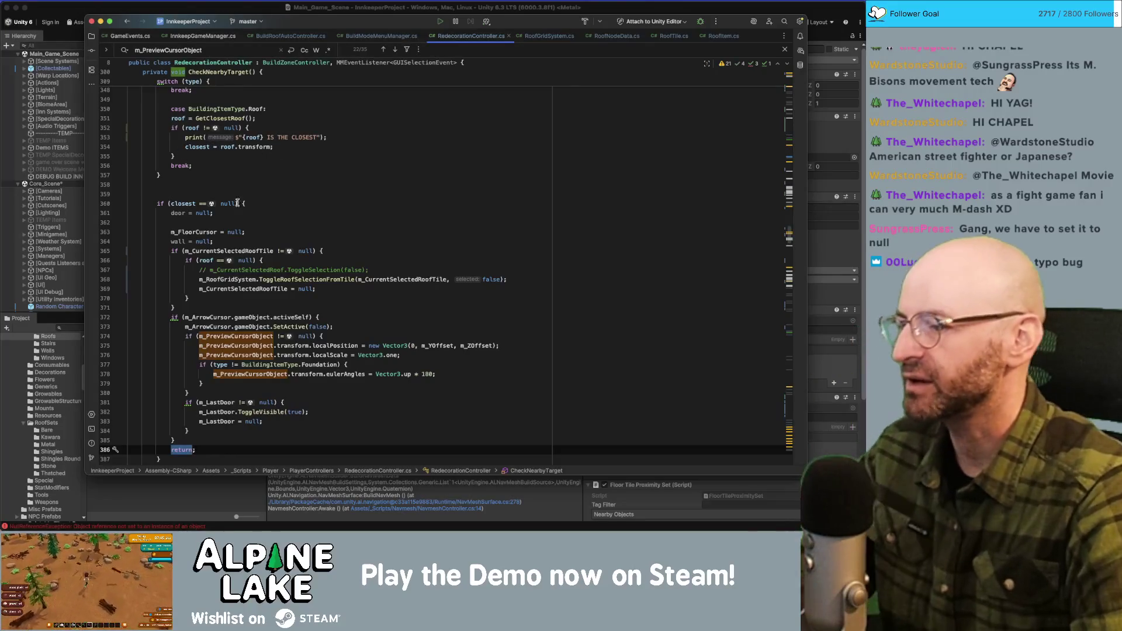
pyautogui.scroll(-2, 226, 270)
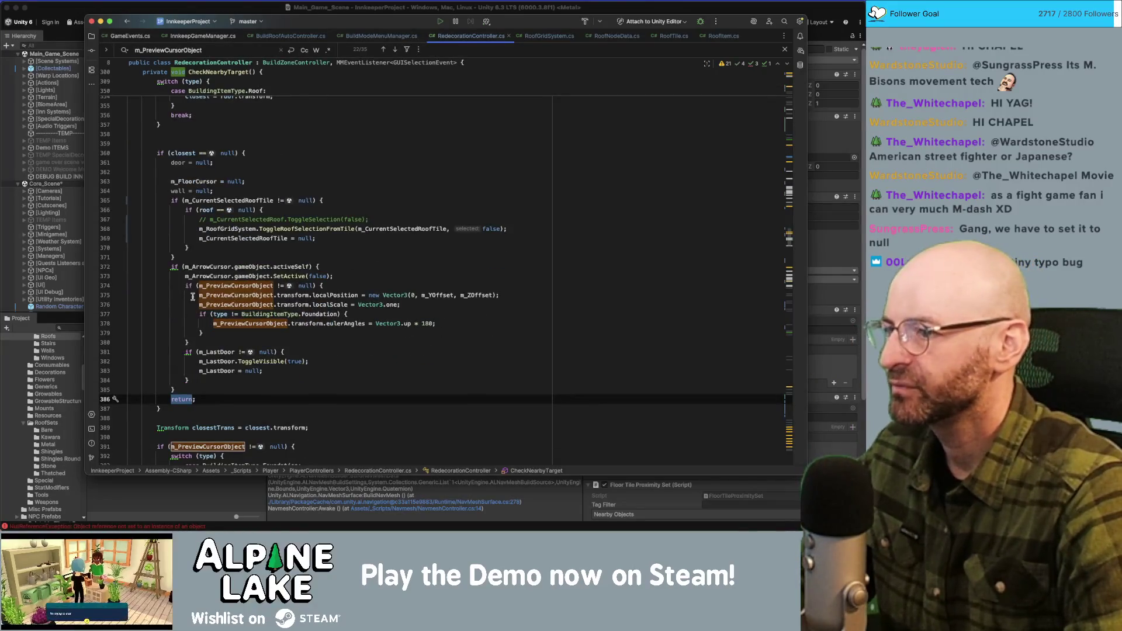
pyautogui.press('super+Tab')
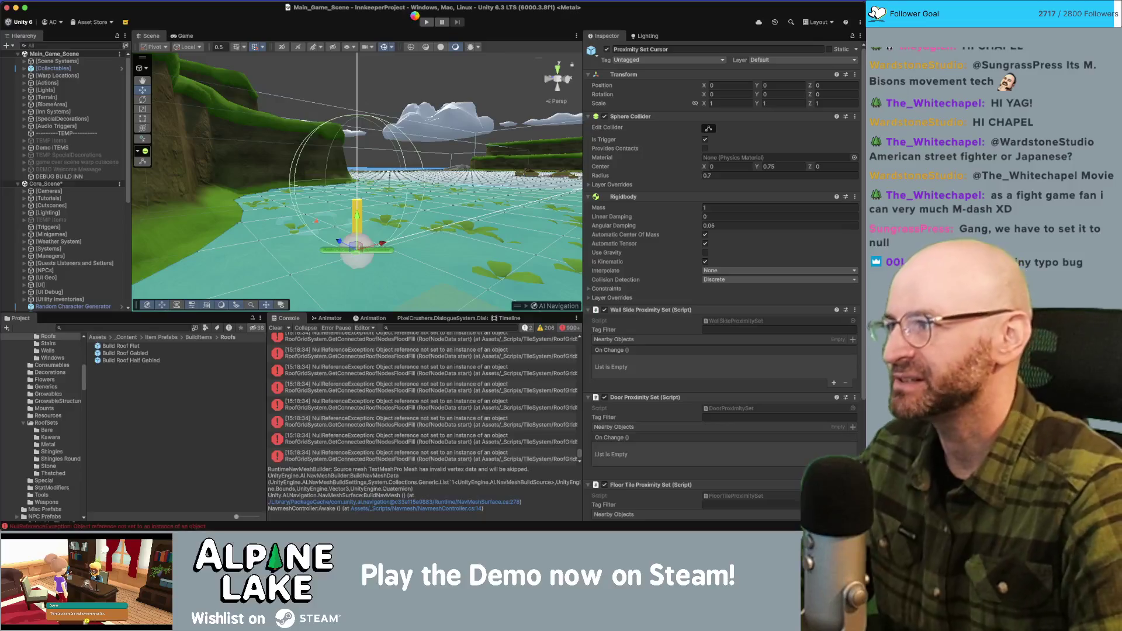
# Recheck UpdateSelectedItem in Rider, then return to Unity with the game running in play mode.
pyautogui.press('super+Tab')
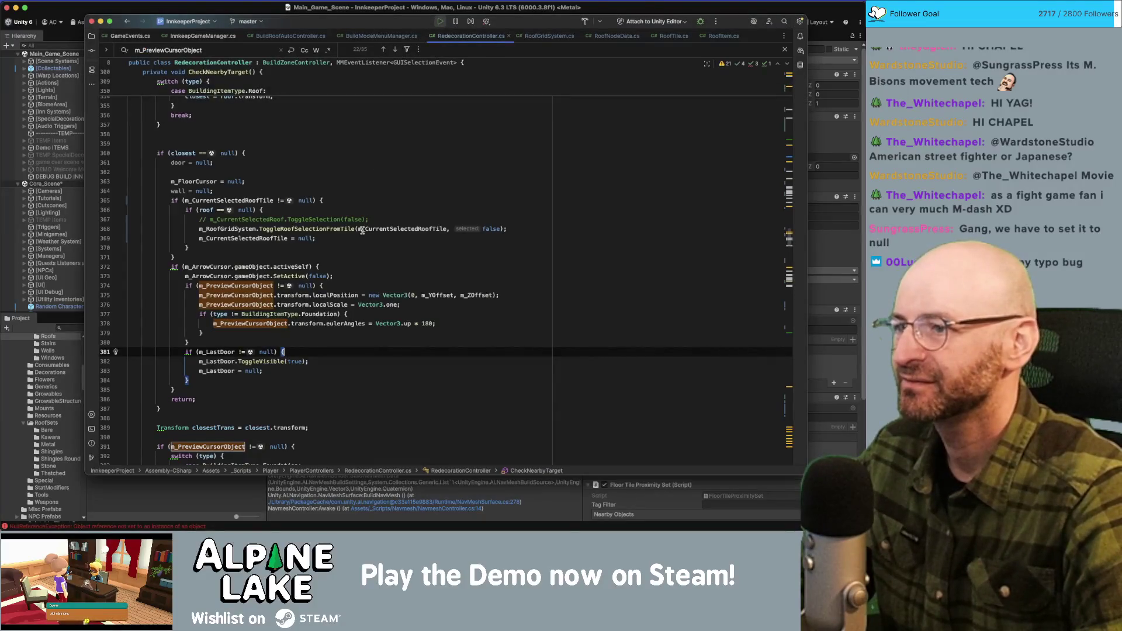
pyautogui.scroll(10, 593, 232)
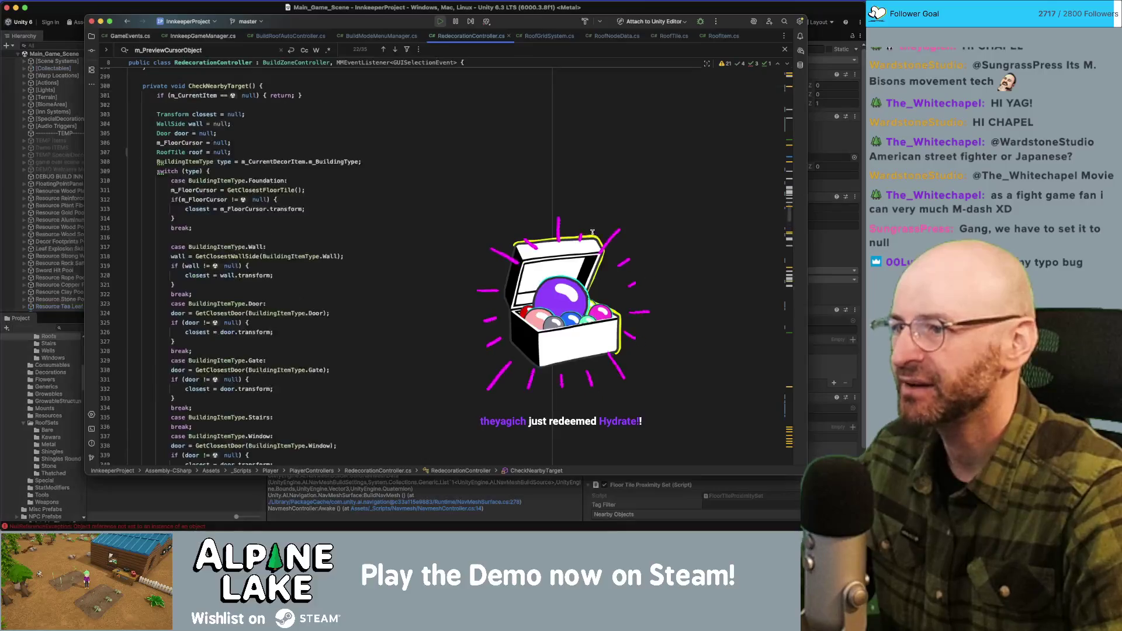
pyautogui.scroll(10, 594, 233)
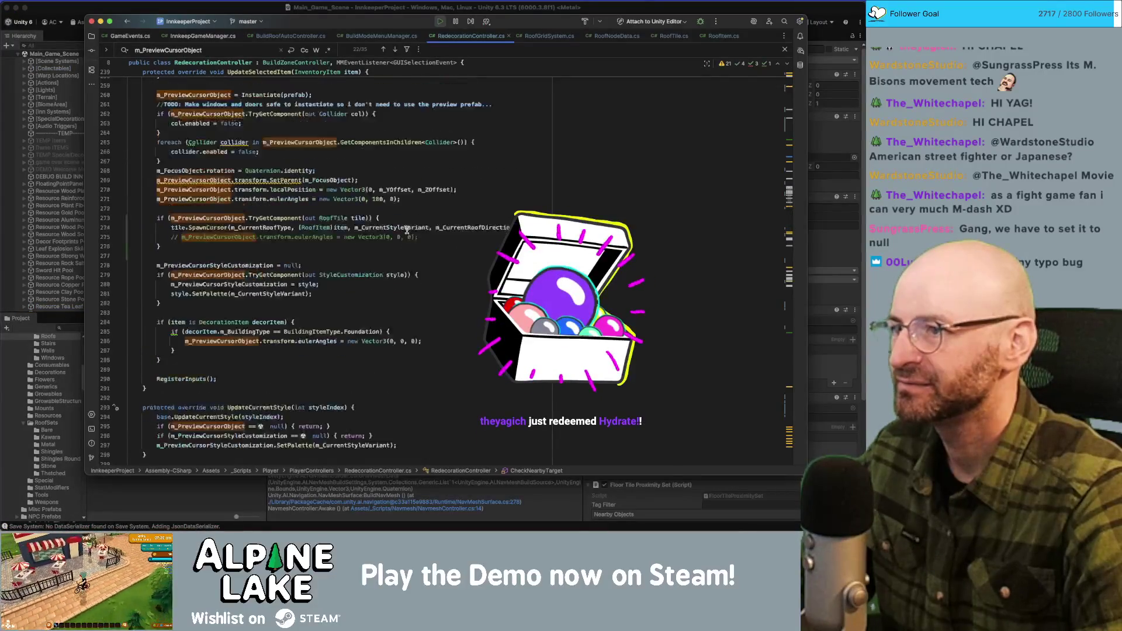
pyautogui.scroll(8, 407, 229)
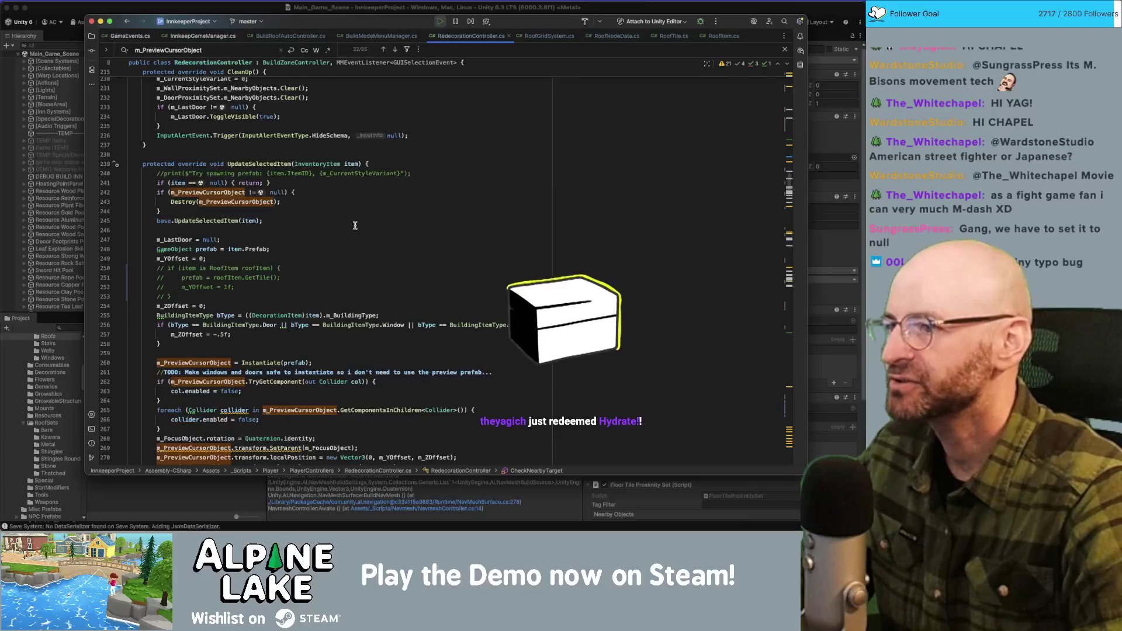
pyautogui.scroll(10, 356, 225)
pyautogui.press('super+Tab')
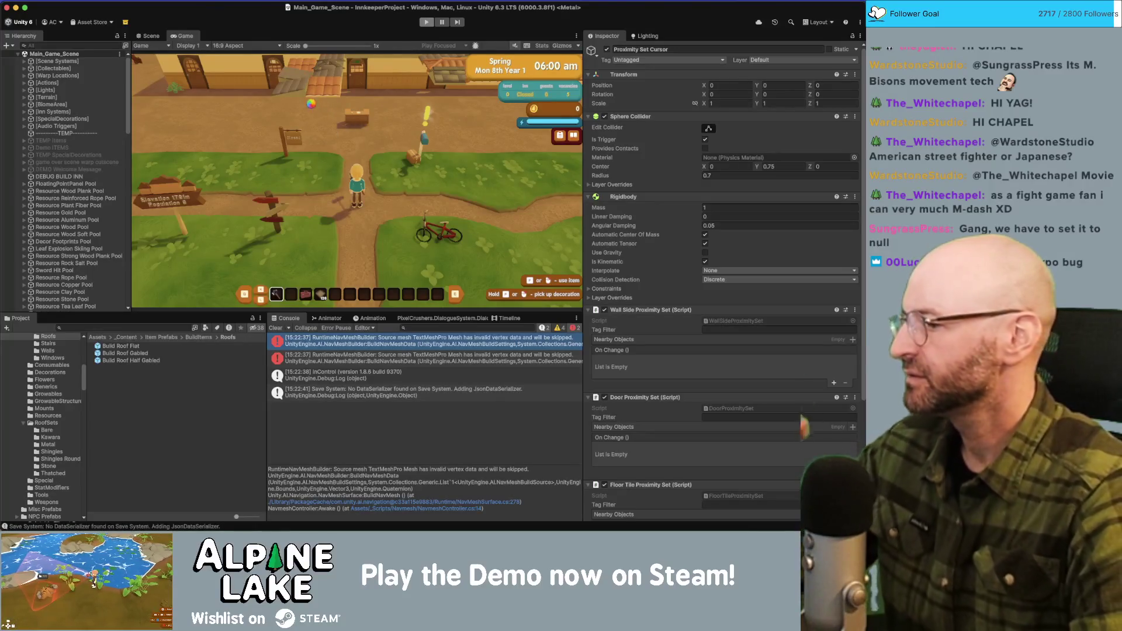
# Exit play mode and focus the Unity editor on the Scene view.
pyautogui.press('super+1')
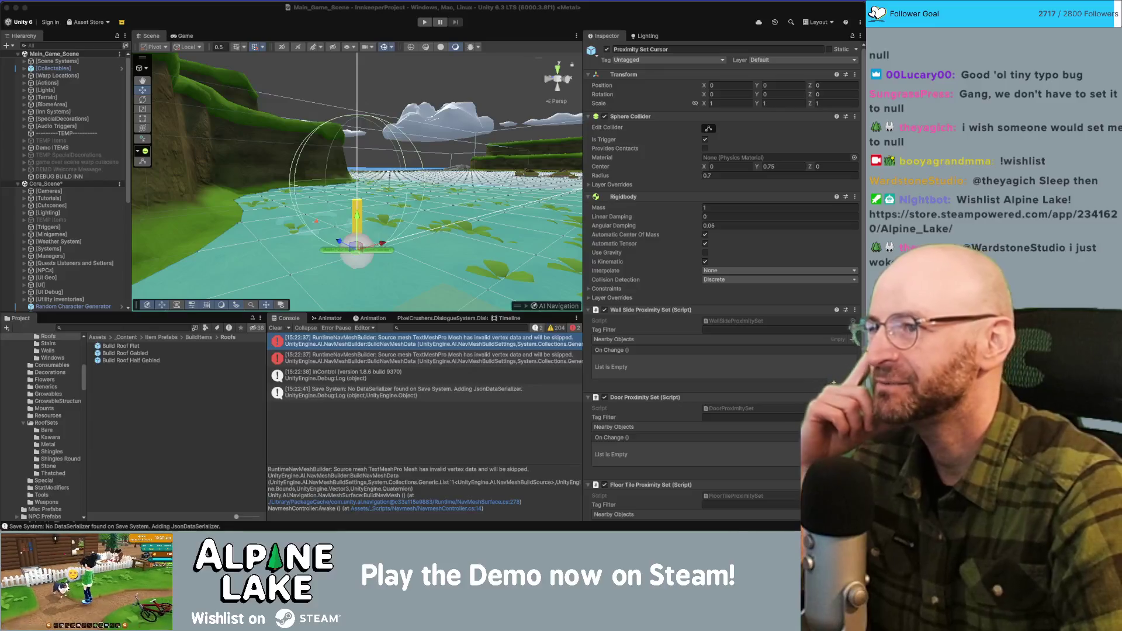
pyautogui.click(229, 7)
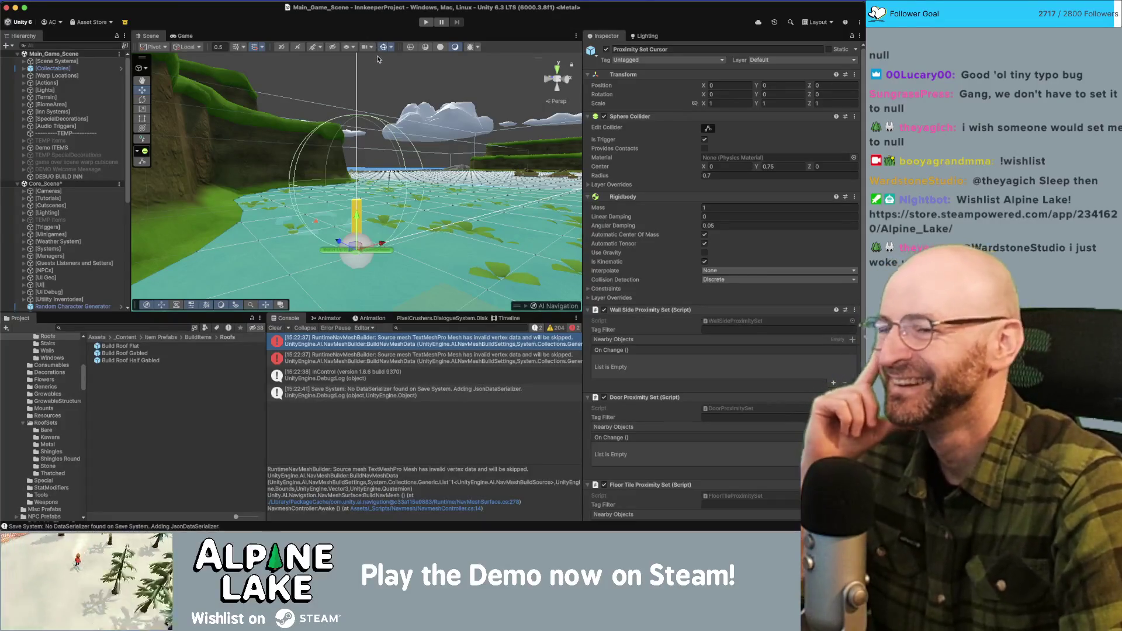
# Start play mode, walk the character north and left to the house, and enter Redecorating Walls mode.
pyautogui.click(426, 24)
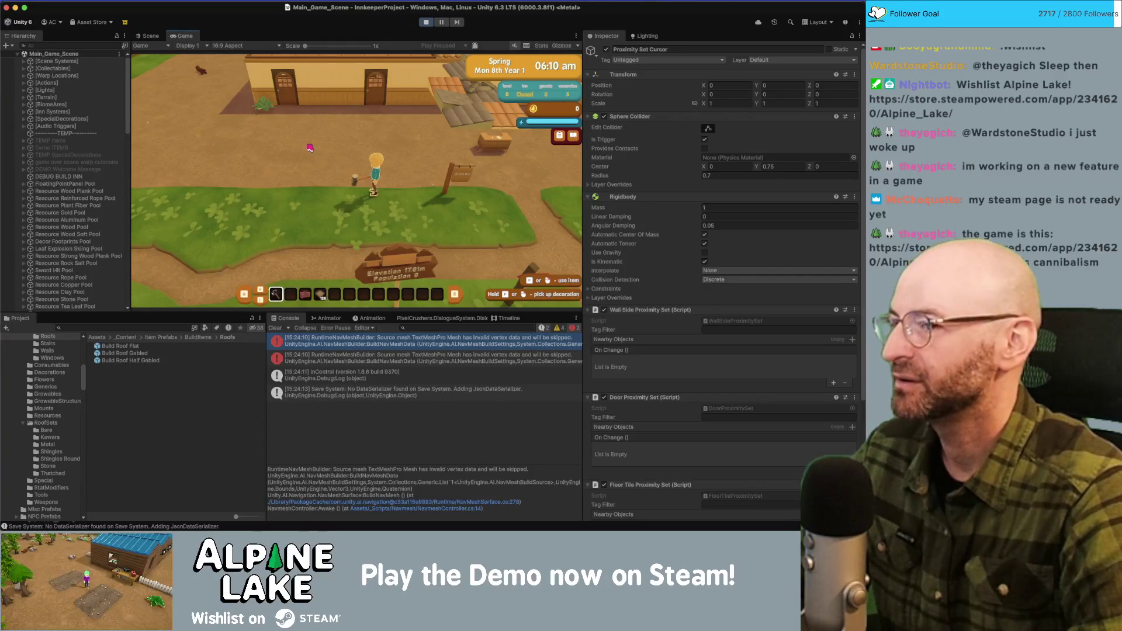
pyautogui.press('w')
pyautogui.press('w')
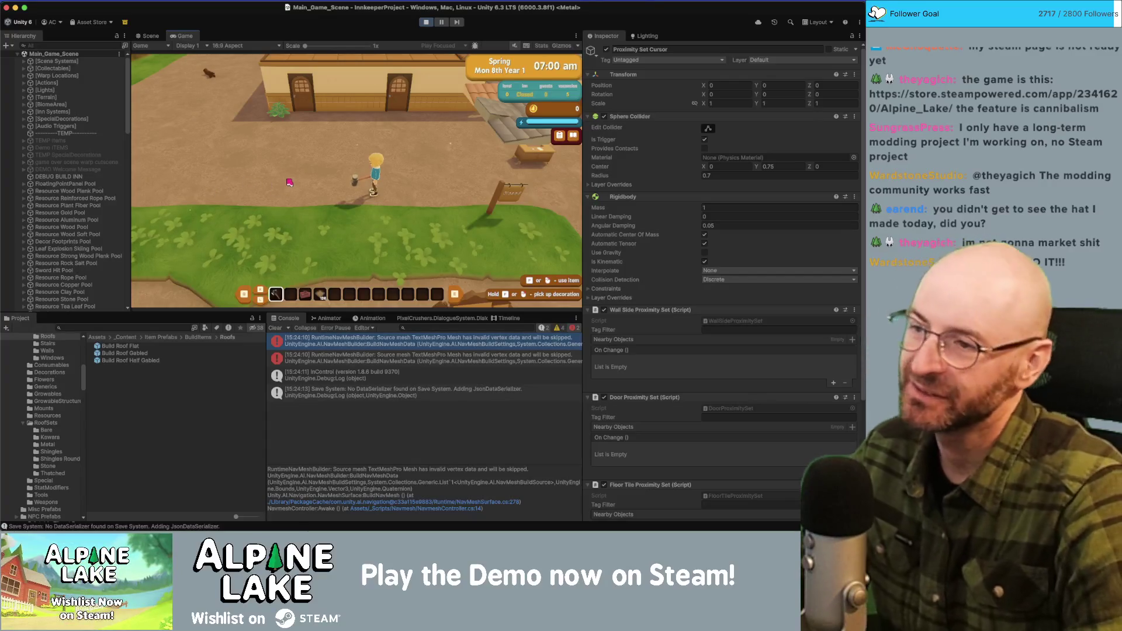
pyautogui.press('w')
pyautogui.press('a')
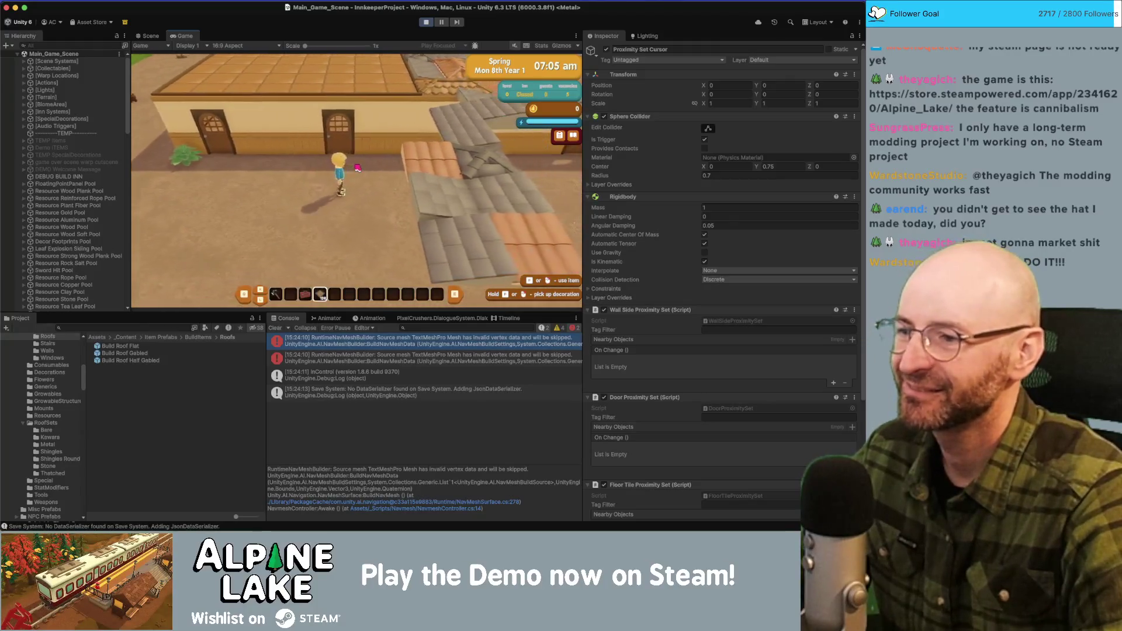
pyautogui.press('e')
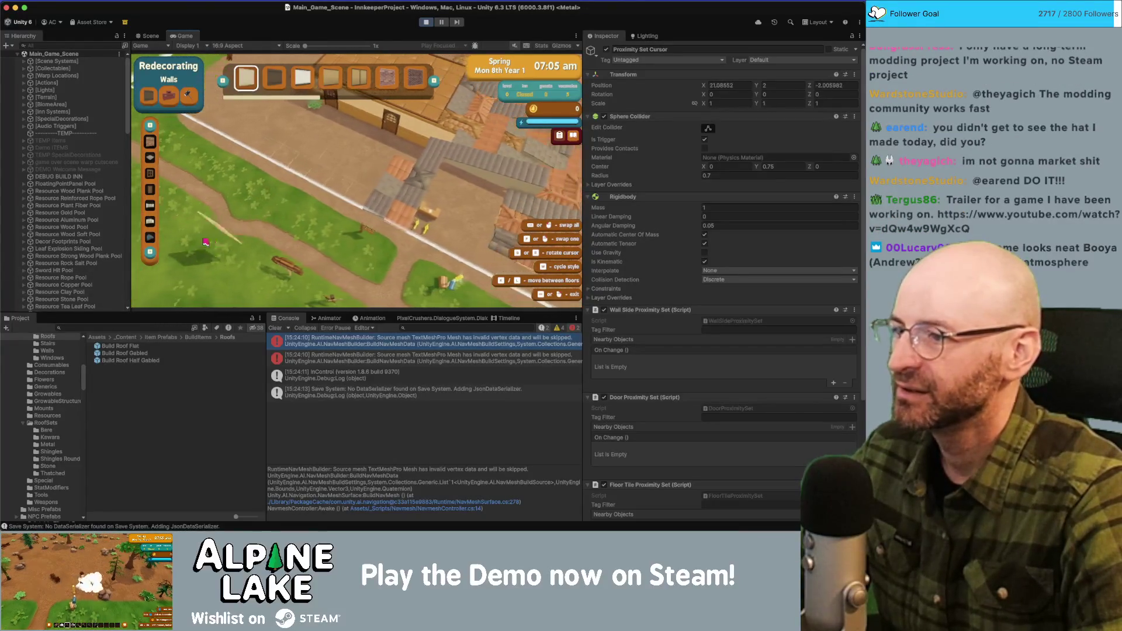
# Switch to roofing build mode, move the cursor up one floor, and pause the game.
pyautogui.press('r')
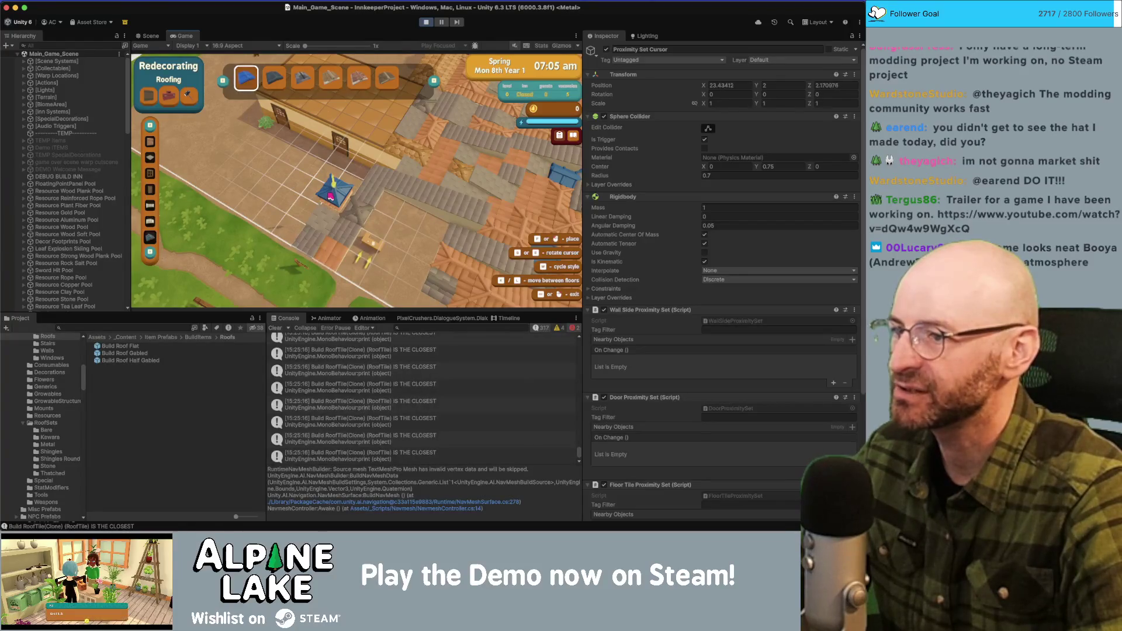
pyautogui.press('pageup')
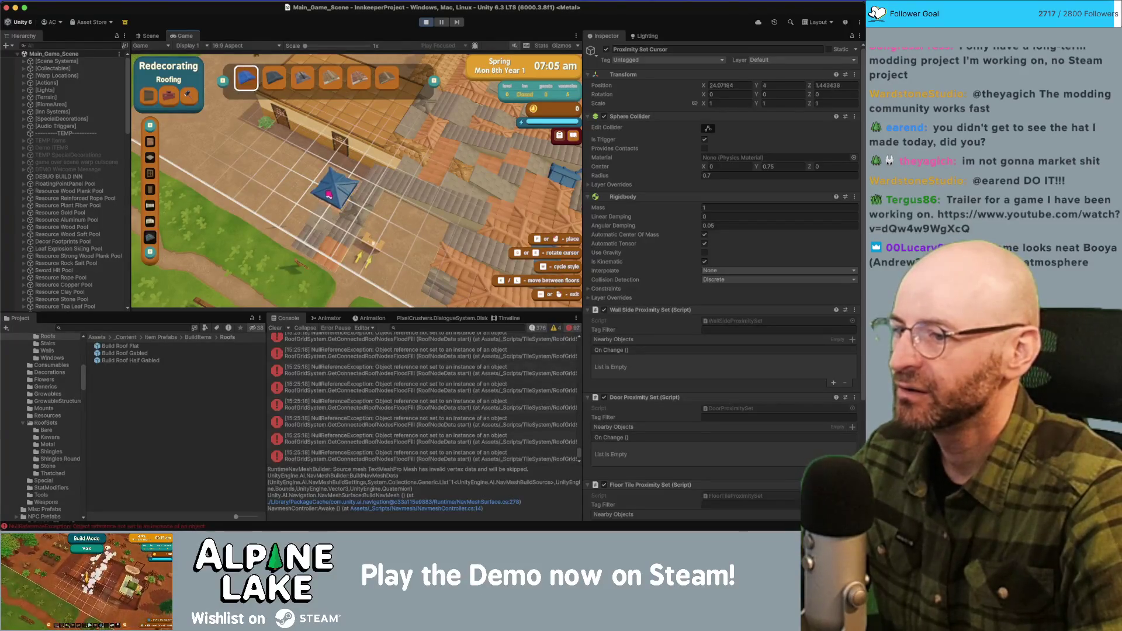
pyautogui.hotkey('ctrl', 'shift', 'p')
pyautogui.hotkey('ctrl', '1')
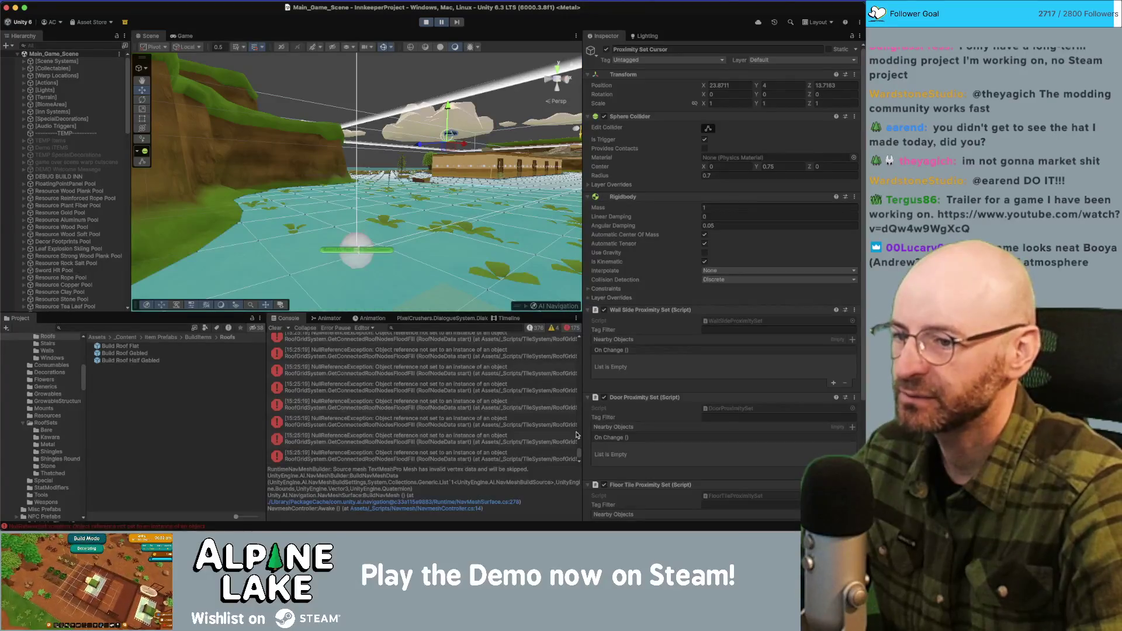
# Inspect the NullReferenceException stack trace and open RoofGridSystem.cs line 772 in Rider.
pyautogui.scroll(5, 578, 424)
pyautogui.scroll(5, 580, 425)
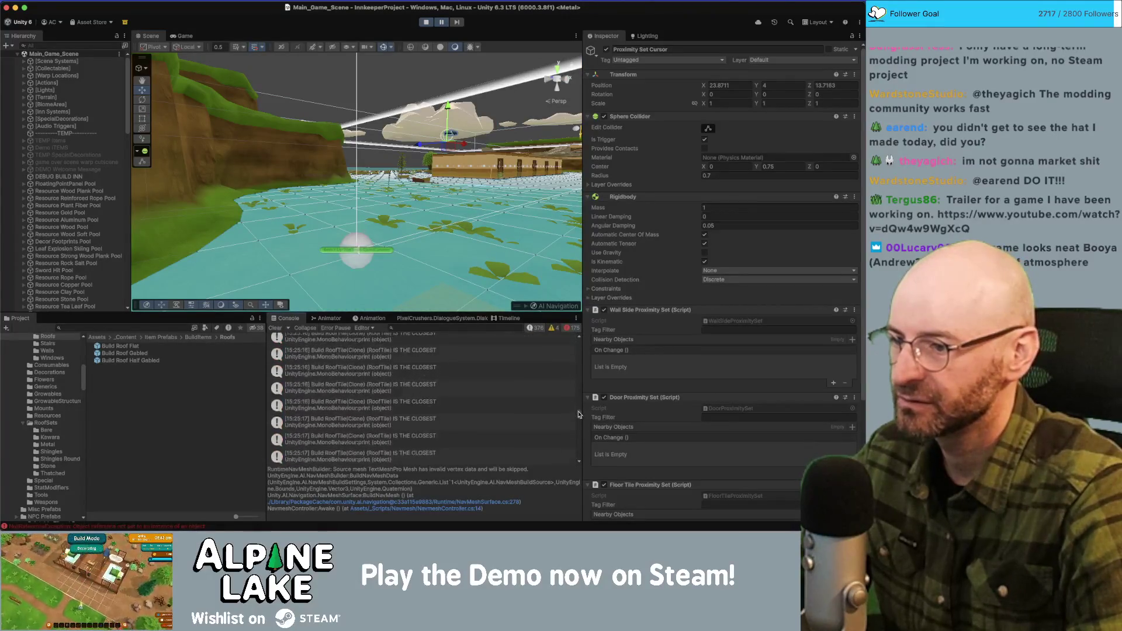
pyautogui.click(379, 404)
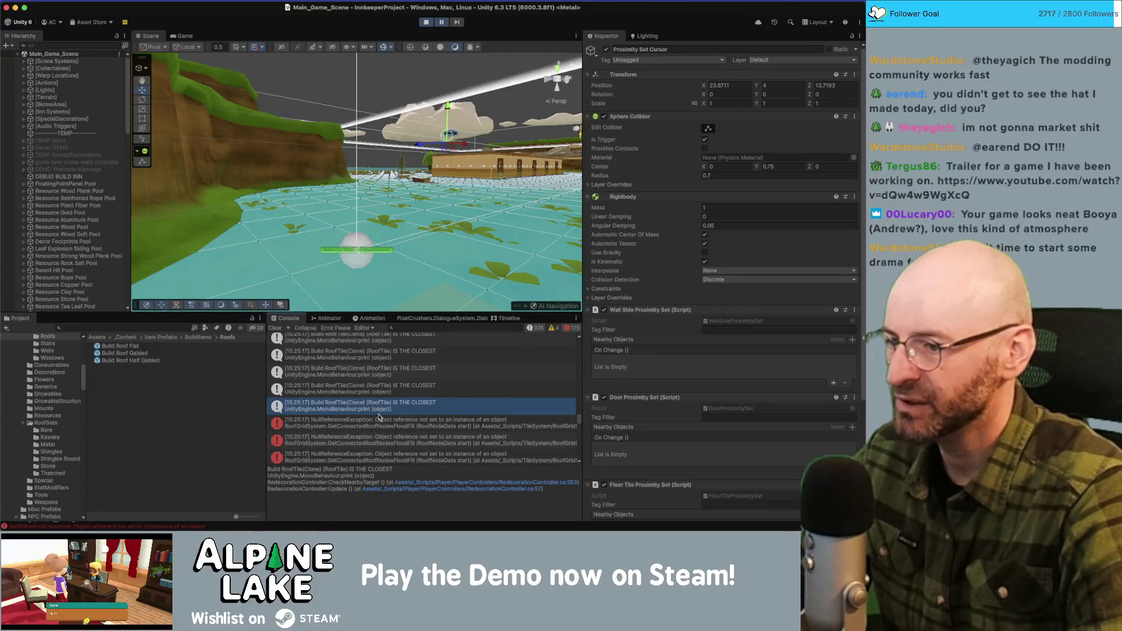
pyautogui.click(380, 422)
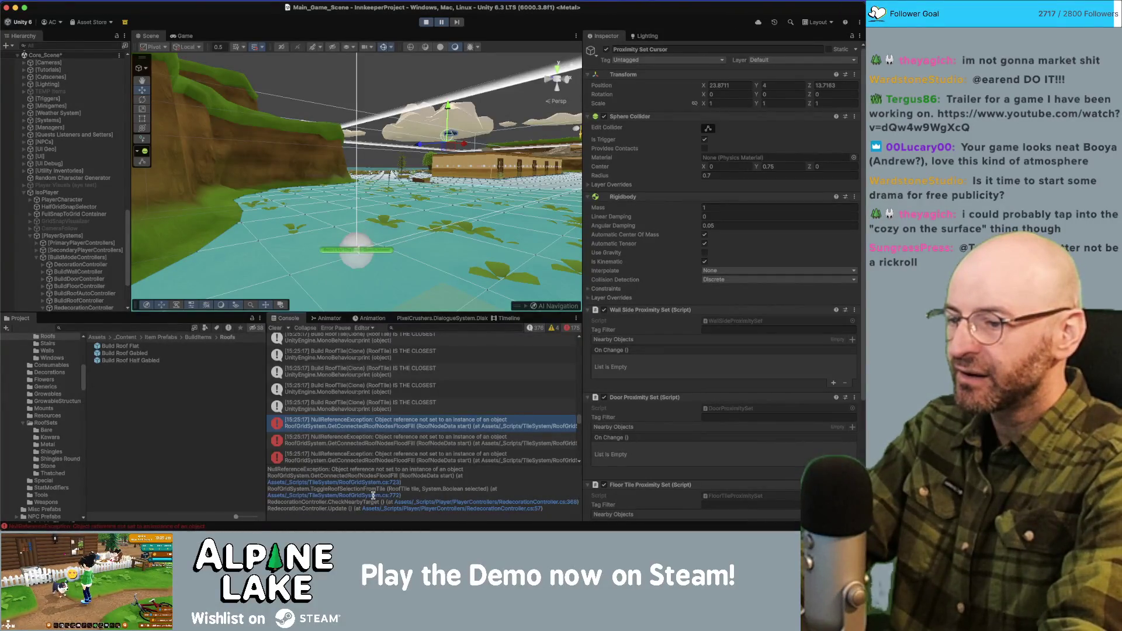
pyautogui.click(373, 496)
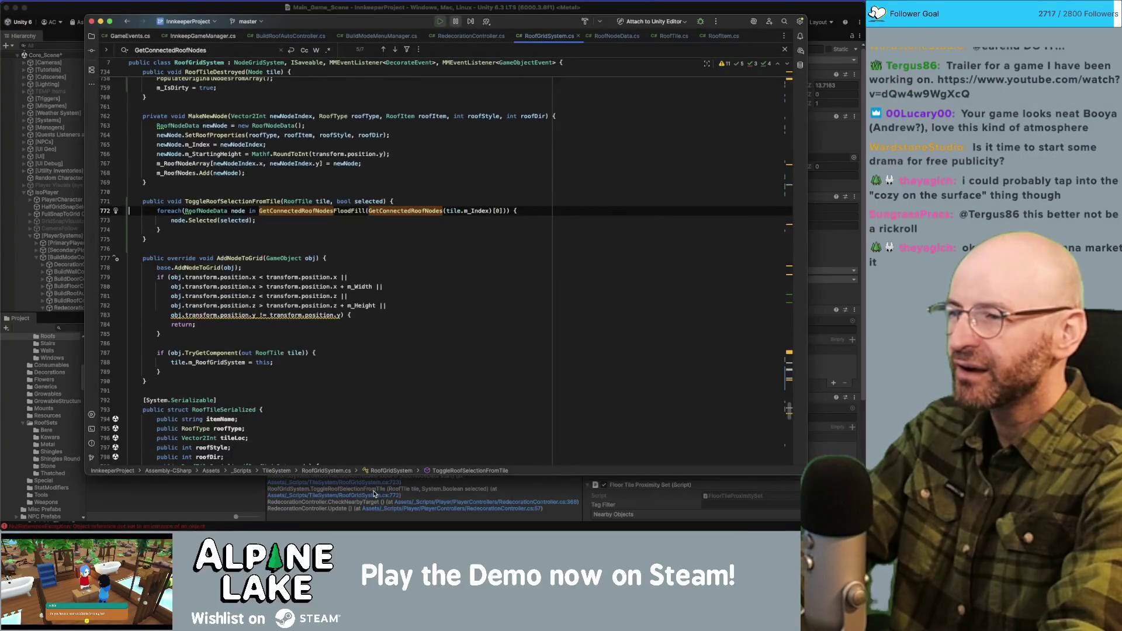
# Open RedecorationController.cs line 368, where ToggleRoofSelectionFromTile is called, from the stack trace.
pyautogui.click(417, 503)
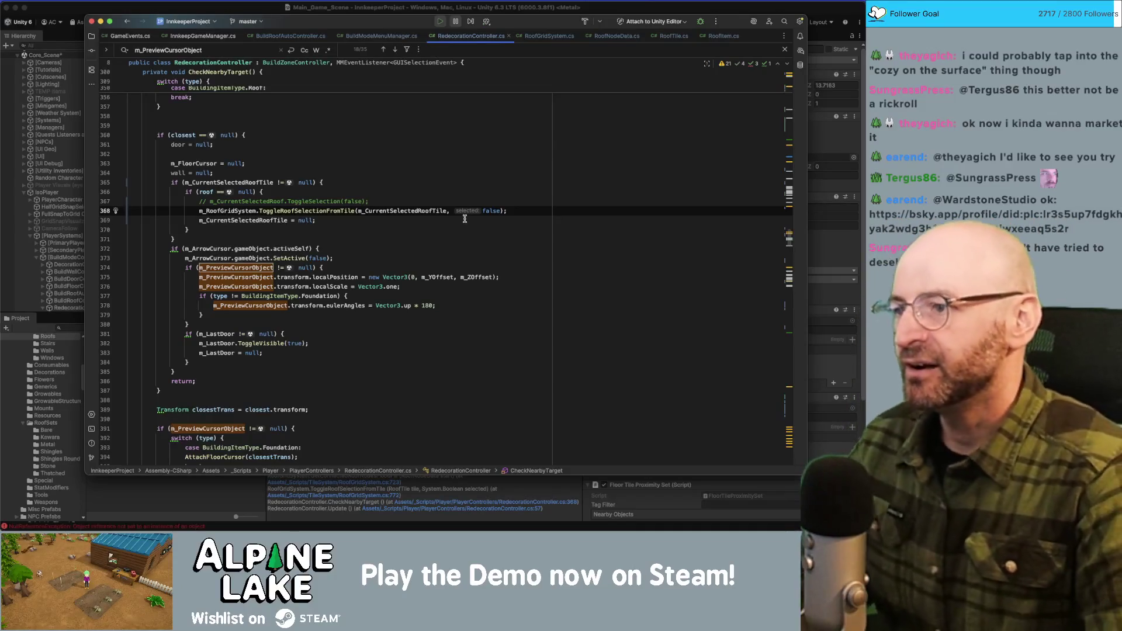
pyautogui.doubleClick(229, 212)
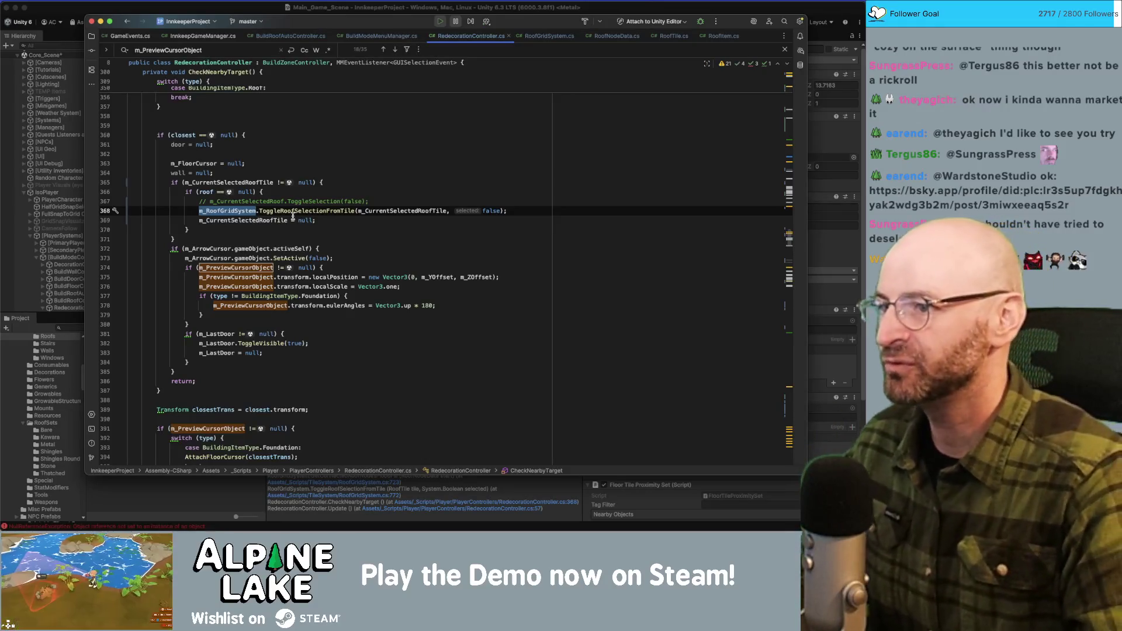
pyautogui.scroll(10, 443, 268)
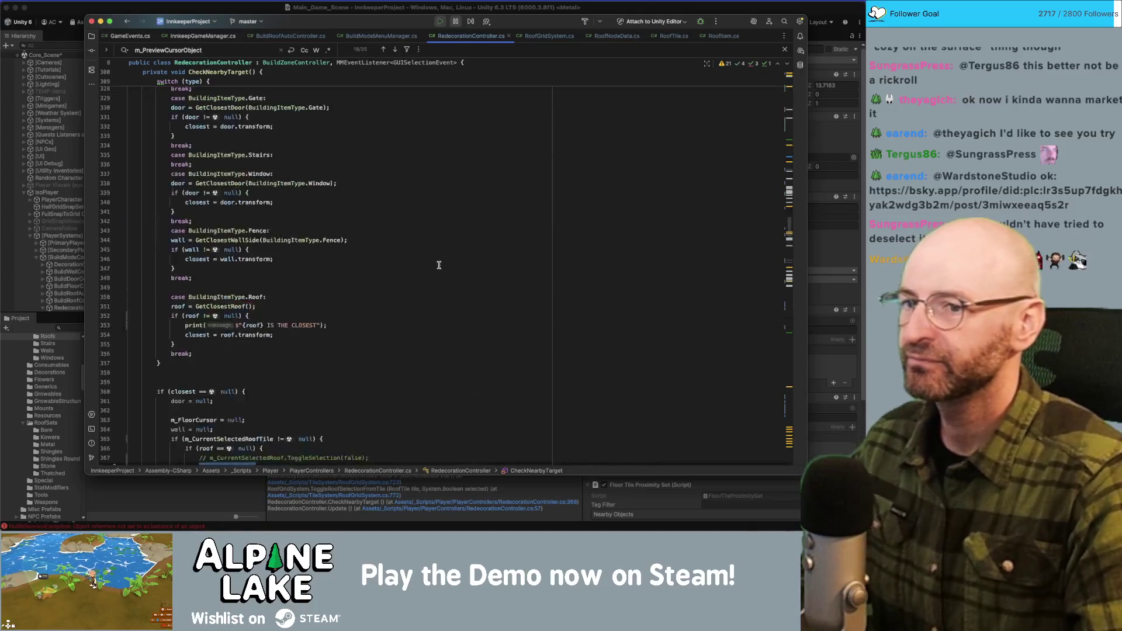
pyautogui.scroll(20, 790, 217)
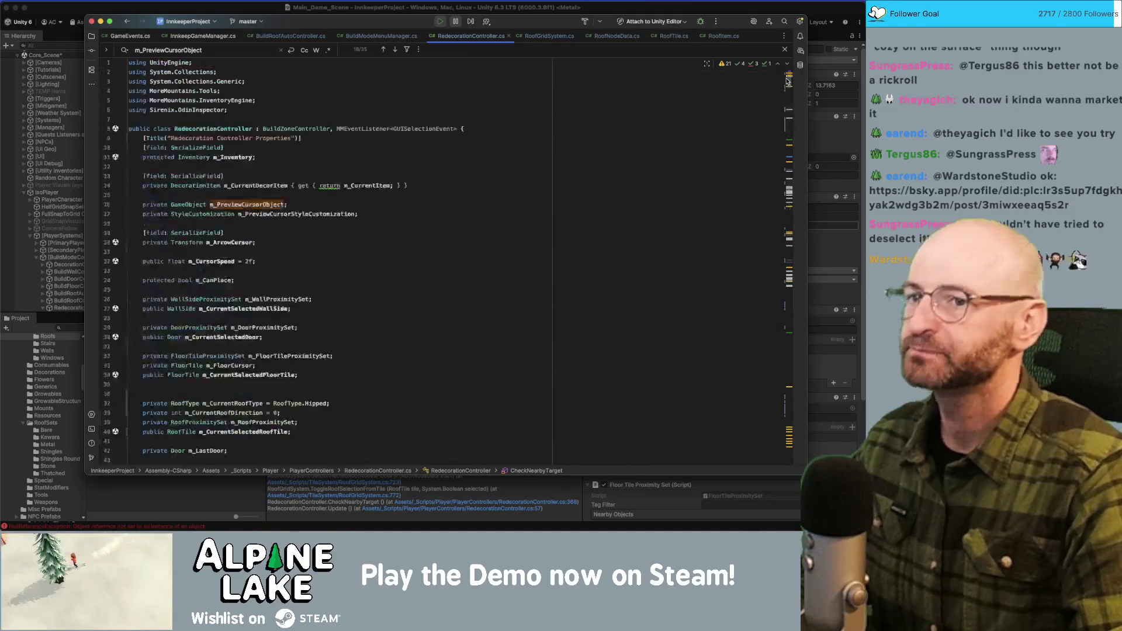
pyautogui.scroll(-10, 634, 272)
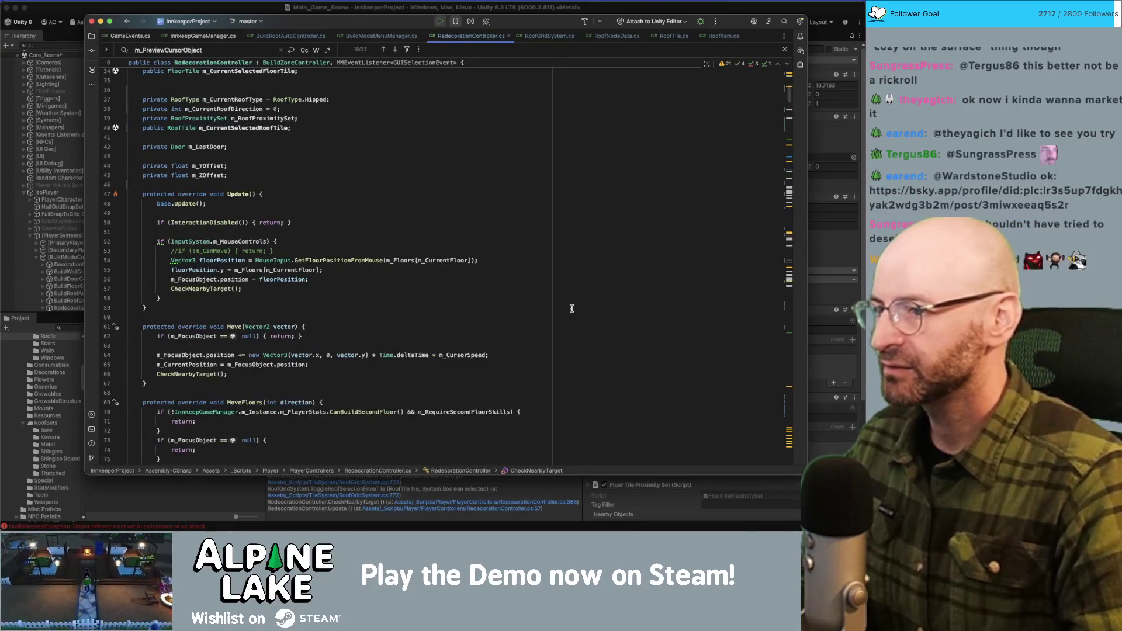
pyautogui.scroll(-1, 565, 308)
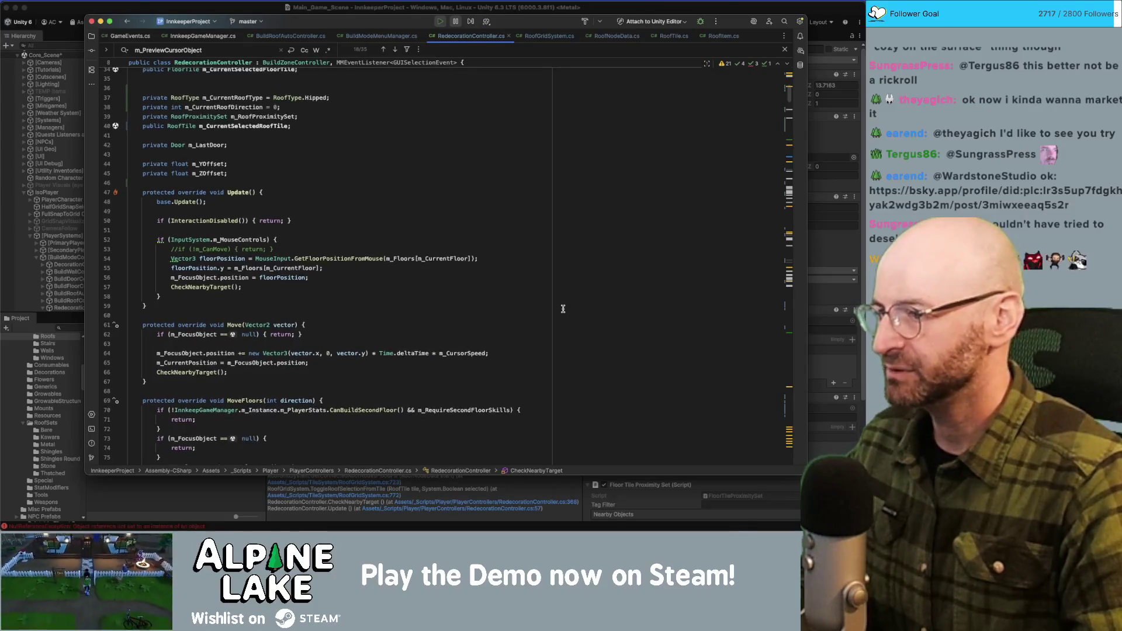
pyautogui.scroll(-5, 411, 314)
pyautogui.doubleClick(258, 312)
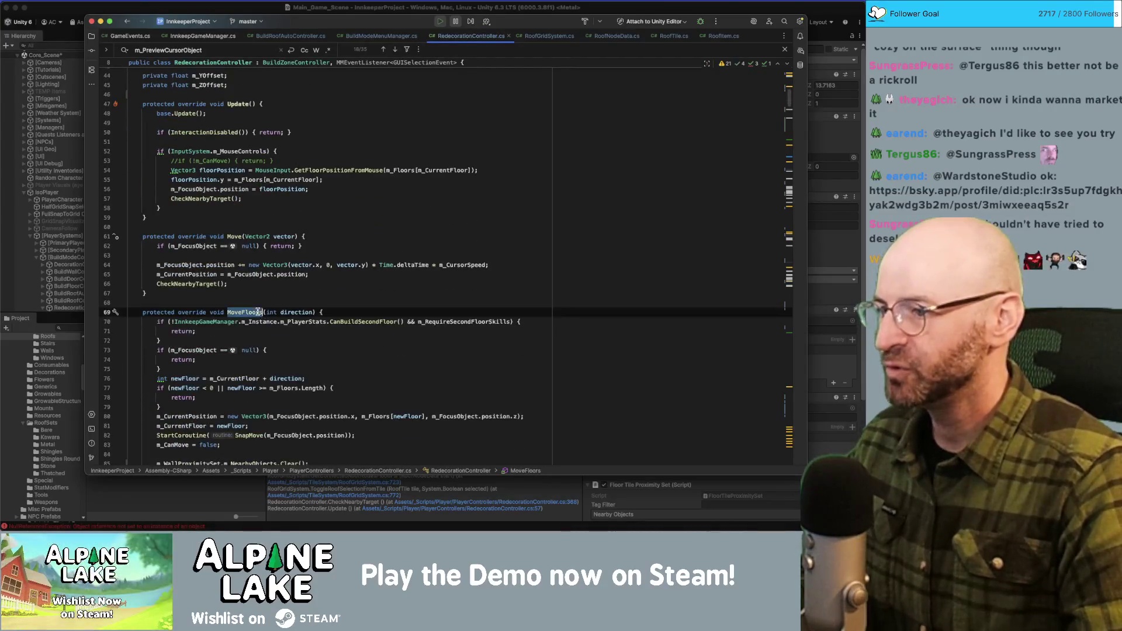
pyautogui.scroll(-2, 359, 298)
pyautogui.click(211, 371)
pyautogui.doubleClick(293, 371)
pyautogui.scroll(-3, 237, 349)
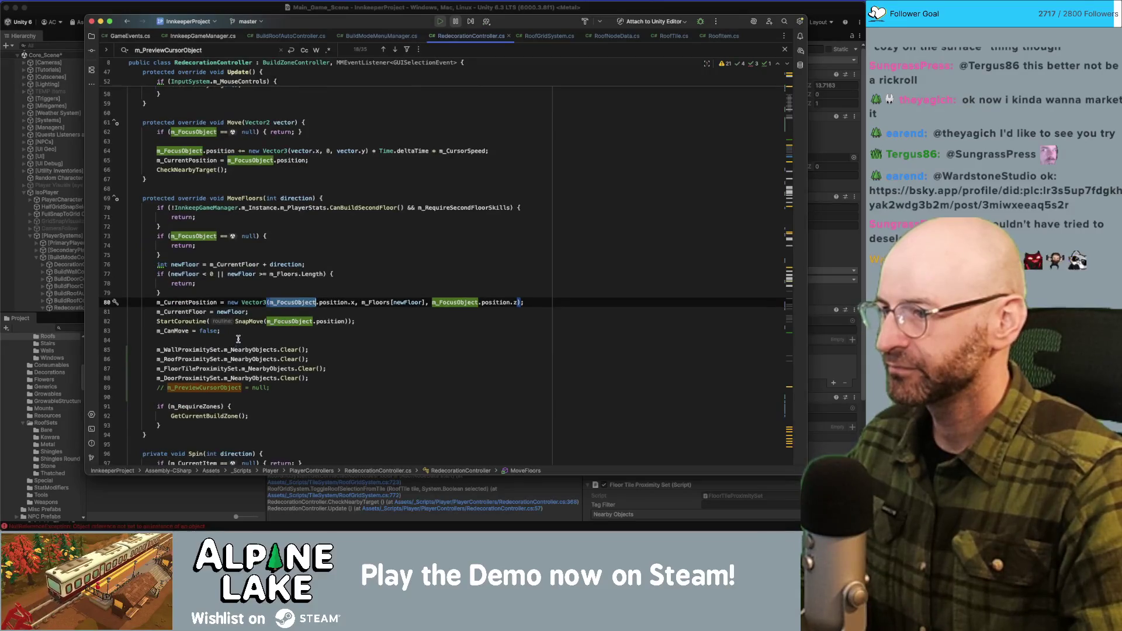
pyautogui.doubleClick(215, 414)
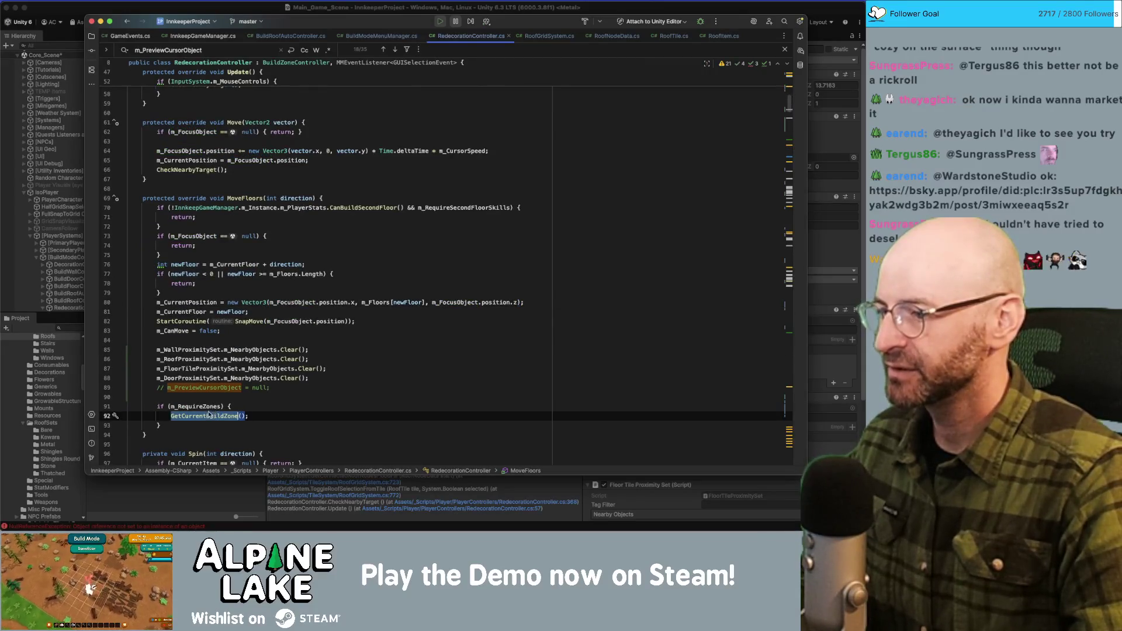
pyautogui.click(286, 388)
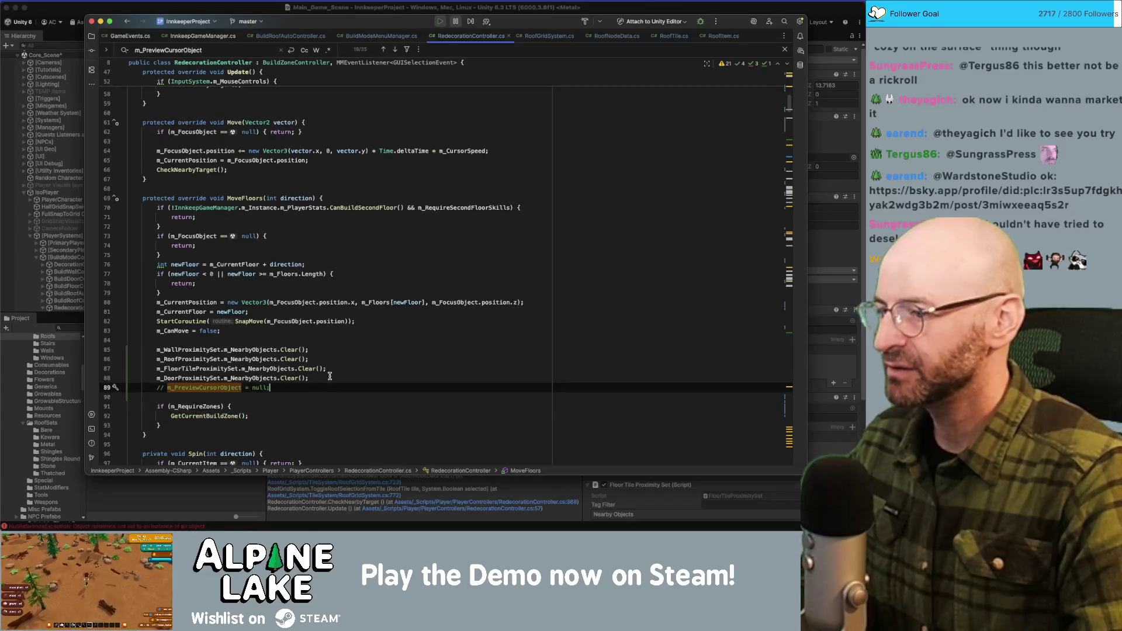
# Delete the four Clear() calls, the commented m_PreviewCursorObject line and leftover blank lines.
pyautogui.hotkey('shift', 'Home')
pyautogui.hotkey('shift', 'Up')
pyautogui.hotkey('shift', 'Up')
pyautogui.hotkey('shift', 'Up')
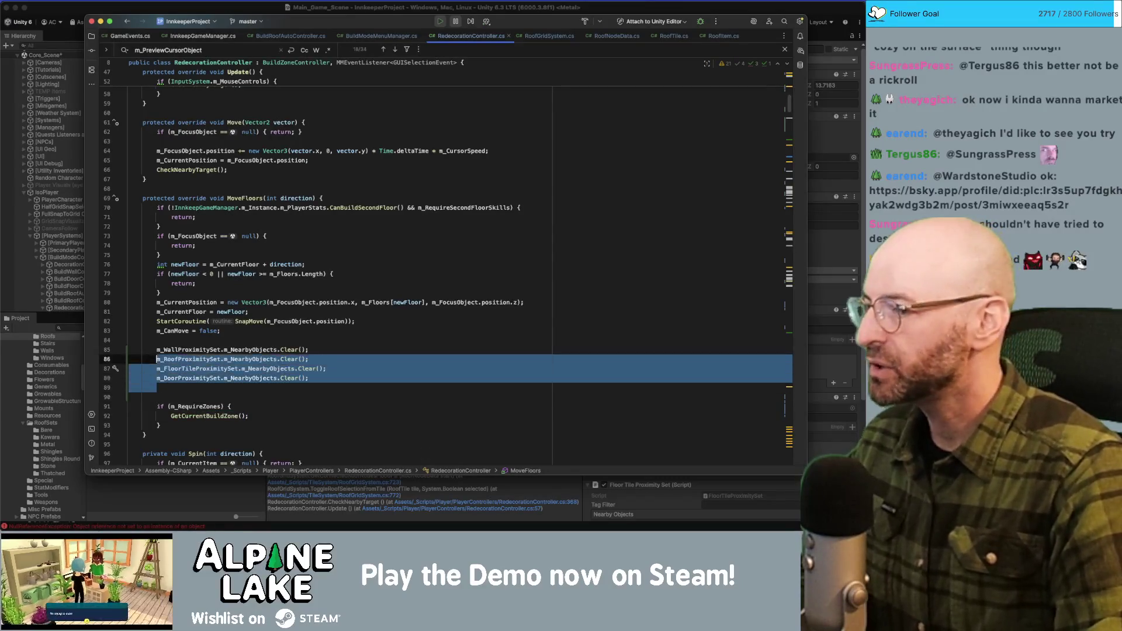
pyautogui.press('BackSpace')
pyautogui.press('Delete')
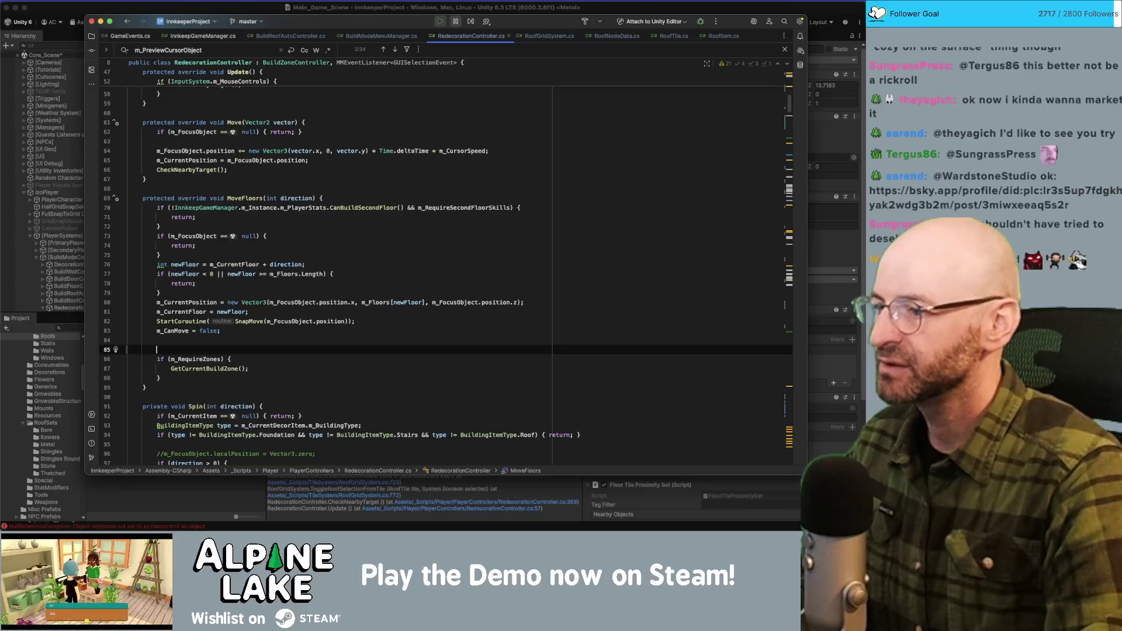
pyautogui.press('BackSpace')
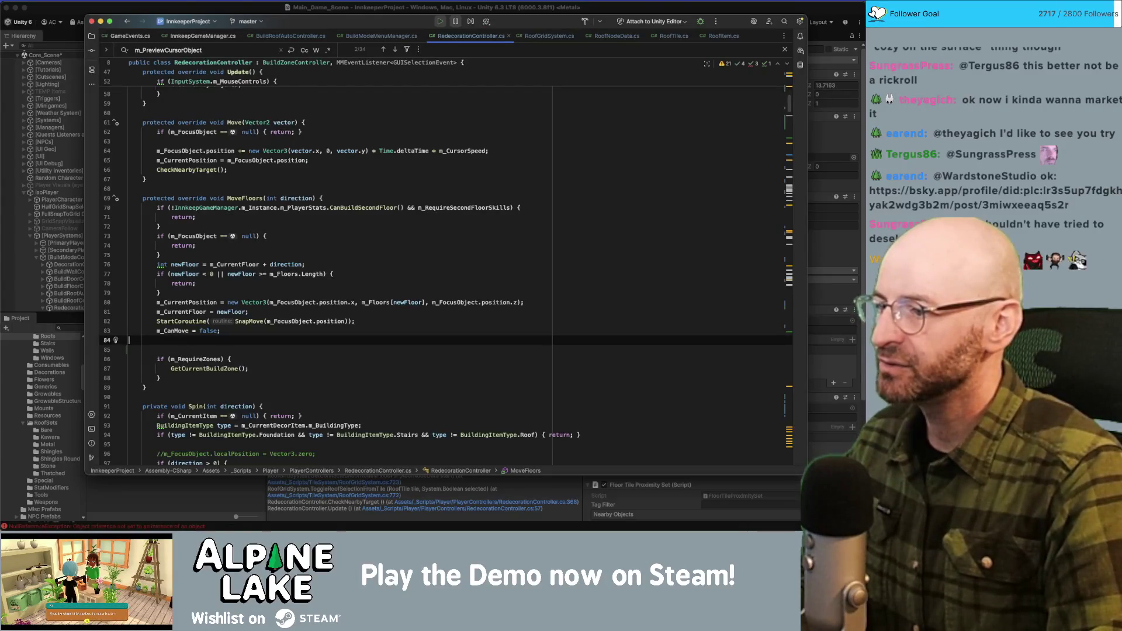
pyautogui.press('BackSpace')
pyautogui.scroll(-1, 444, 263)
# Add an 'if (m_CurrentSelectedRoofTile != null) {' block in MoveFloors.
pyautogui.press('Return')
pyautogui.press('Return')
pyautogui.press('Up')
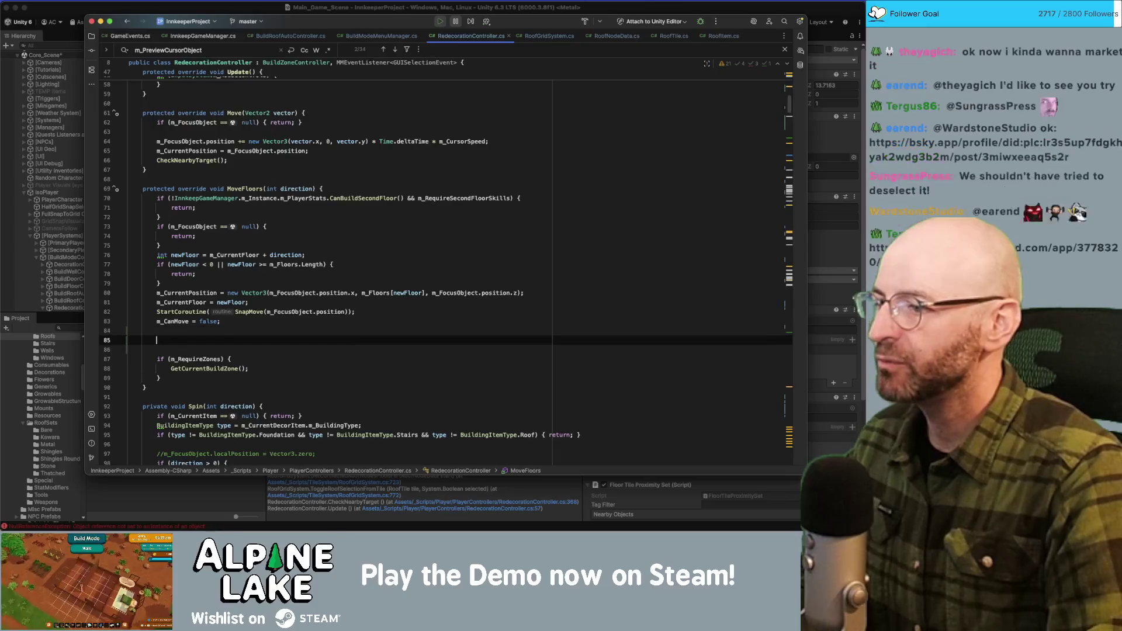
pyautogui.write('if(')
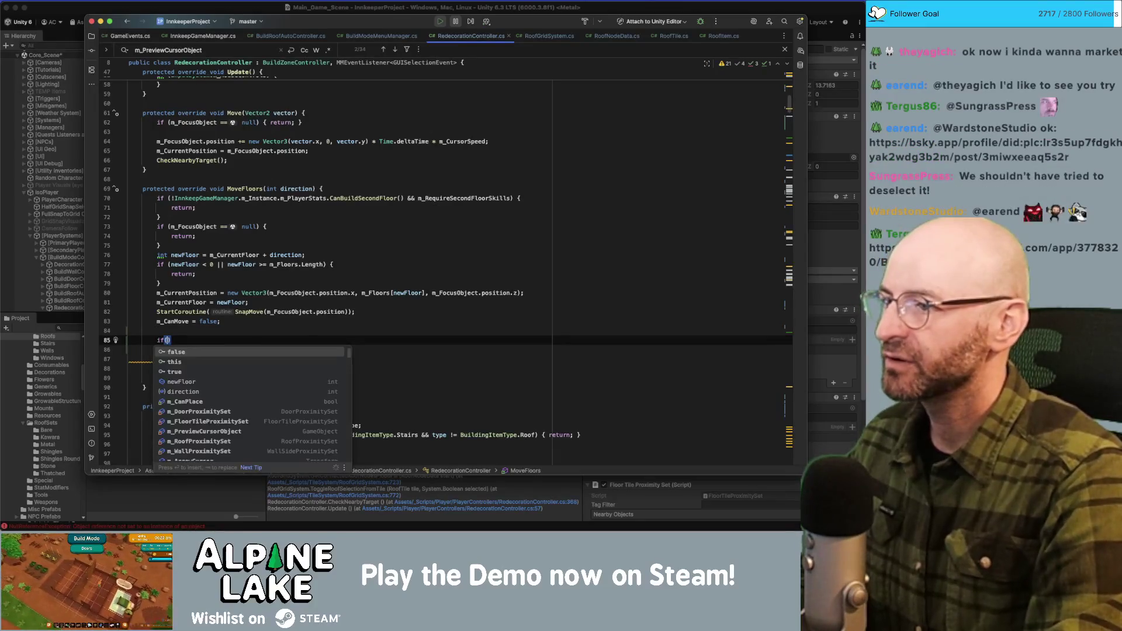
pyautogui.write('m_Currentroof')
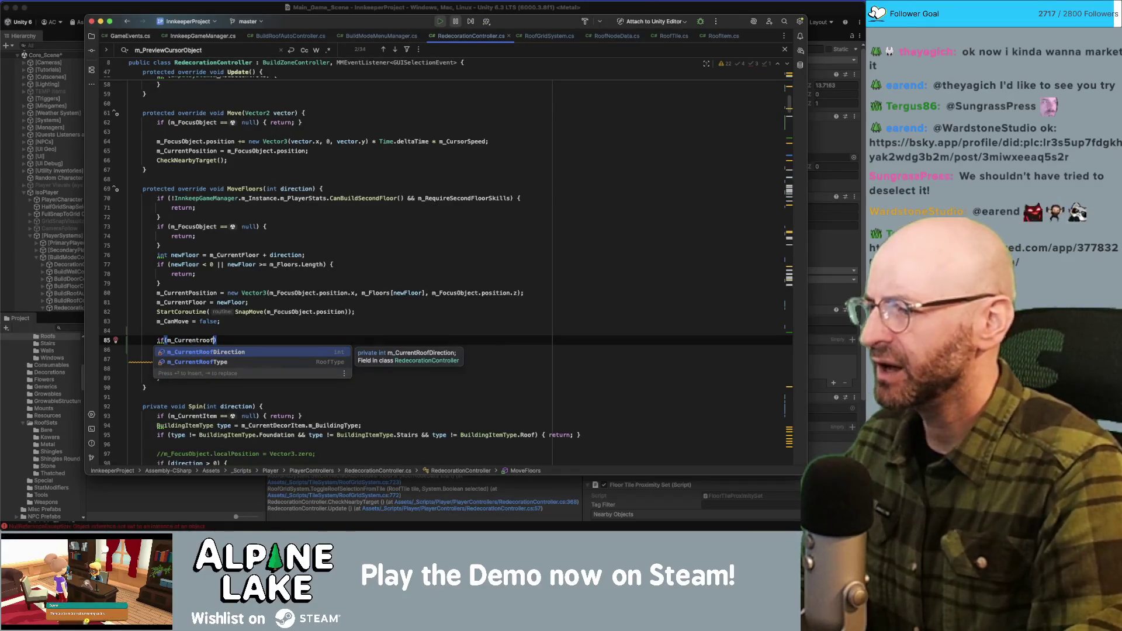
pyautogui.press('BackSpace')
pyautogui.press('BackSpace')
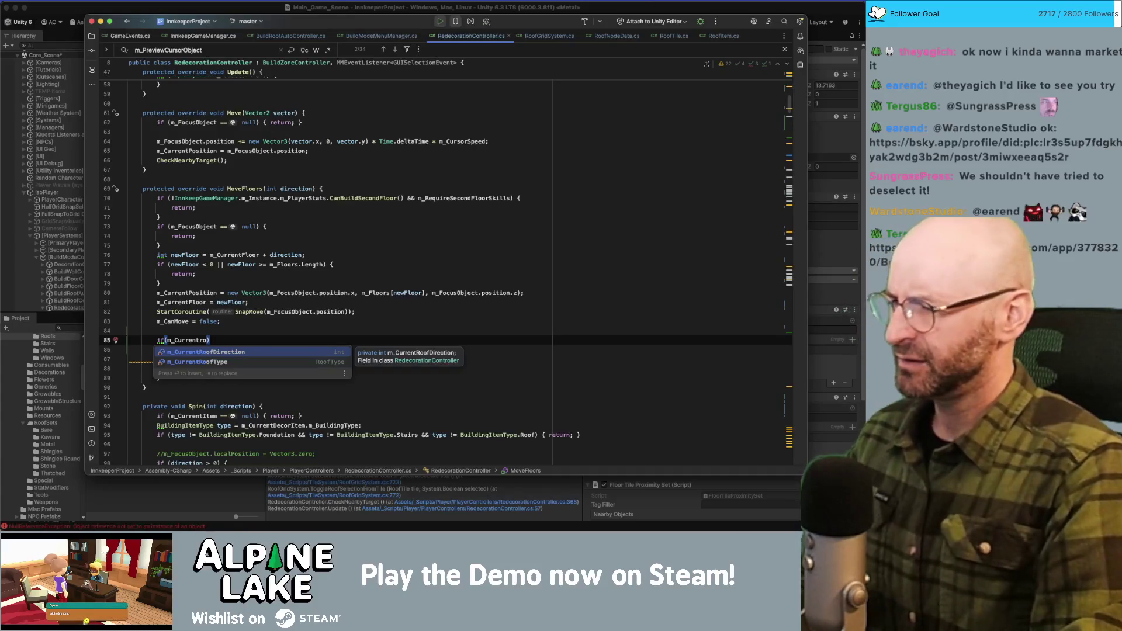
pyautogui.press('BackSpace')
pyautogui.press('BackSpace')
pyautogui.press('BackSpace')
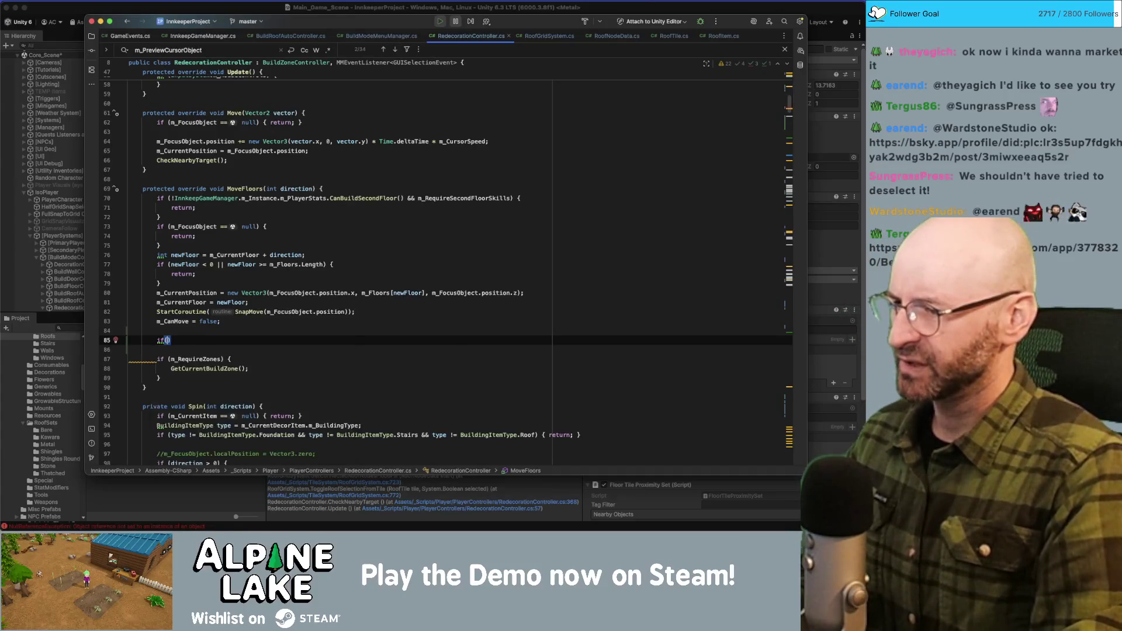
pyautogui.write('roof')
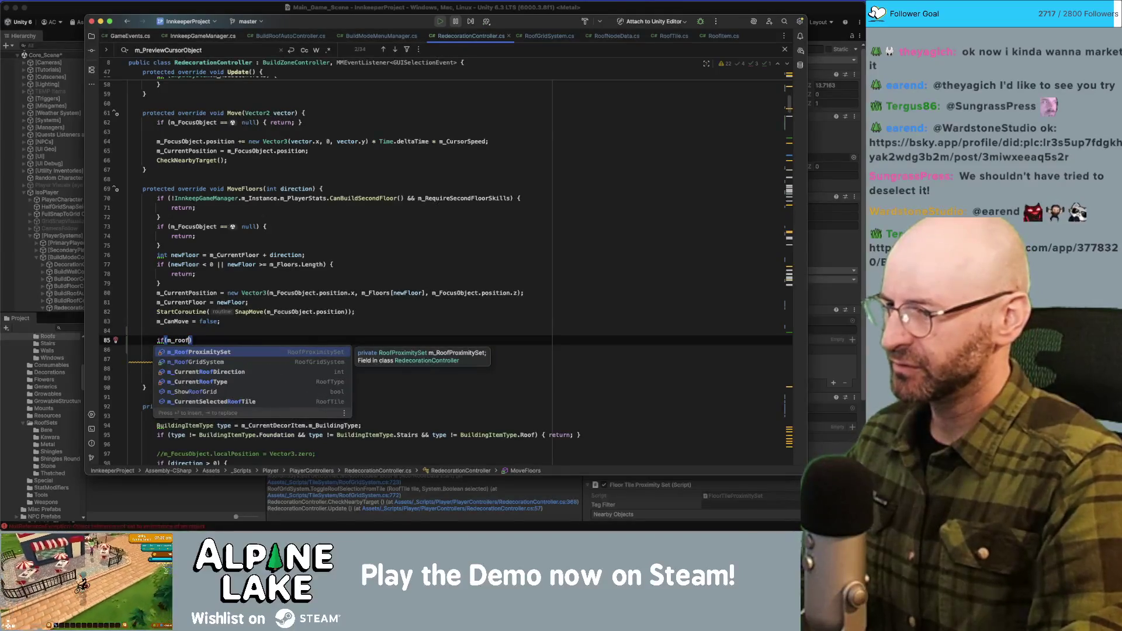
pyautogui.press('Down')
pyautogui.press('Down')
pyautogui.press('Down')
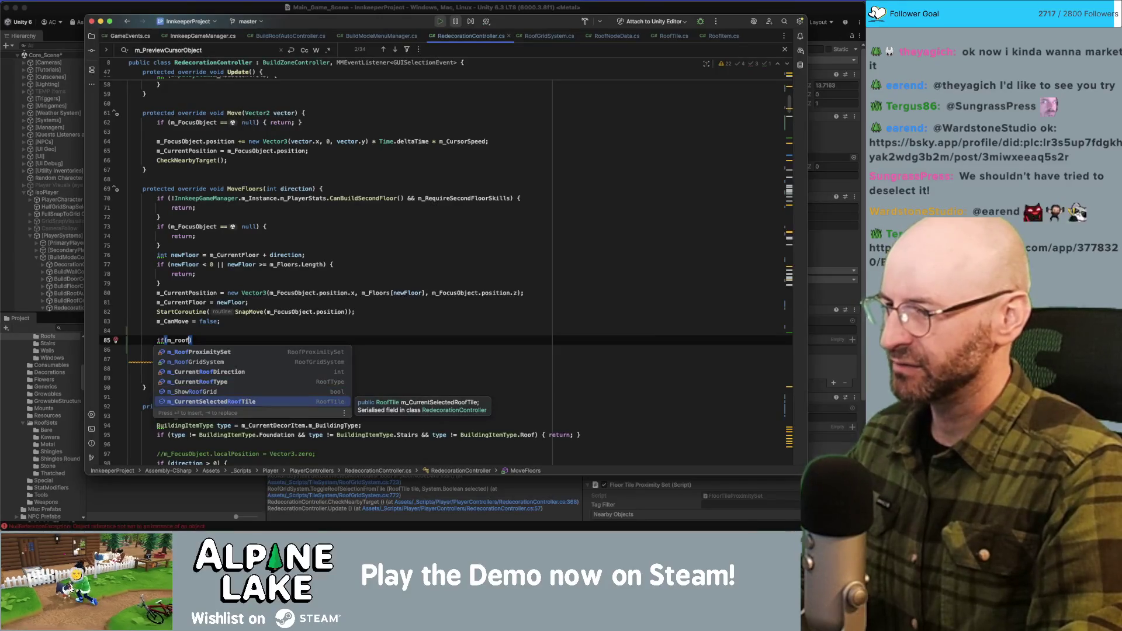
pyautogui.press('Return')
pyautogui.write('!= null)')
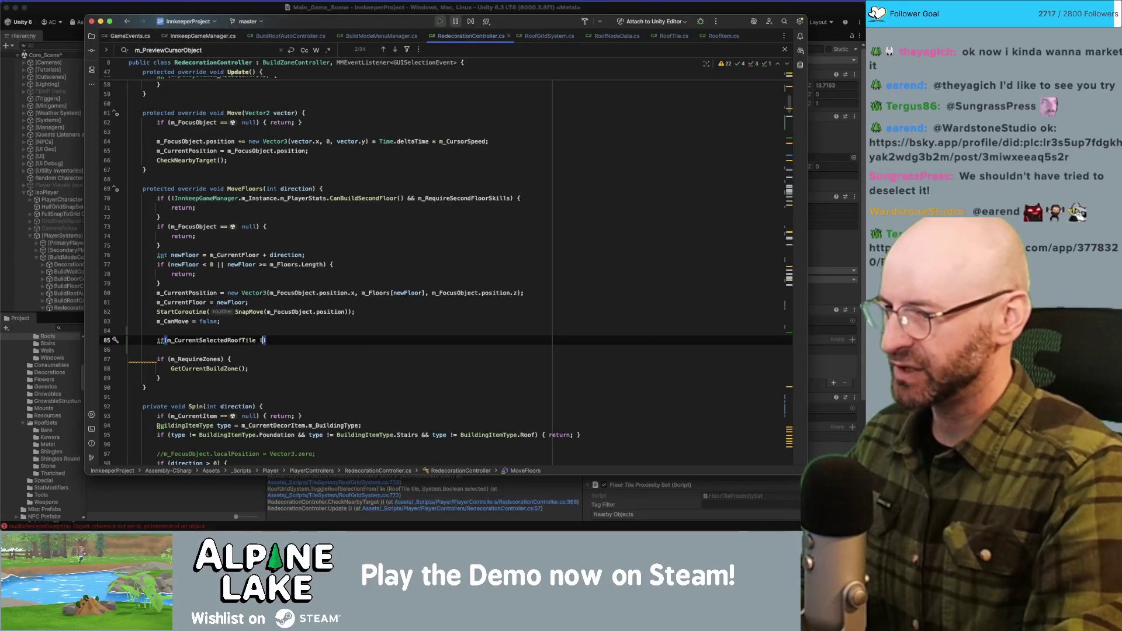
pyautogui.press('Return')
pyautogui.write('{')
pyautogui.press('Return')
pyautogui.press('super+alt+l')
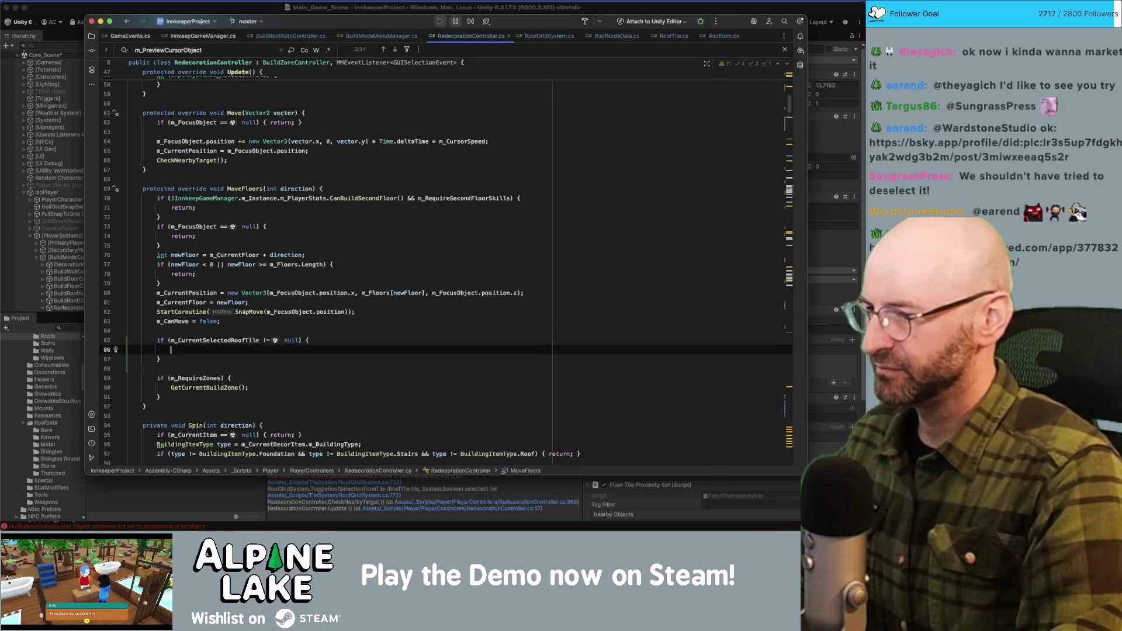
# Inside the block, call the roof grid's ToggleRoofSelectionFromTile(m_CurrentSelectedRoofTile, false).
pyautogui.write('m_R')
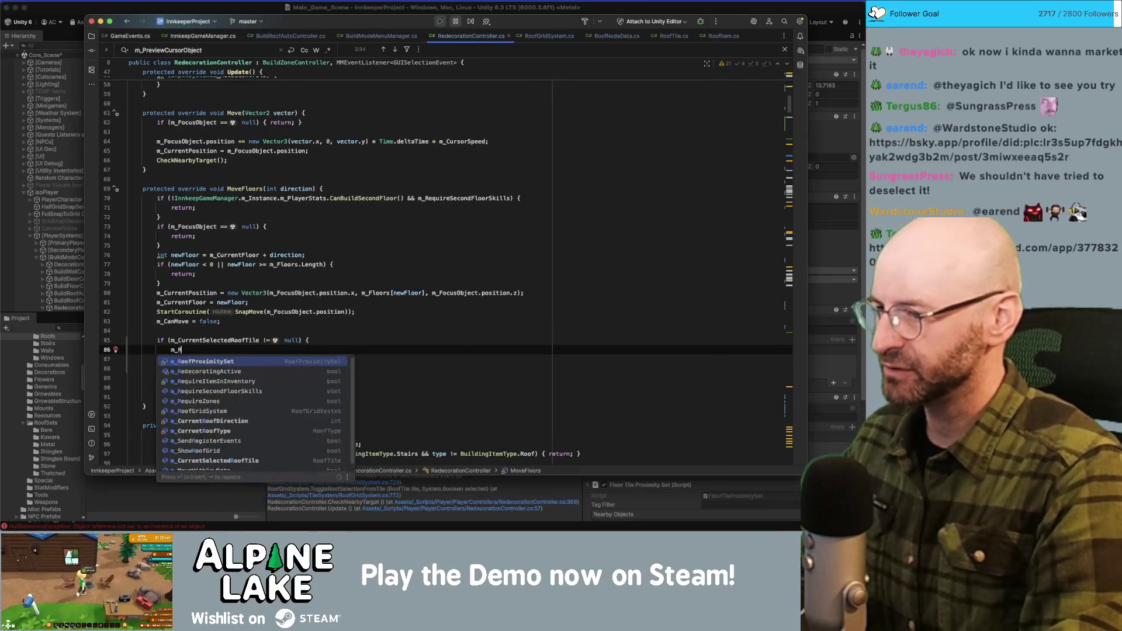
pyautogui.write('oofE')
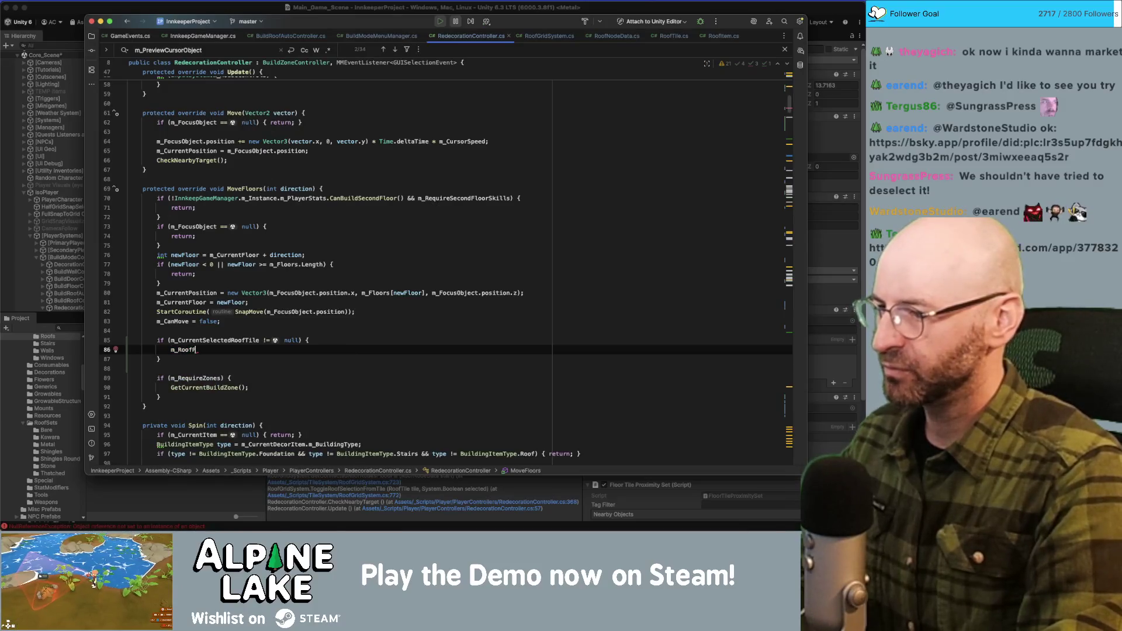
pyautogui.write('ProxGrid')
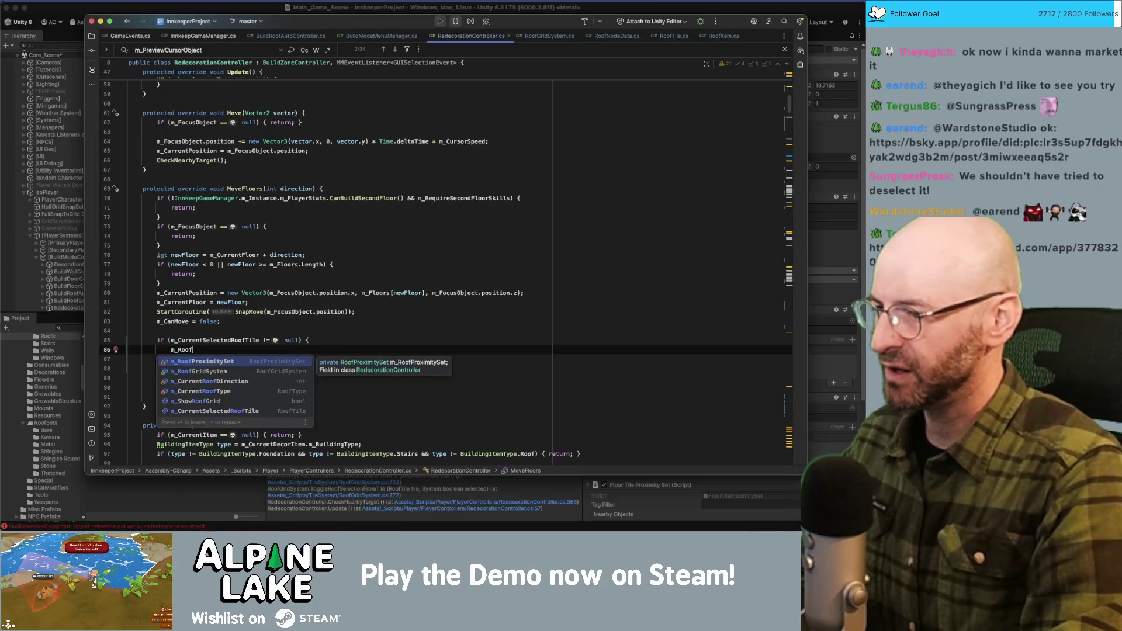
pyautogui.press('Return')
pyautogui.write('.')
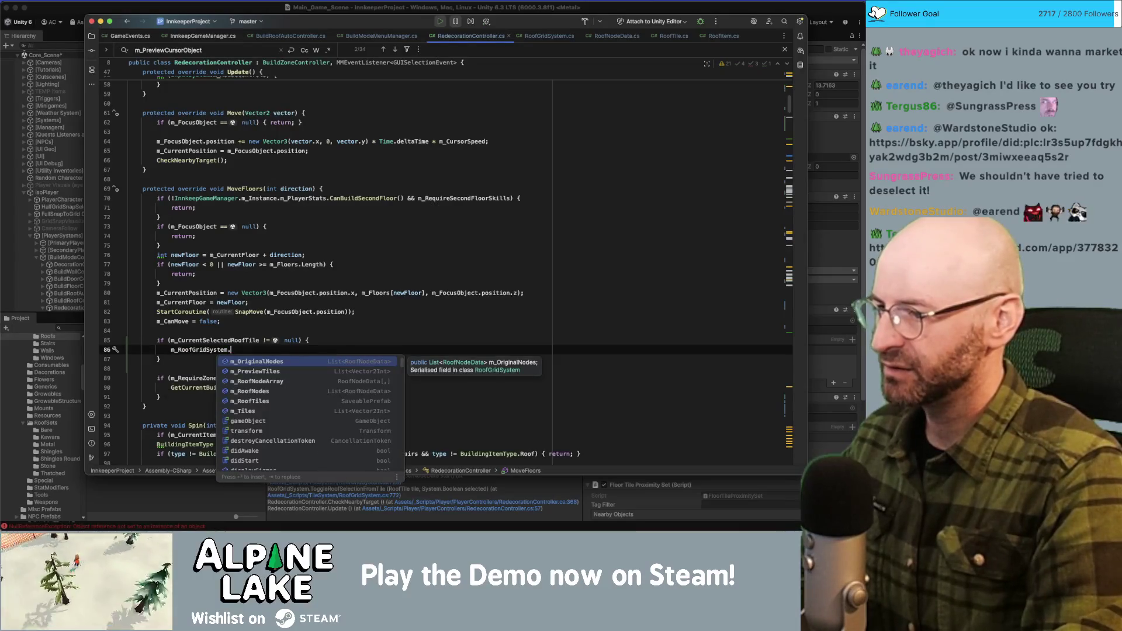
pyautogui.write('Togg')
pyautogui.press('Return')
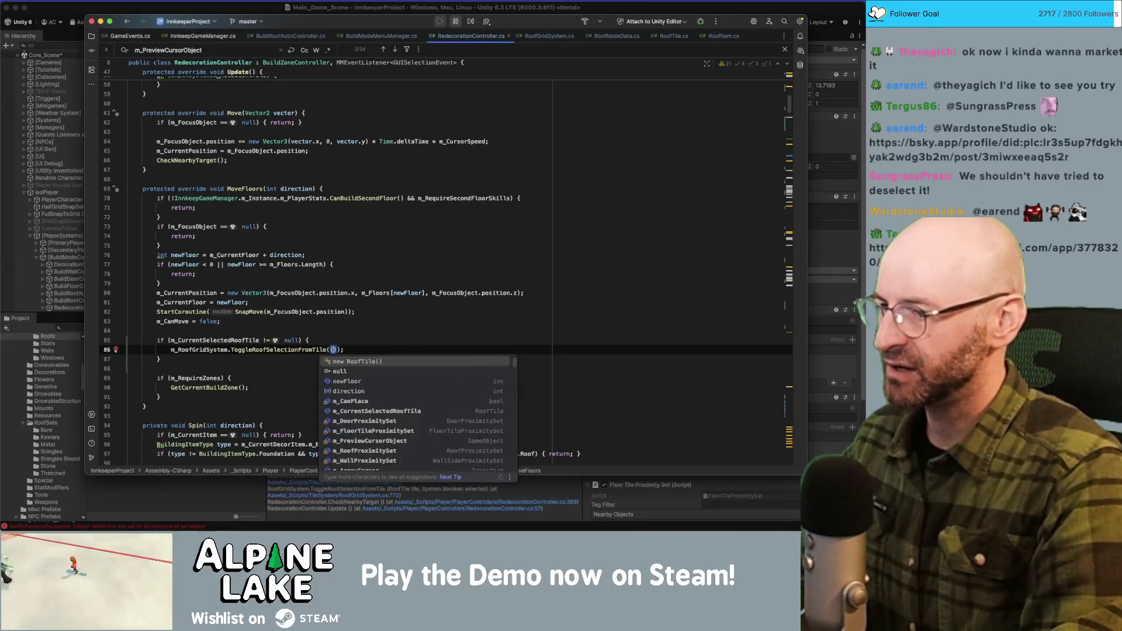
pyautogui.write('m_Curren')
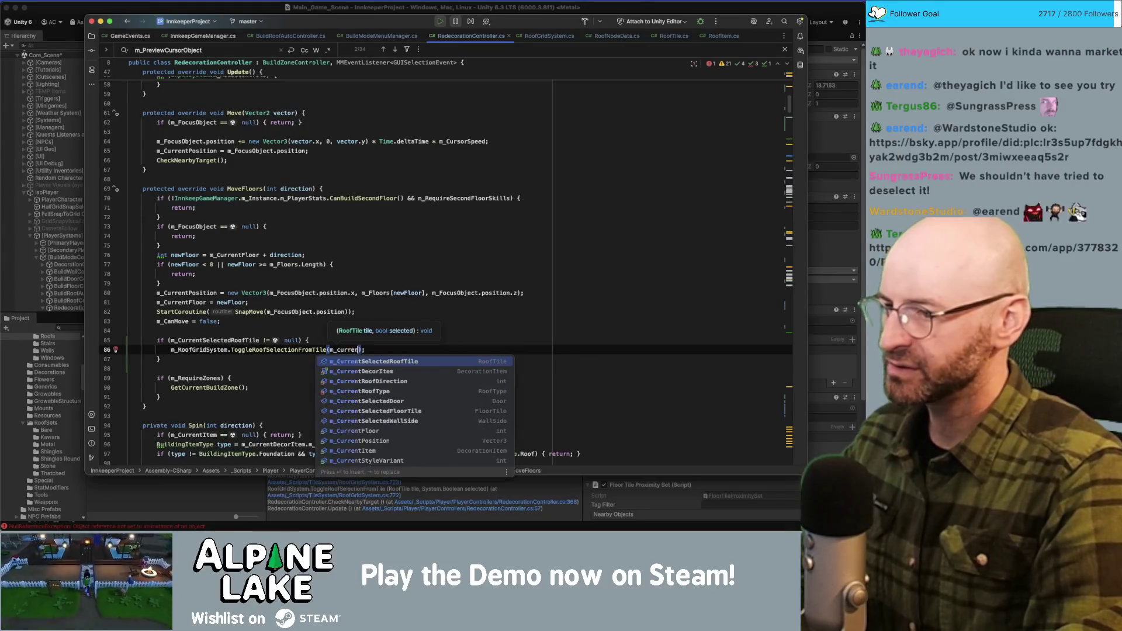
pyautogui.press('Return')
pyautogui.write(', false')
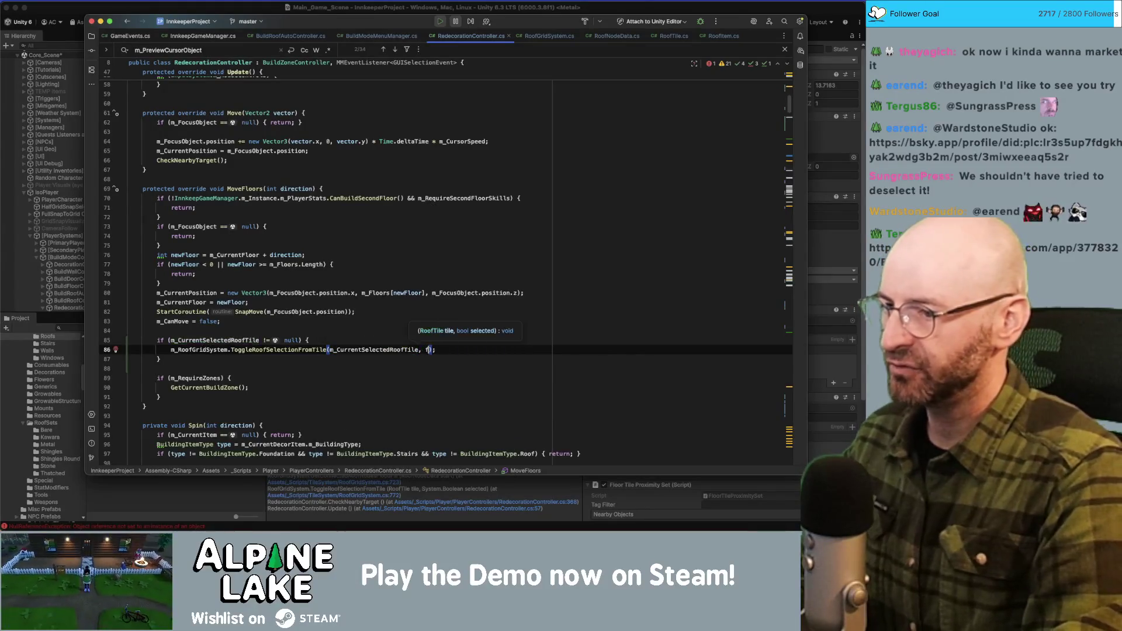
pyautogui.click(397, 283)
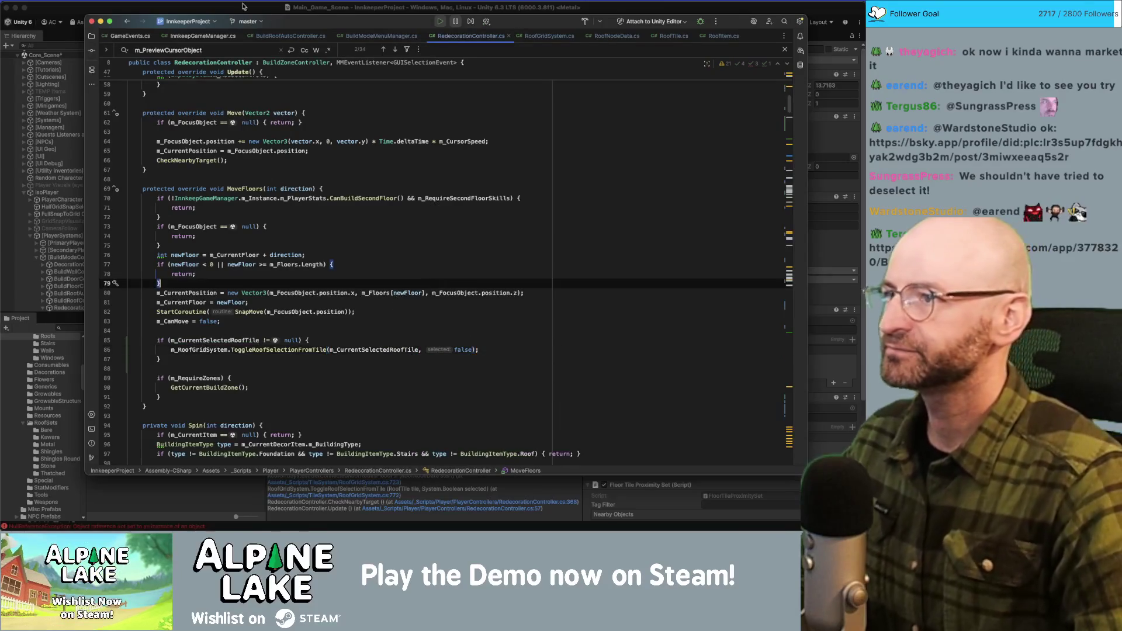
pyautogui.click(494, 349)
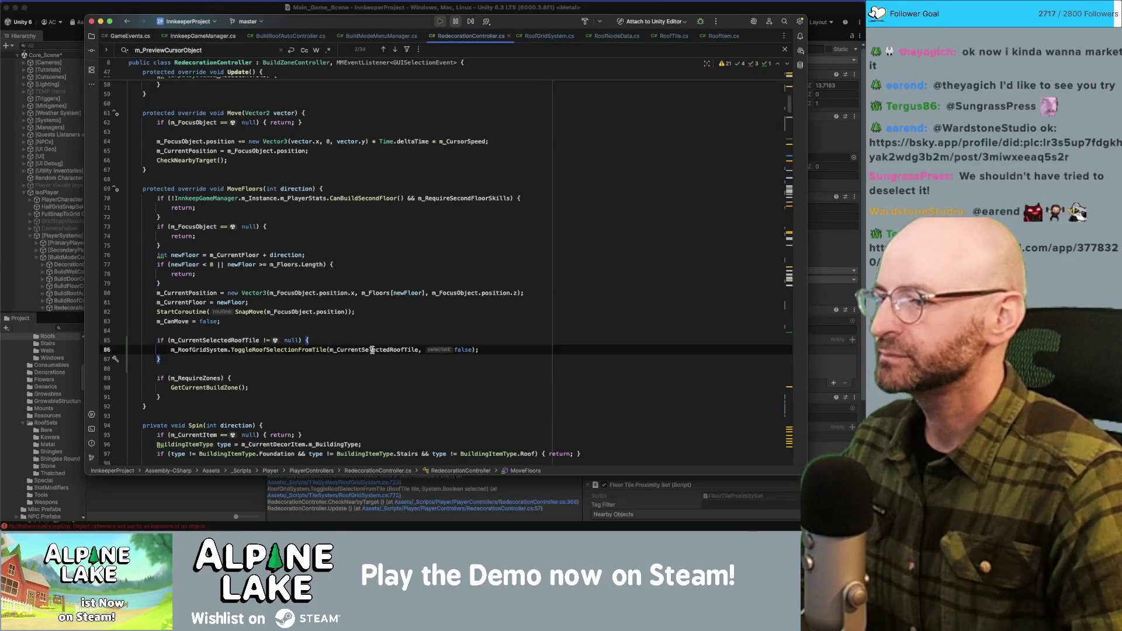
# Add 'm_CurrentSelectedRoofTile = null;' after the toggle call, then switch to Unity.
pyautogui.press('Return')
pyautogui.write('m_Current')
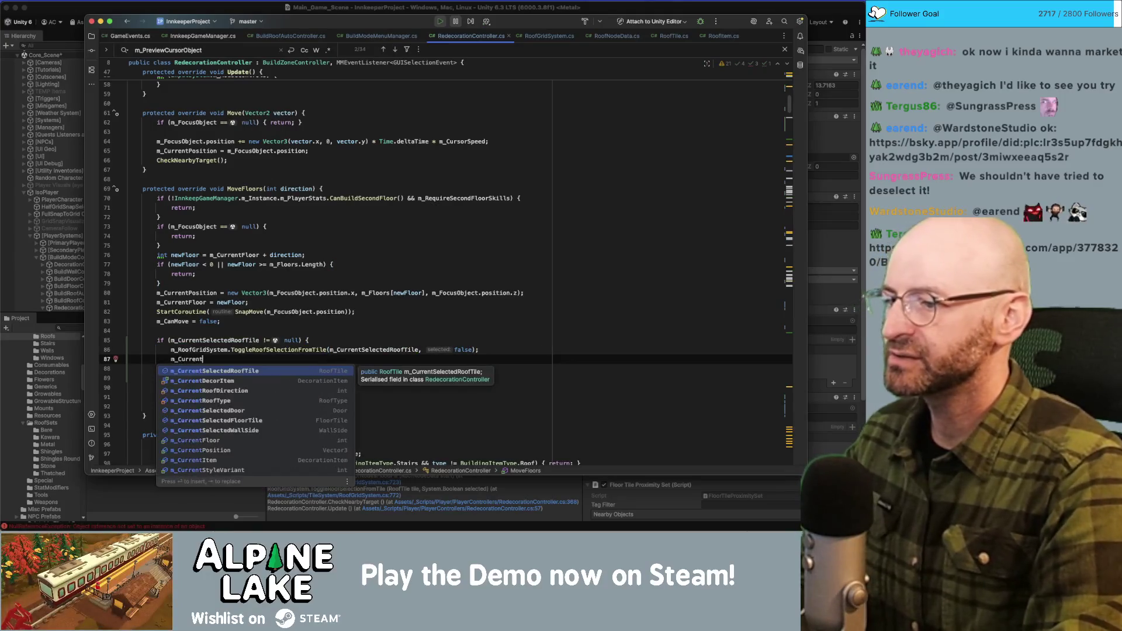
pyautogui.press('Return')
pyautogui.write('= ')
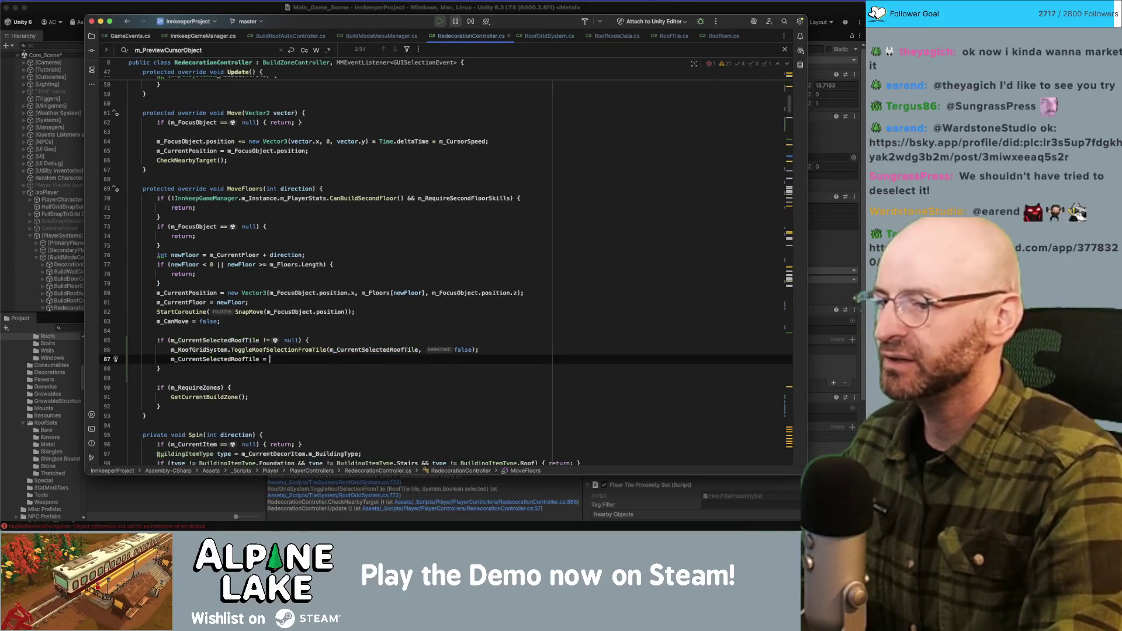
pyautogui.write('null;')
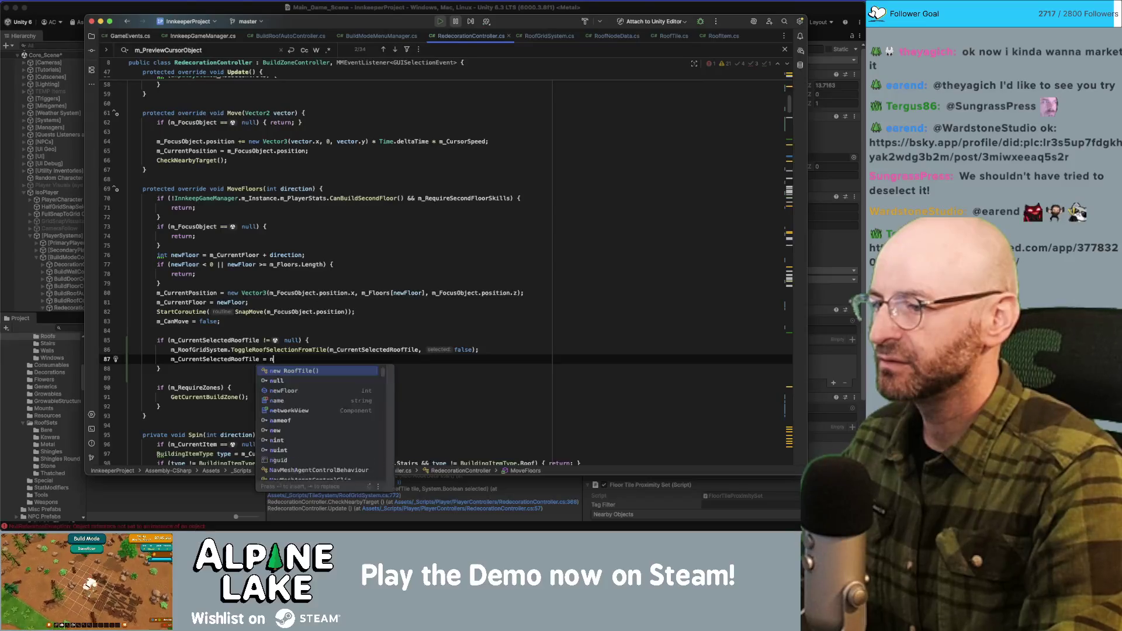
pyautogui.click(171, 359)
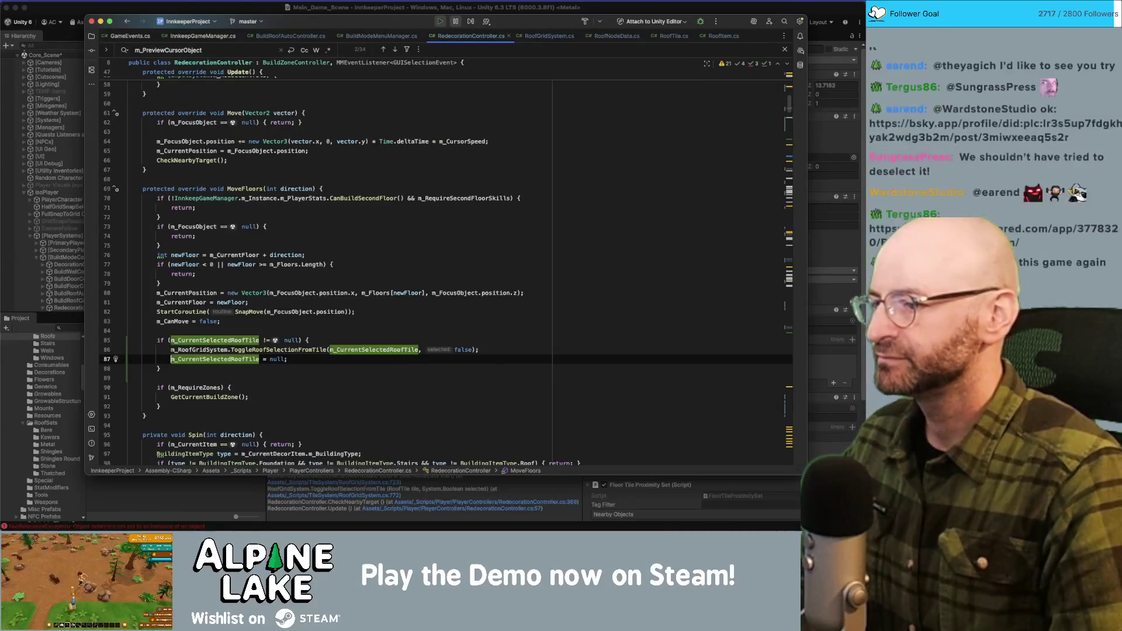
pyautogui.click(420, 333)
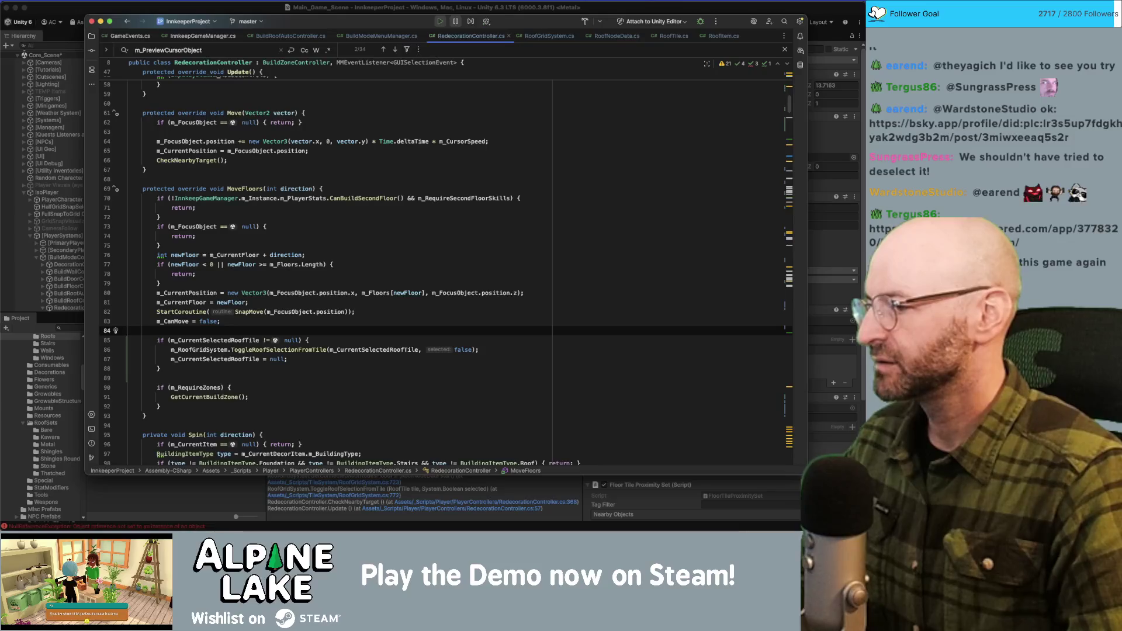
pyautogui.press('super+Tab')
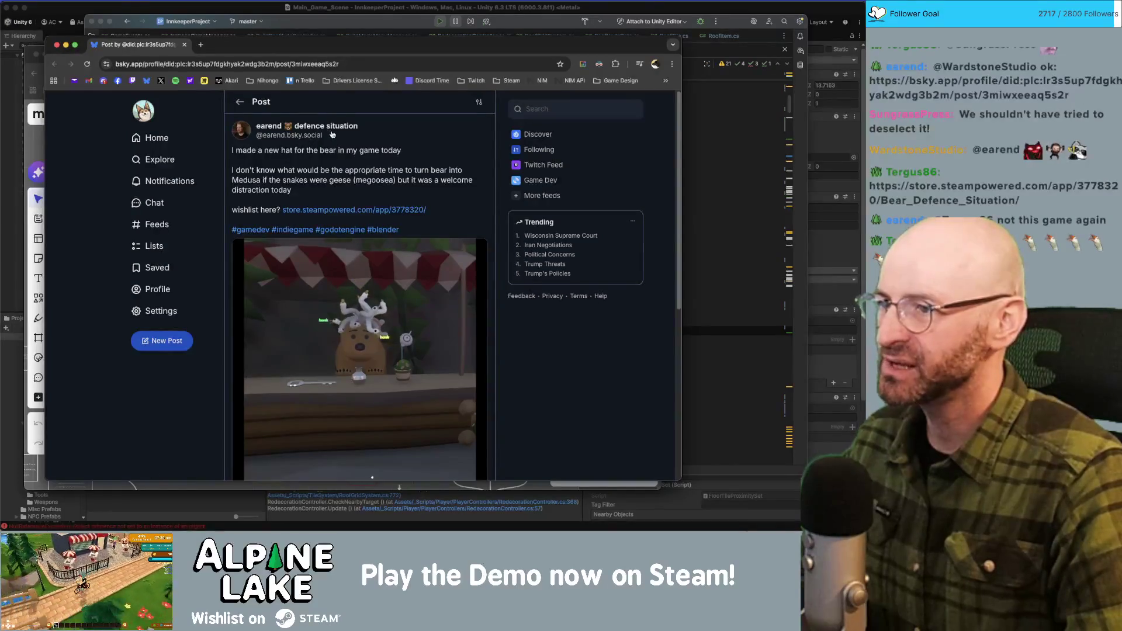
# Open the post's store.steampowered.com wishlist link in a new tab and close the Bluesky tab.
pyautogui.moveTo(332, 134)
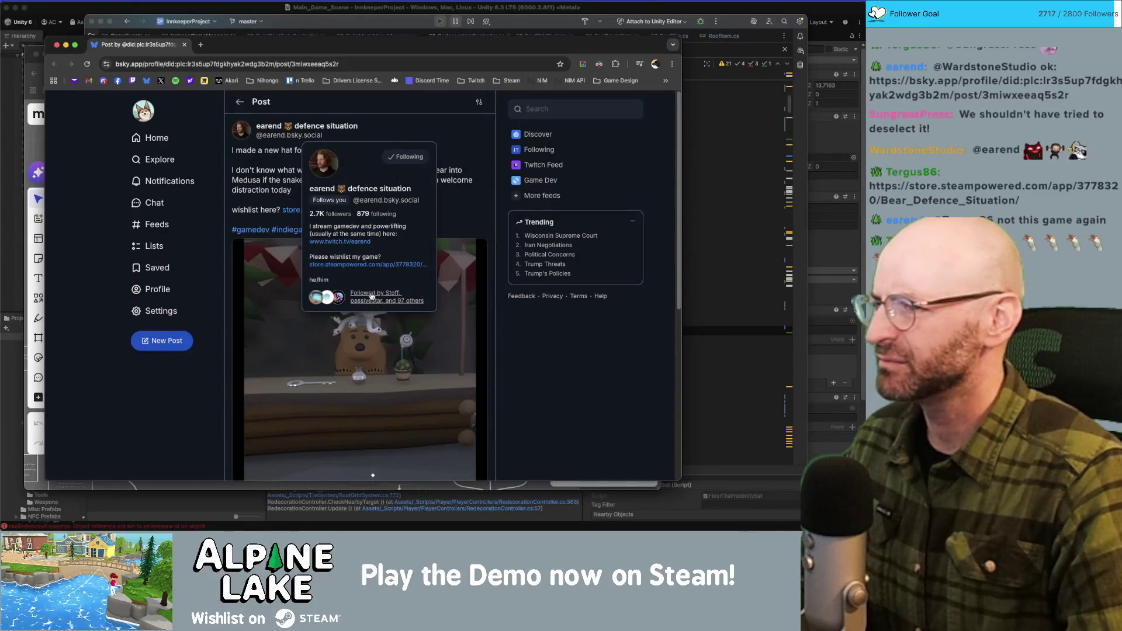
pyautogui.scroll(-2, 443, 335)
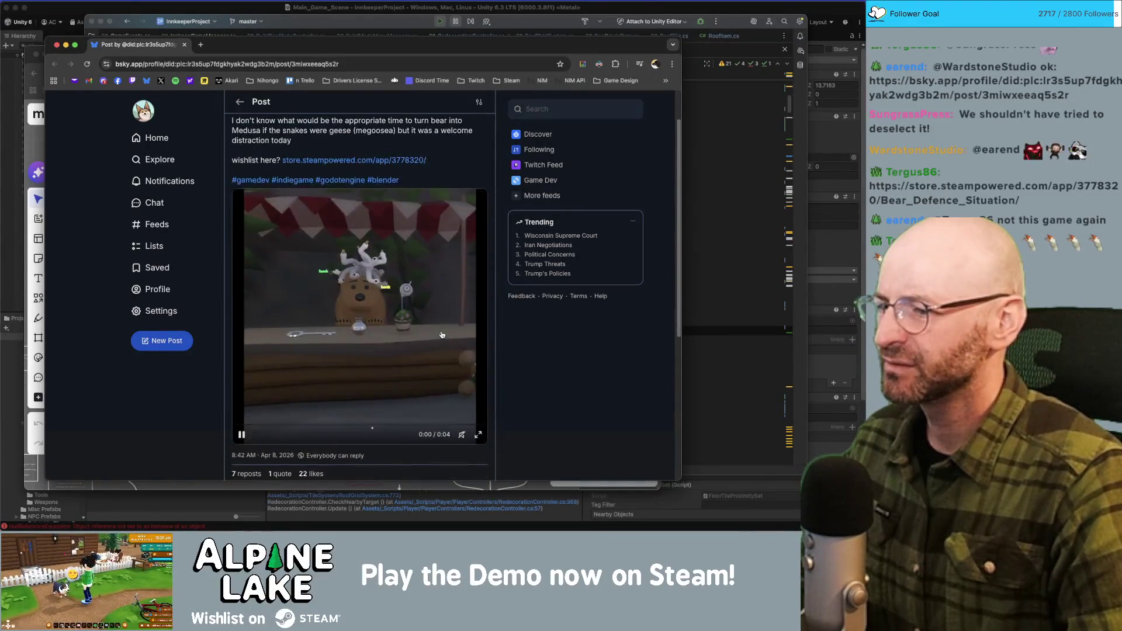
pyautogui.scroll(-1, 443, 335)
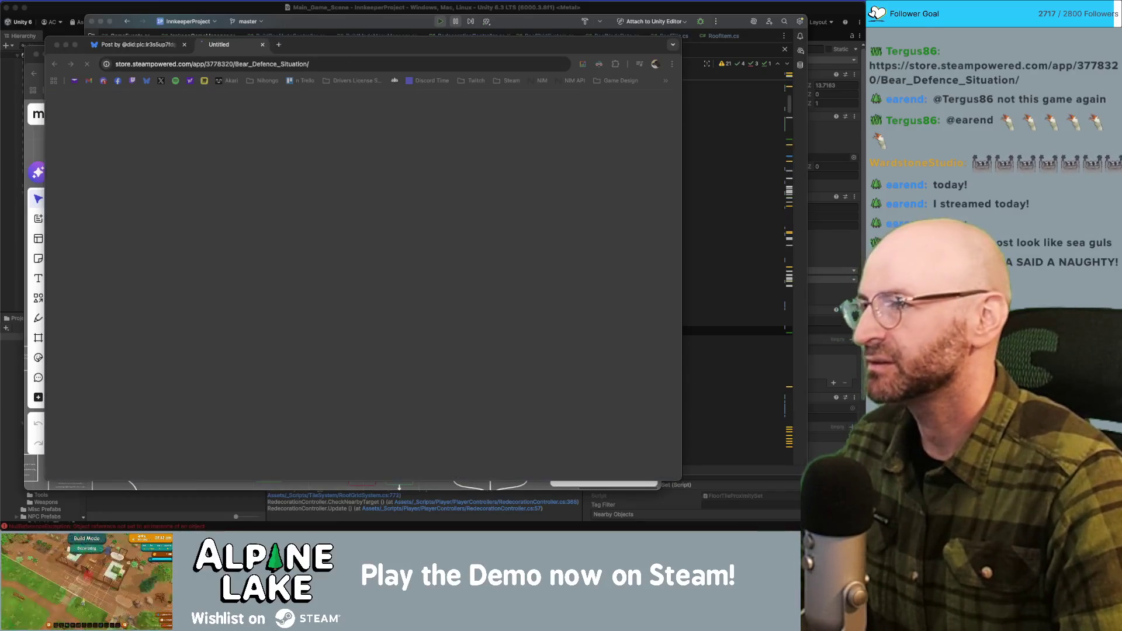
pyautogui.click(158, 45)
pyautogui.scroll(-5, 344, 363)
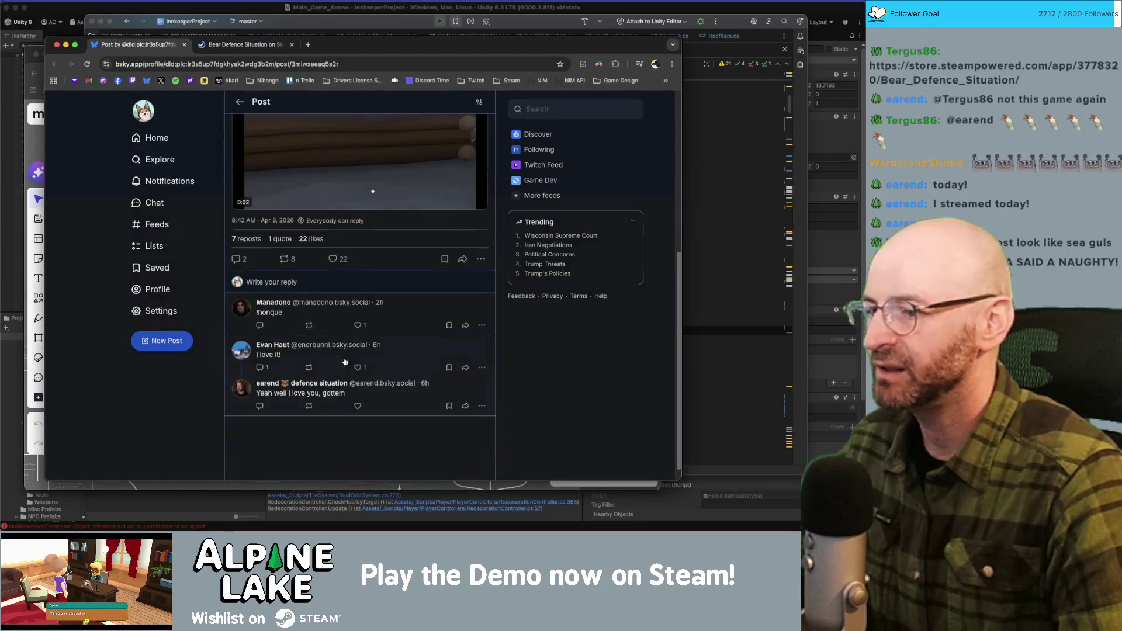
pyautogui.scroll(5, 356, 292)
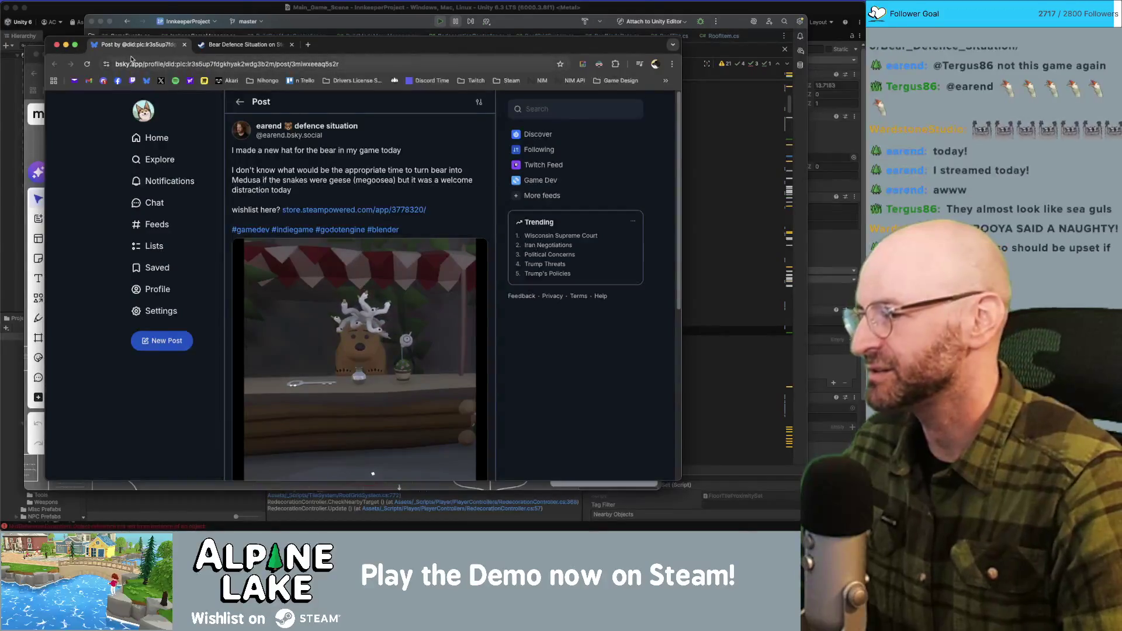
pyautogui.middleClick(134, 48)
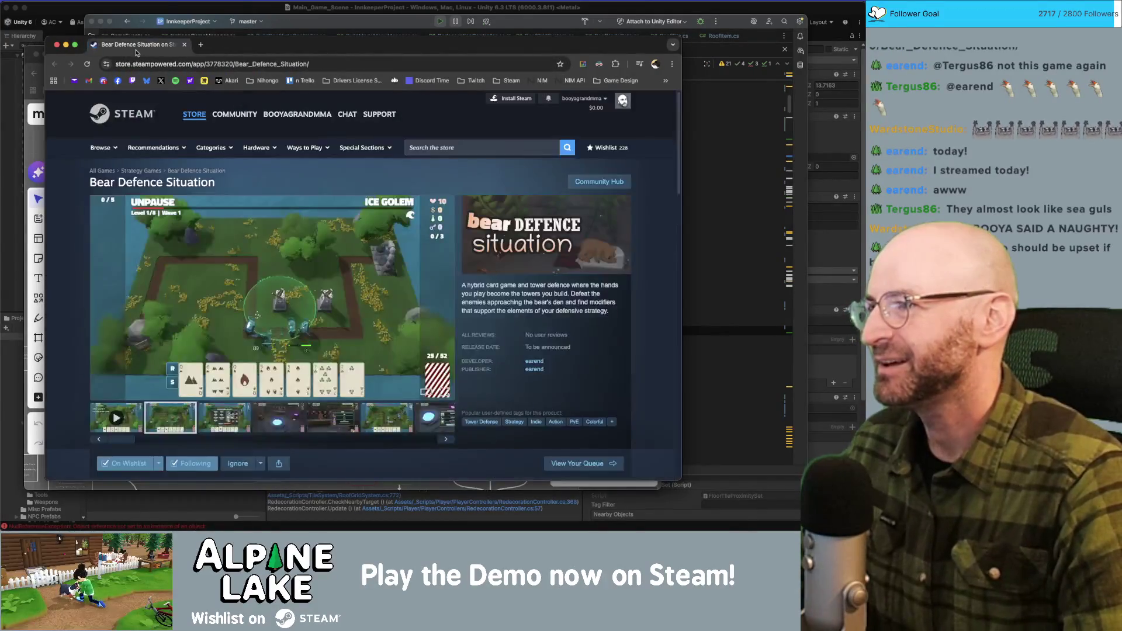
# Play the Bear Defence Situation trailer unmuted, then switch to the Innkeep Miro board.
pyautogui.moveTo(261, 48); pyautogui.dragTo(263, 42)
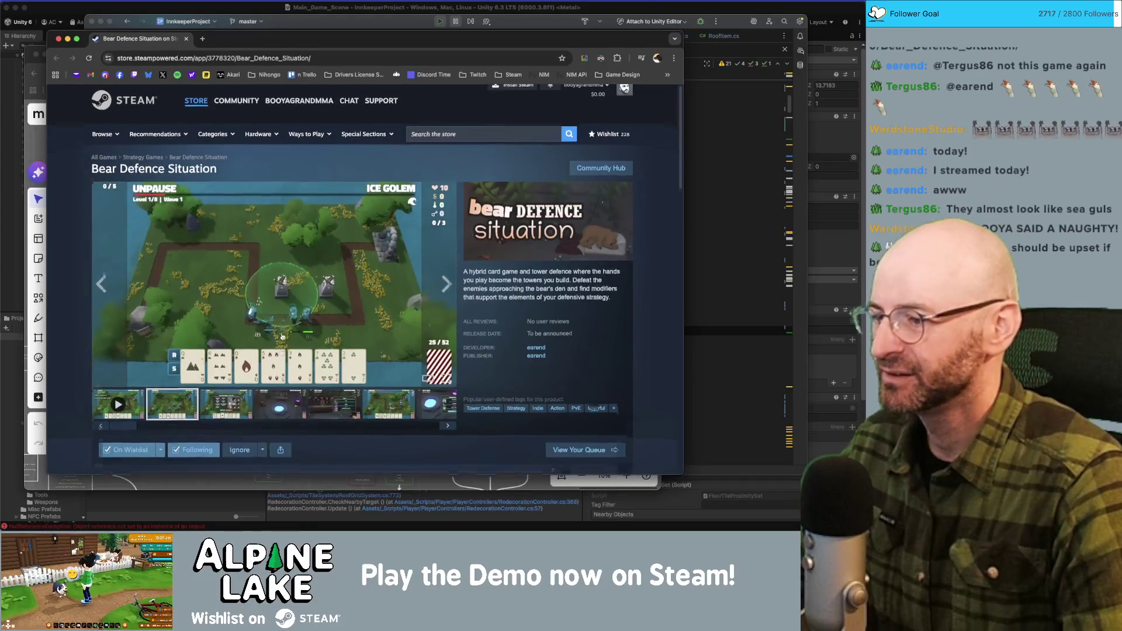
pyautogui.scroll(-2, 263, 263)
pyautogui.moveTo(120, 401)
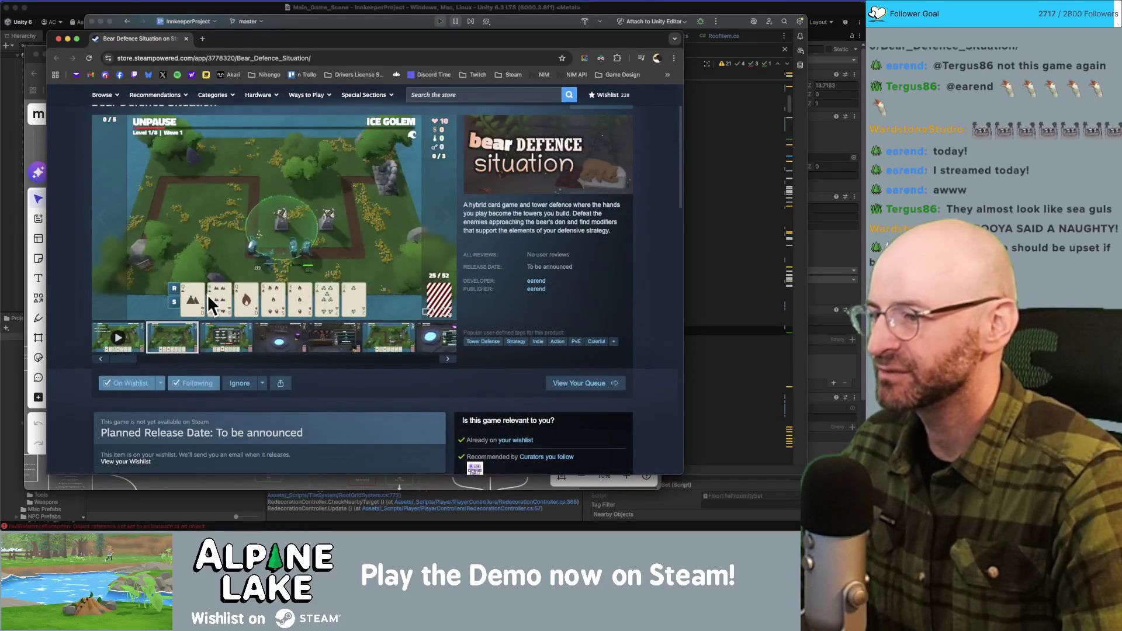
pyautogui.click(129, 337)
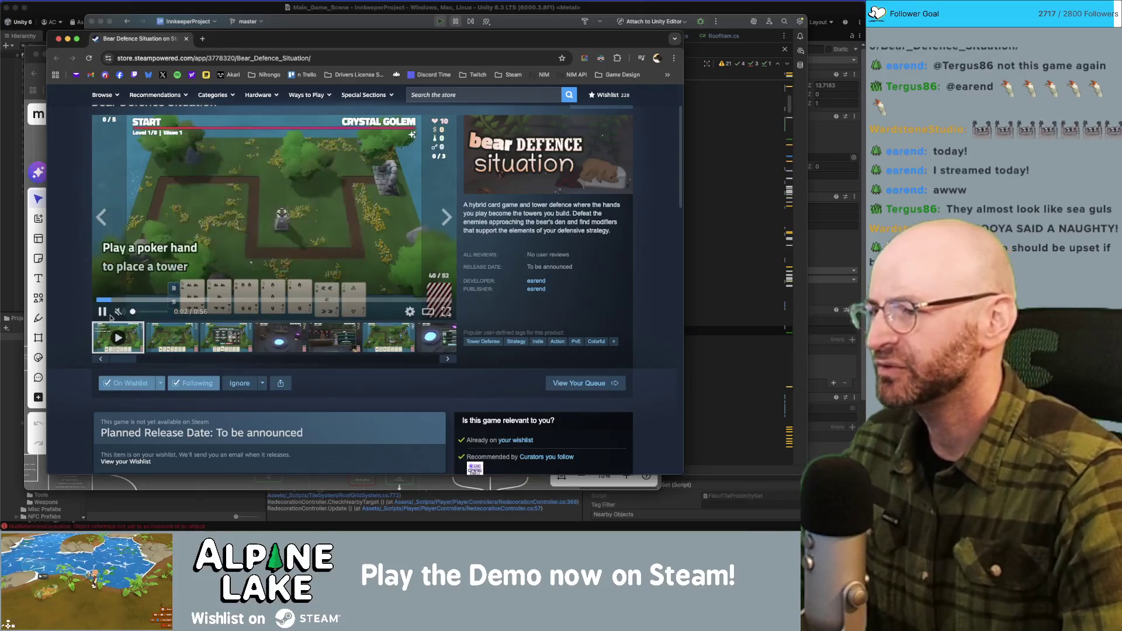
pyautogui.click(116, 312)
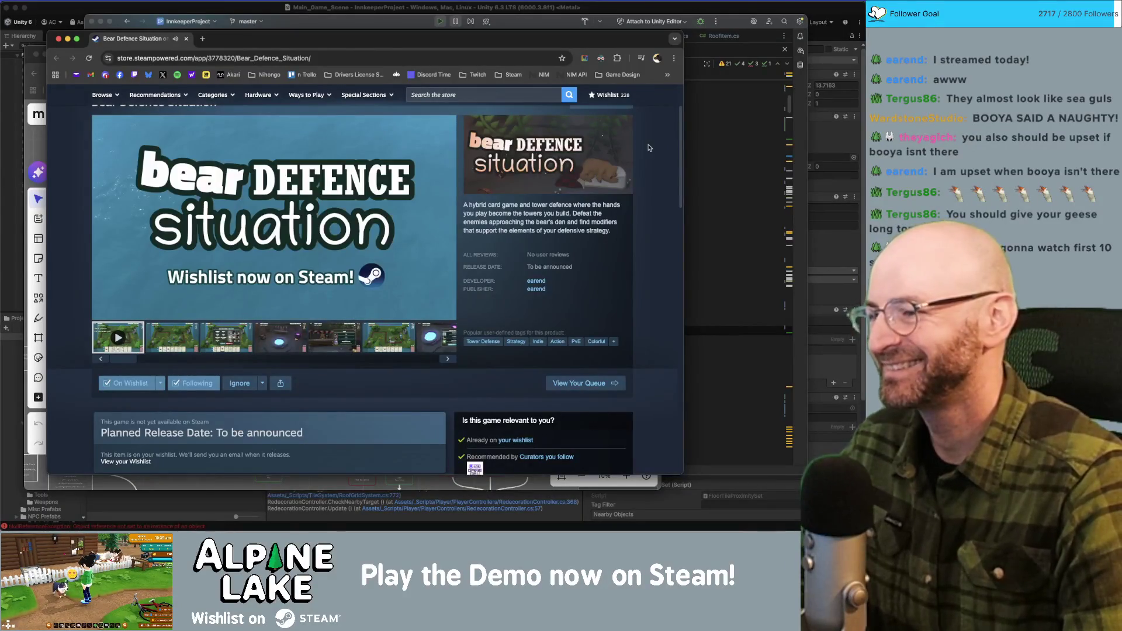
pyautogui.moveTo(324, 210)
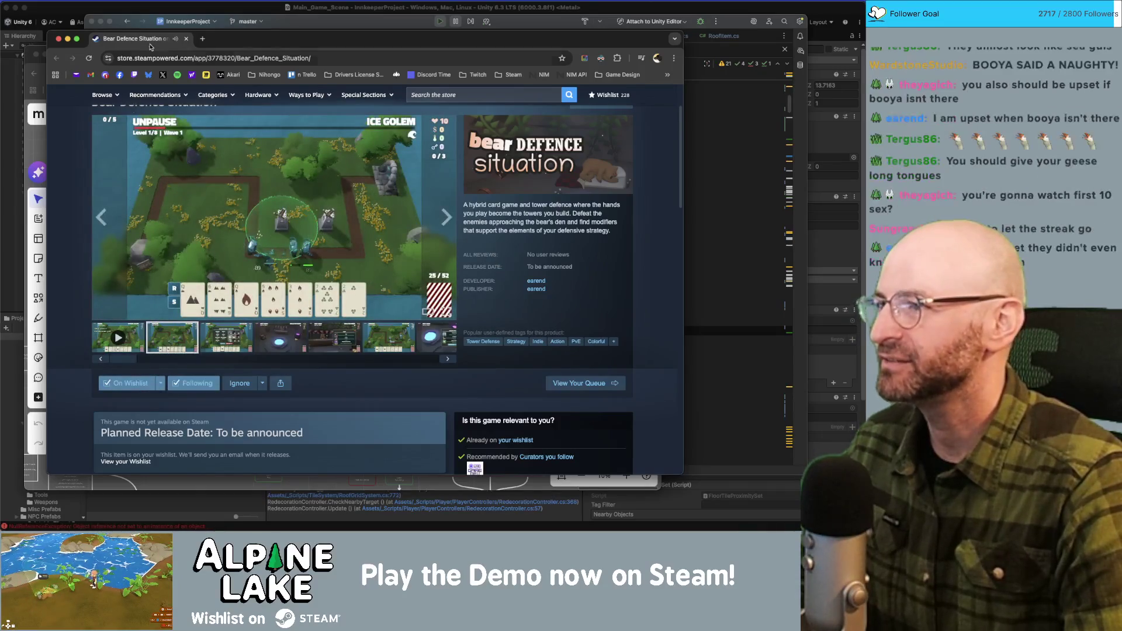
pyautogui.press('super+grave')
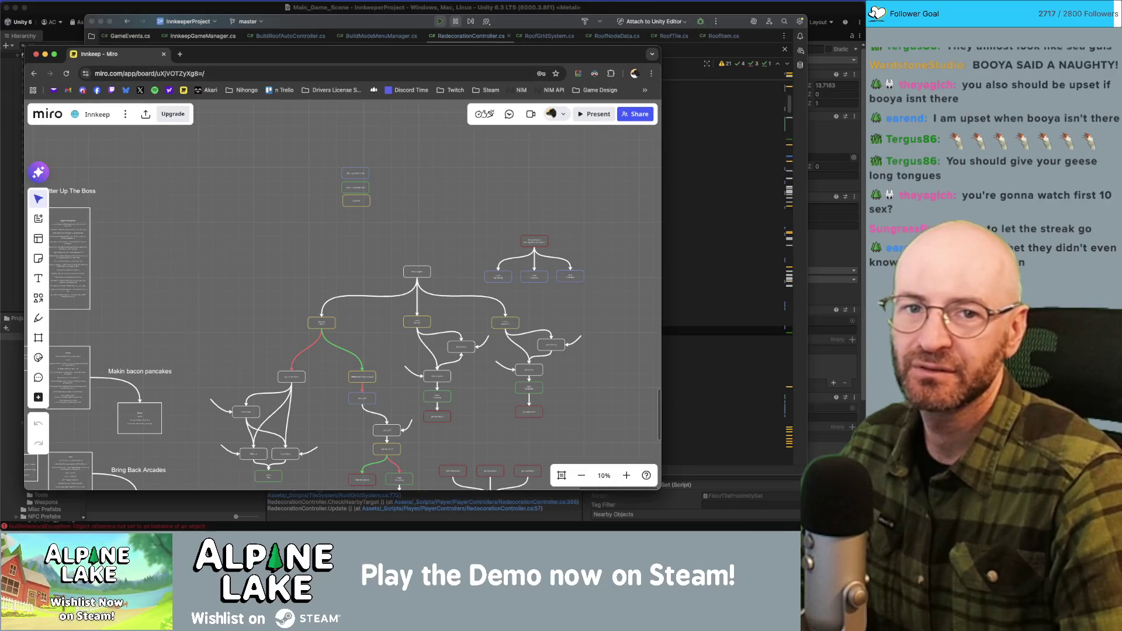
# Bring Unity back in front of the Miro board, its Console still showing RoofGridSystem errors.
pyautogui.press('super+Tab')
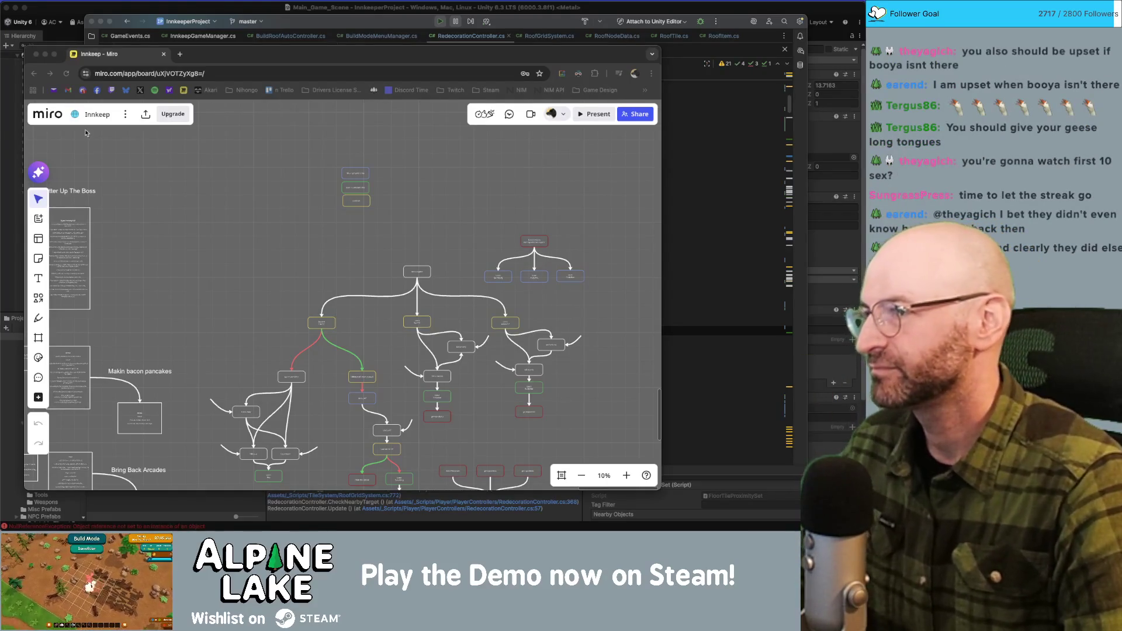
pyautogui.press('super+Tab')
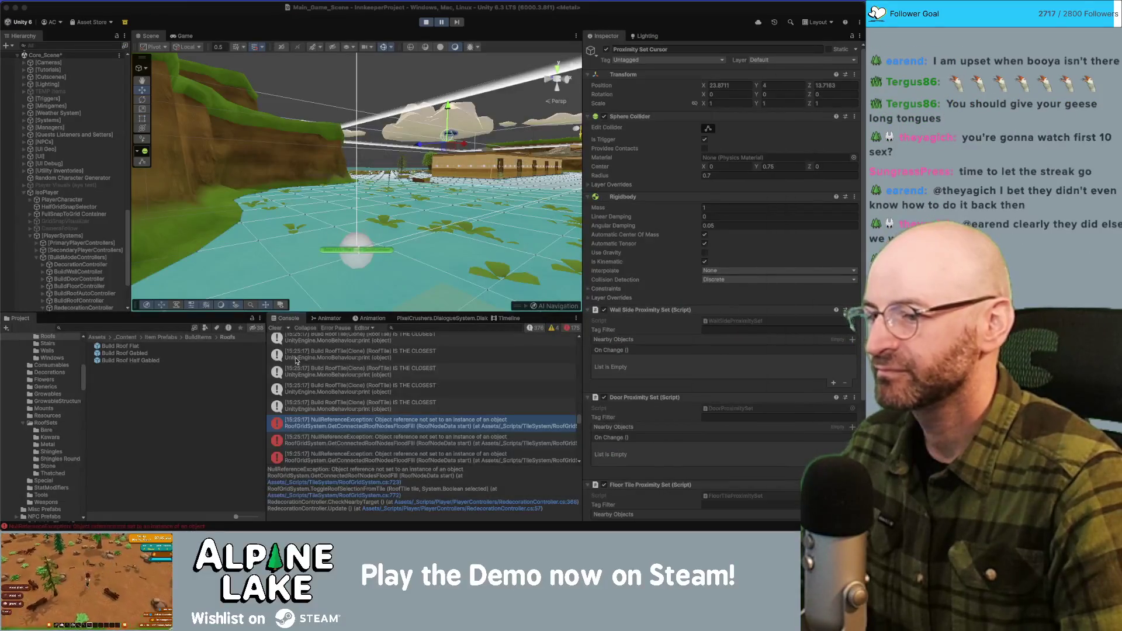
# Clear the Console and start play mode, restarting it once script compilation finishes.
pyautogui.click(275, 329)
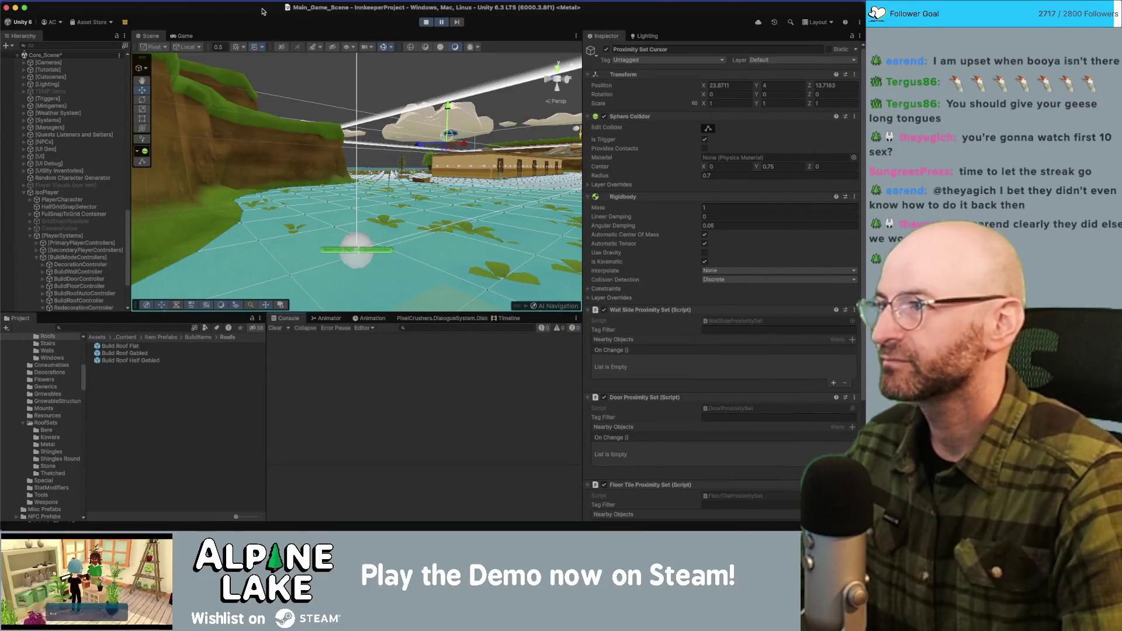
pyautogui.click(423, 23)
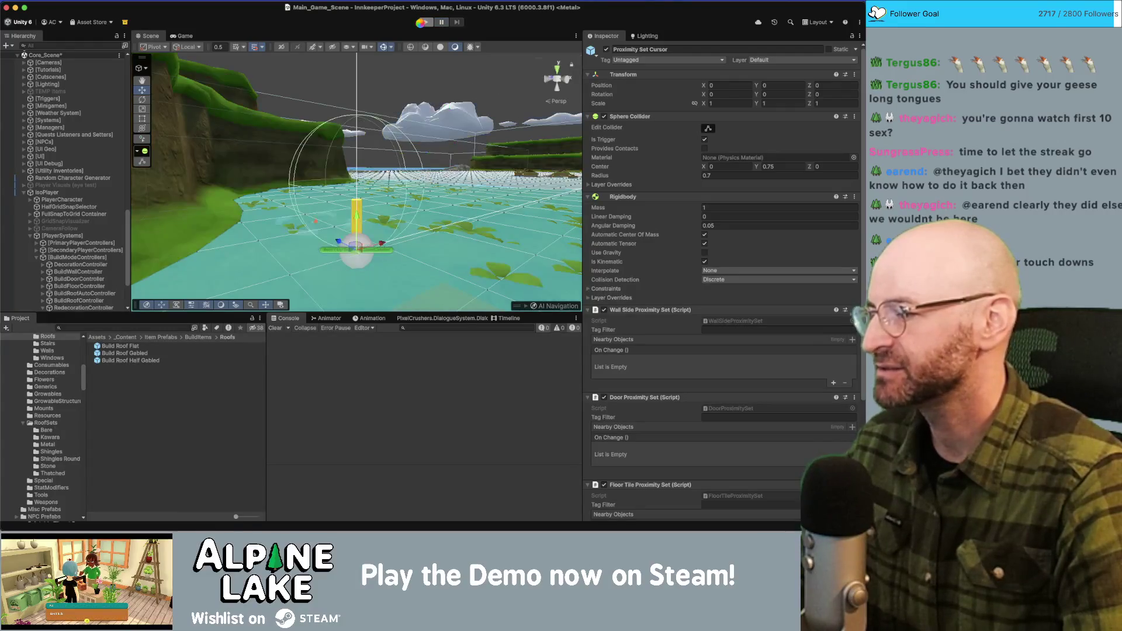
pyautogui.click(421, 27)
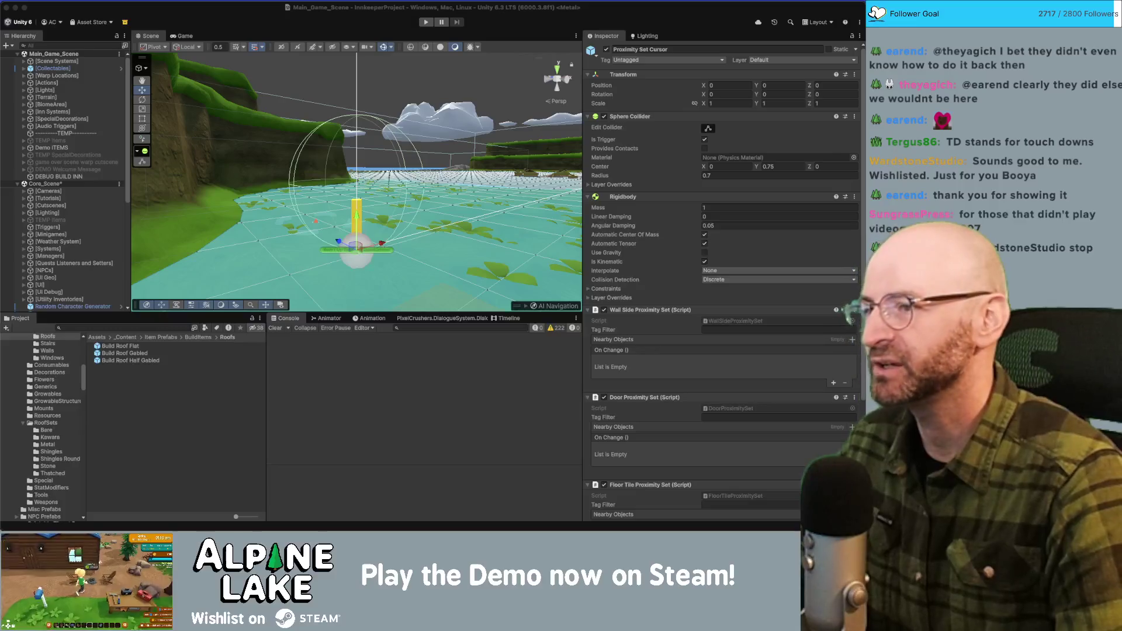
pyautogui.click(391, 21)
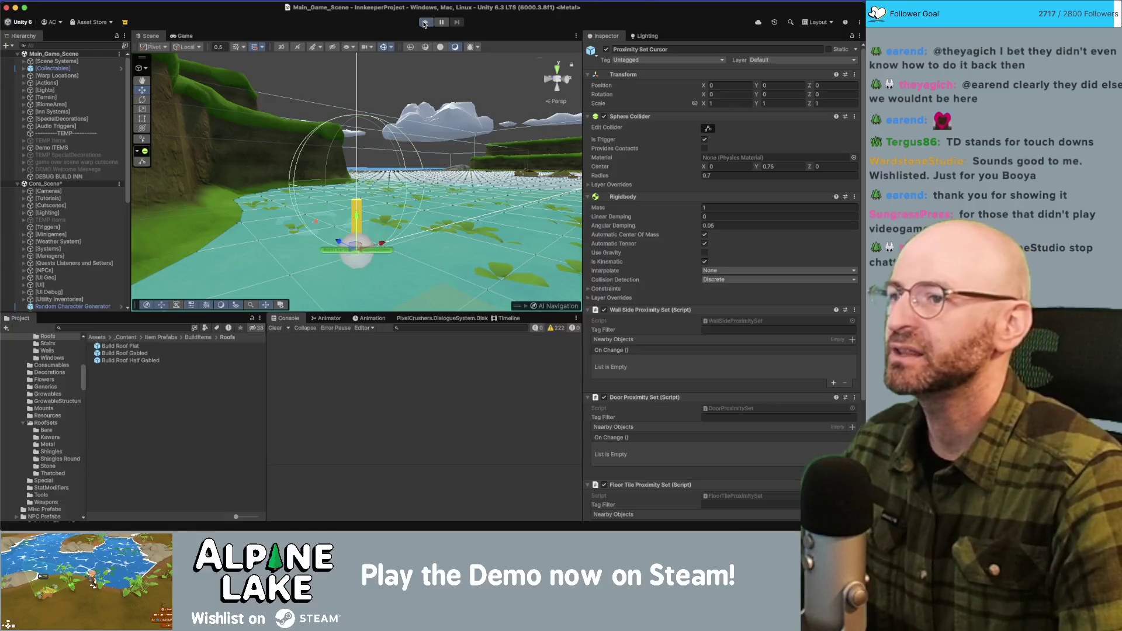
pyautogui.click(425, 23)
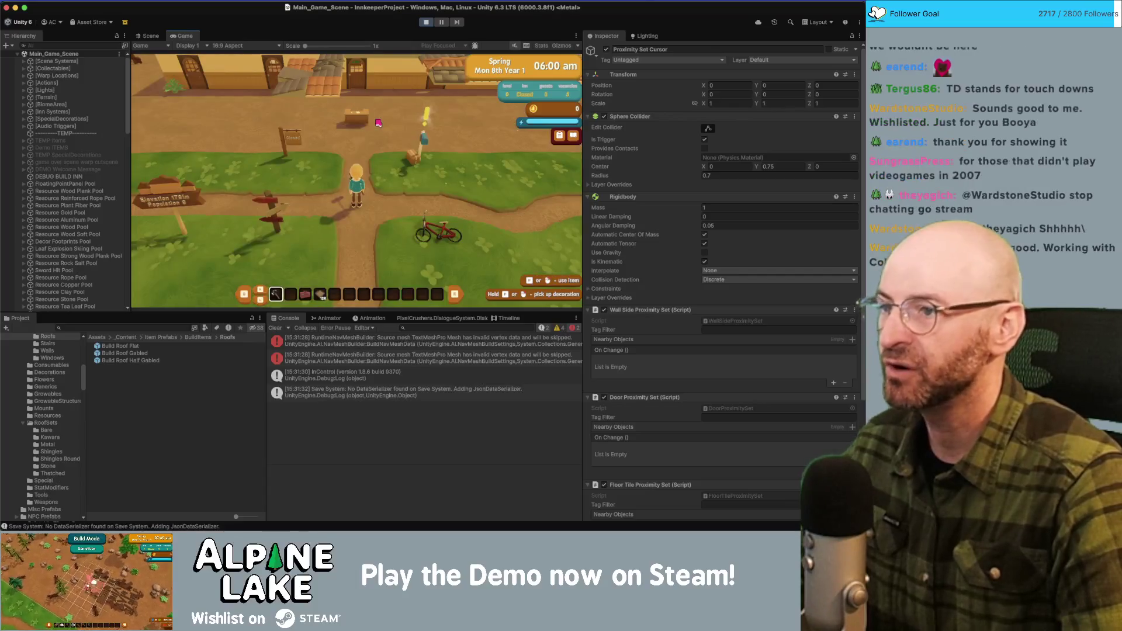
# Walk the character to the inn, equip the red box from slot 2, and enter Roofing build mode.
pyautogui.press('w')
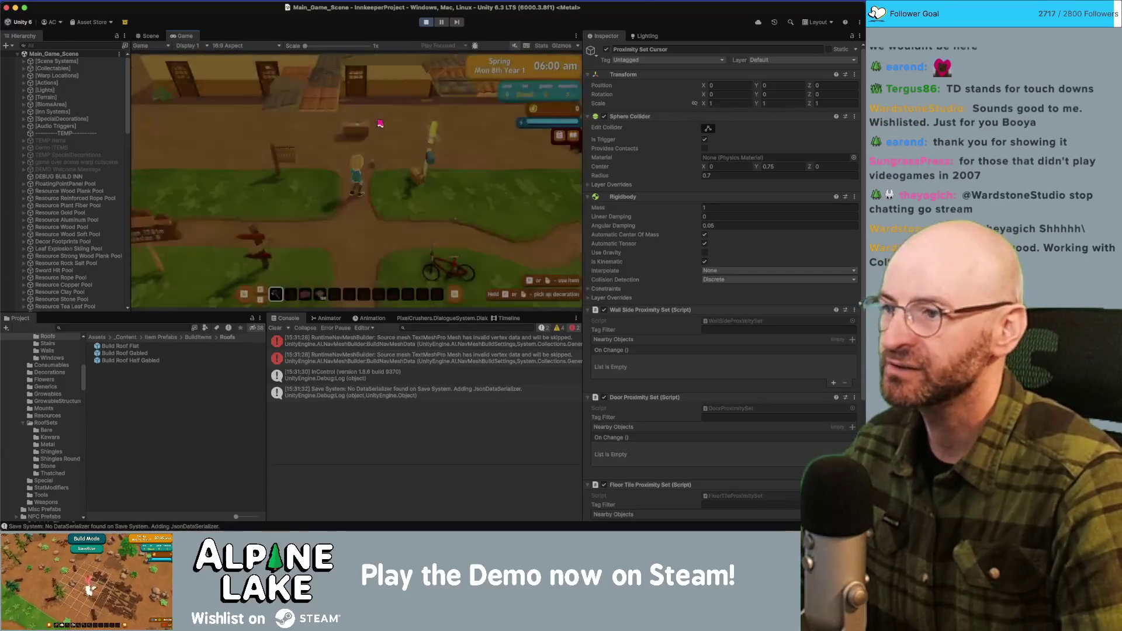
pyautogui.press('d')
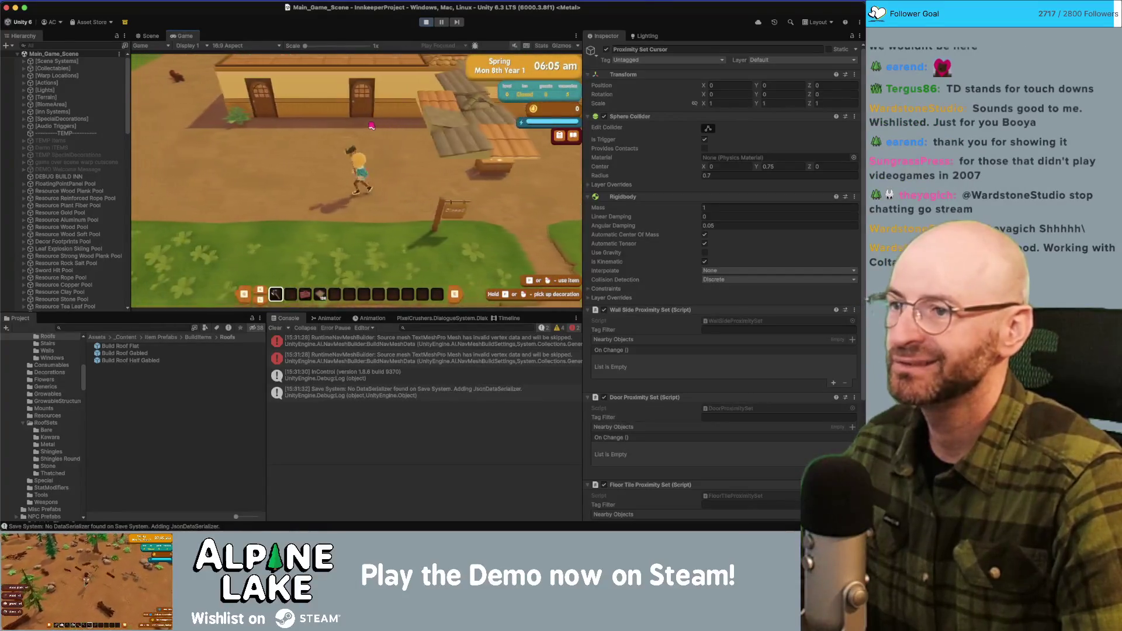
pyautogui.press('w')
pyautogui.press('2')
pyautogui.press('s')
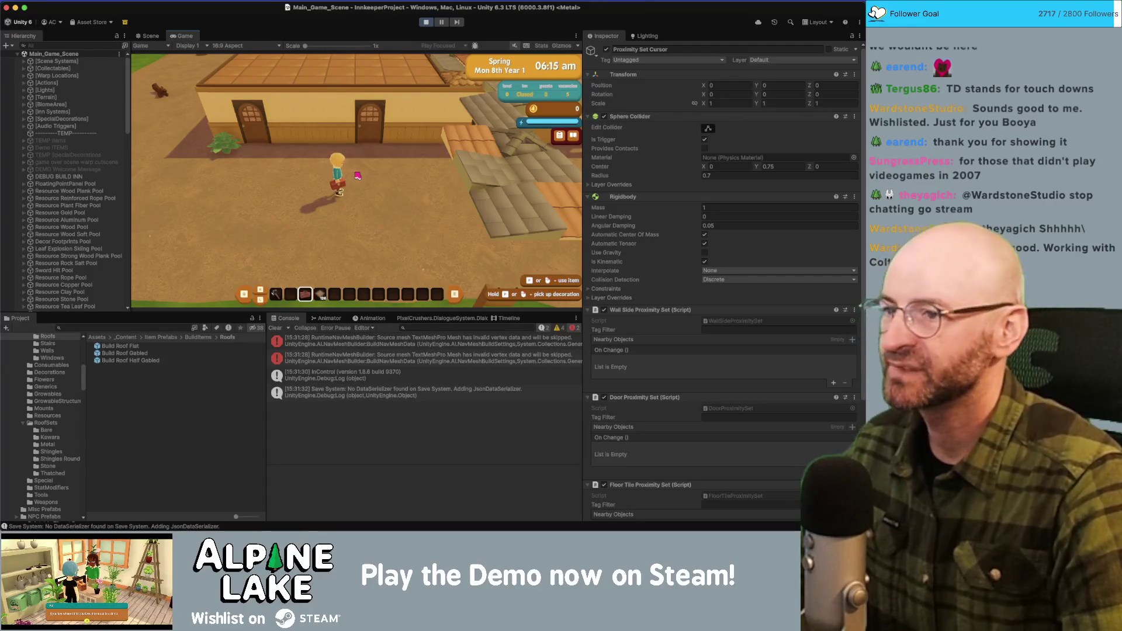
pyautogui.press('a')
pyautogui.press('e')
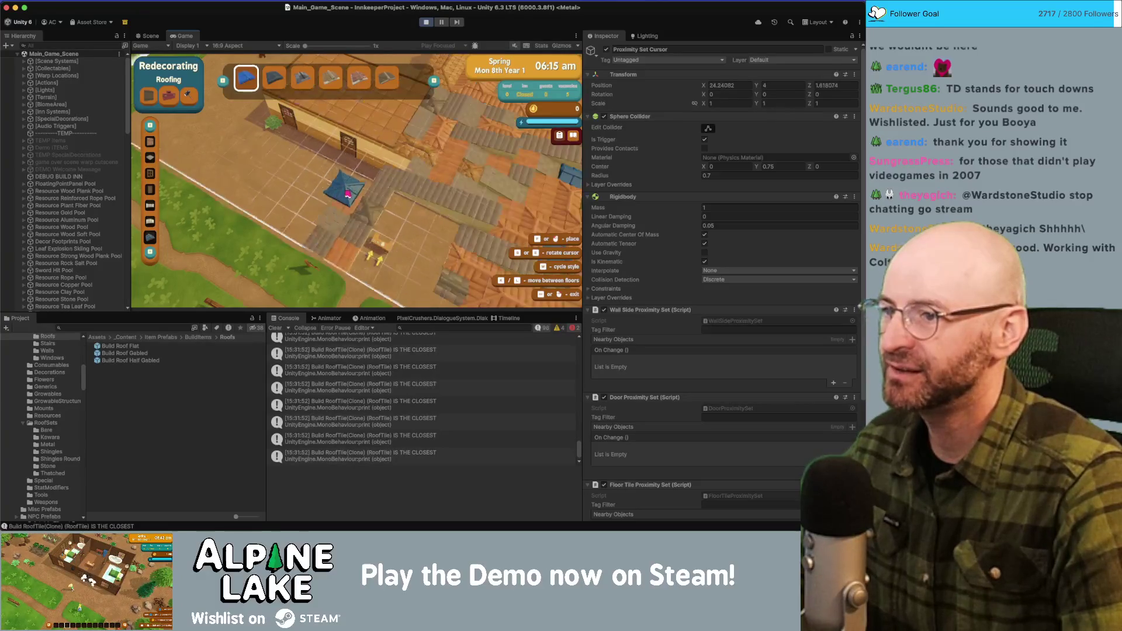
# Step the roof cursor up and down the floor levels, hiding and revealing the roofs.
pyautogui.press('q')
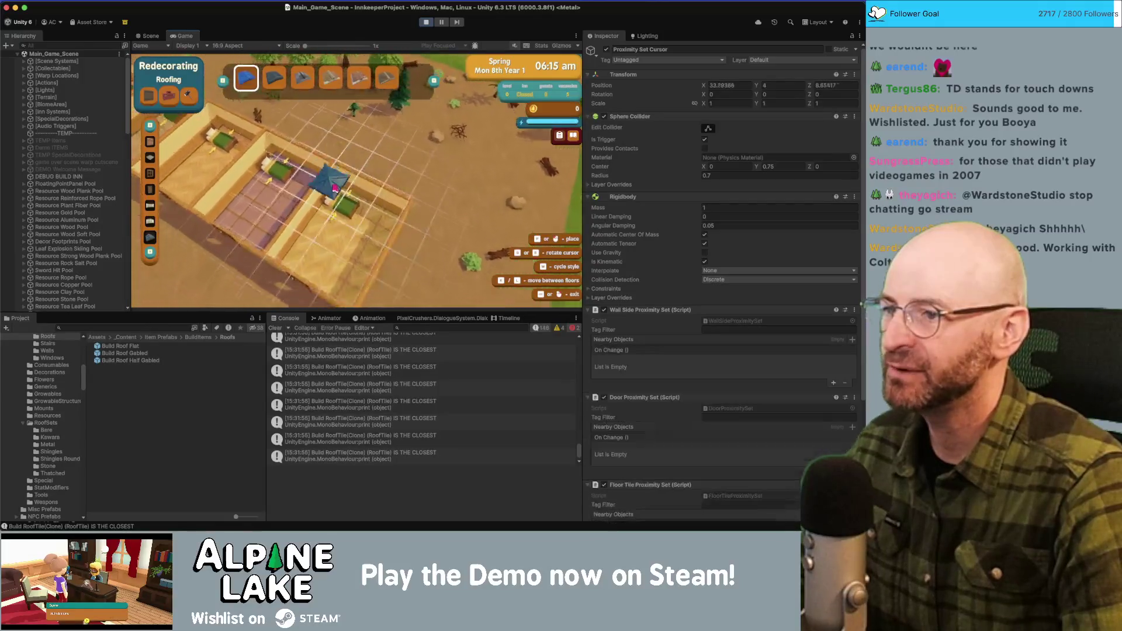
pyautogui.press('e')
pyautogui.press('q')
pyautogui.press('q')
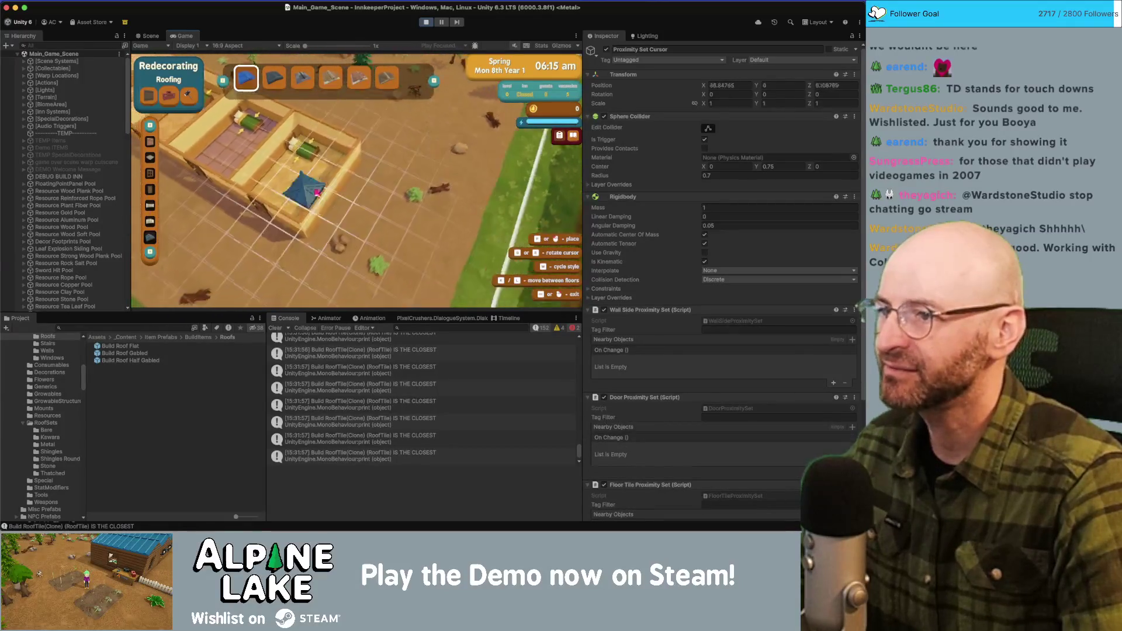
pyautogui.press('e')
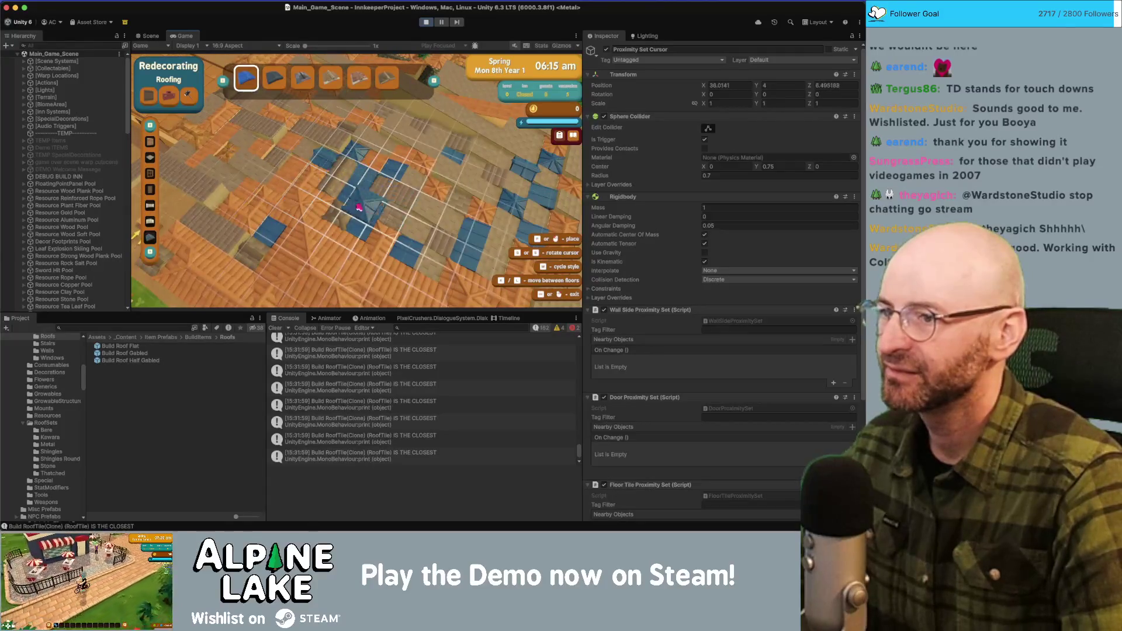
pyautogui.press('q')
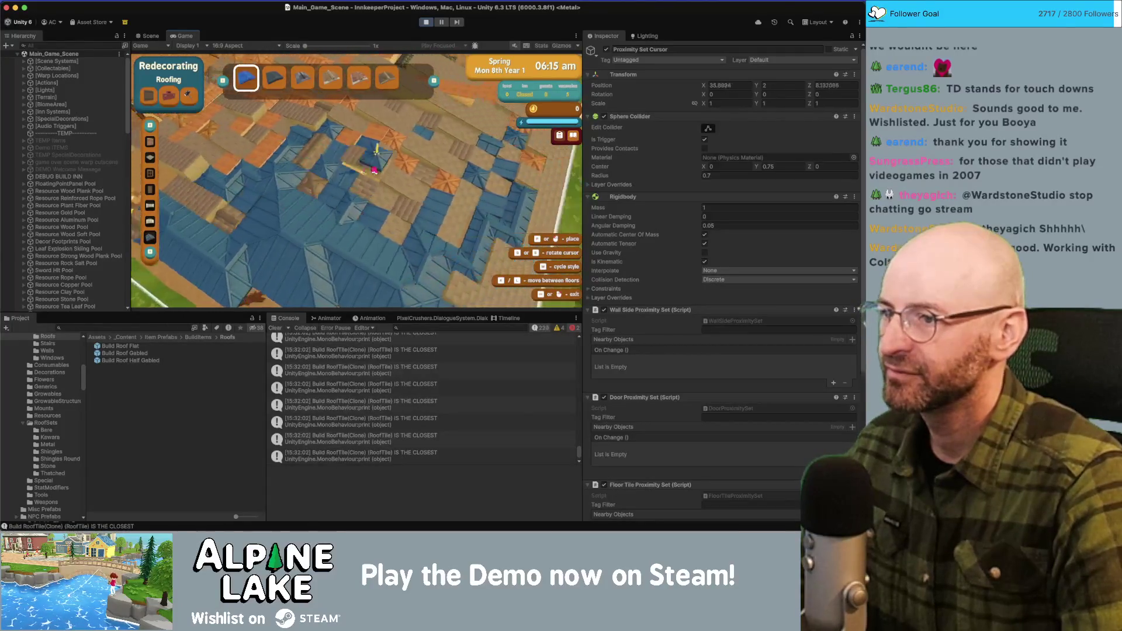
pyautogui.press('q')
pyautogui.press('e')
pyautogui.press('e')
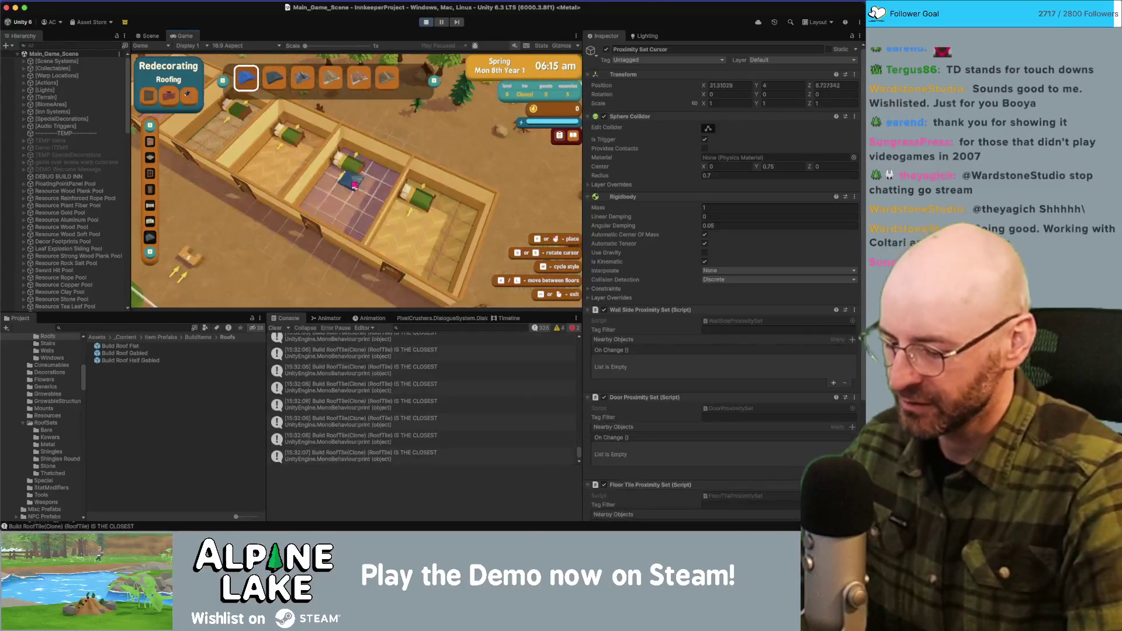
pyautogui.press('q')
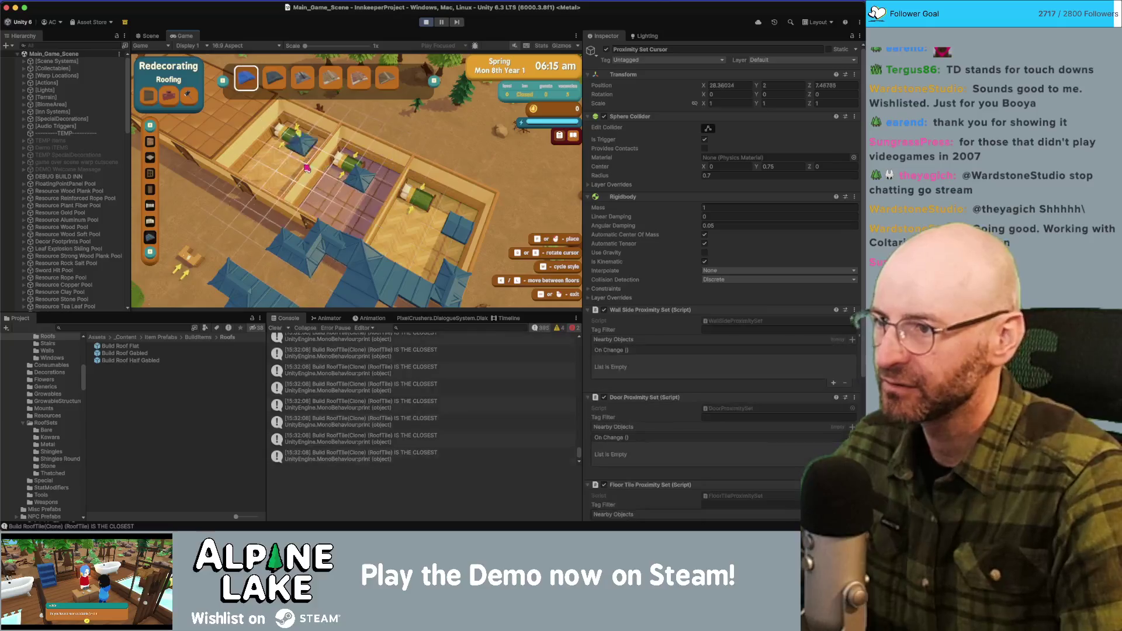
pyautogui.press('q')
pyautogui.press('e')
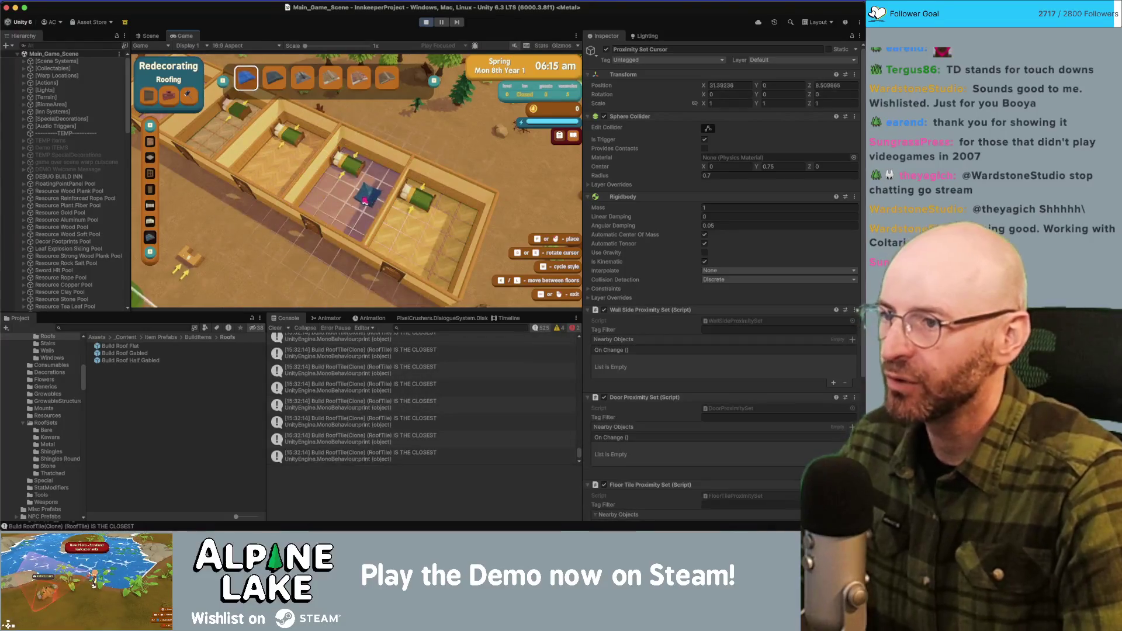
pyautogui.press('q')
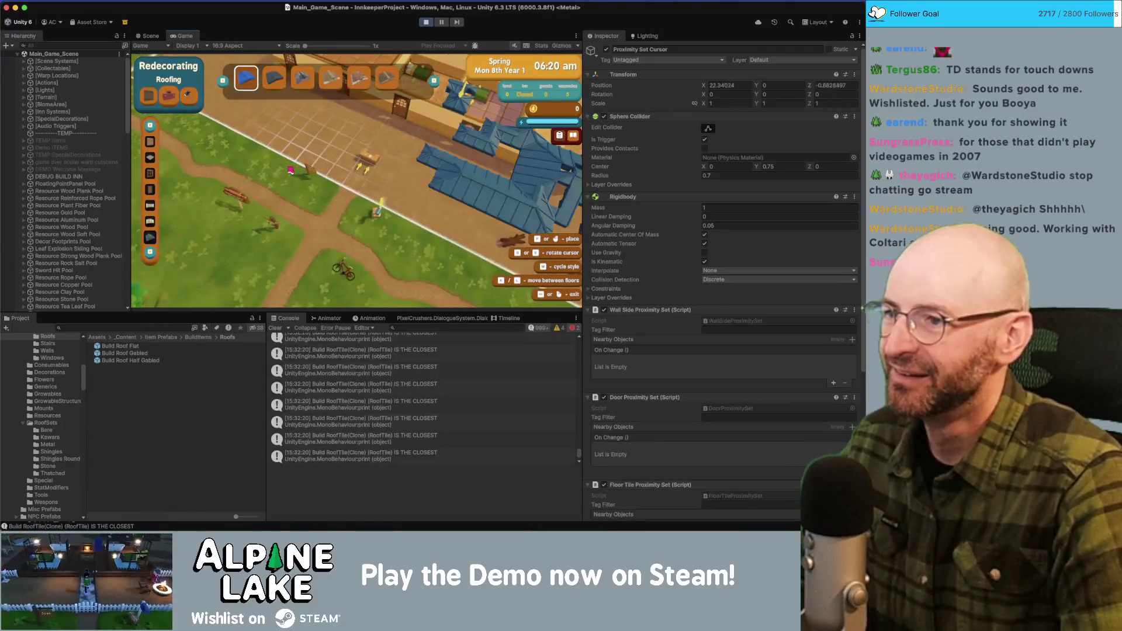
# Re-enter Roofing mode, rotate the cursor 180 degrees, exit, and switch to the Scene view.
pyautogui.press('Escape')
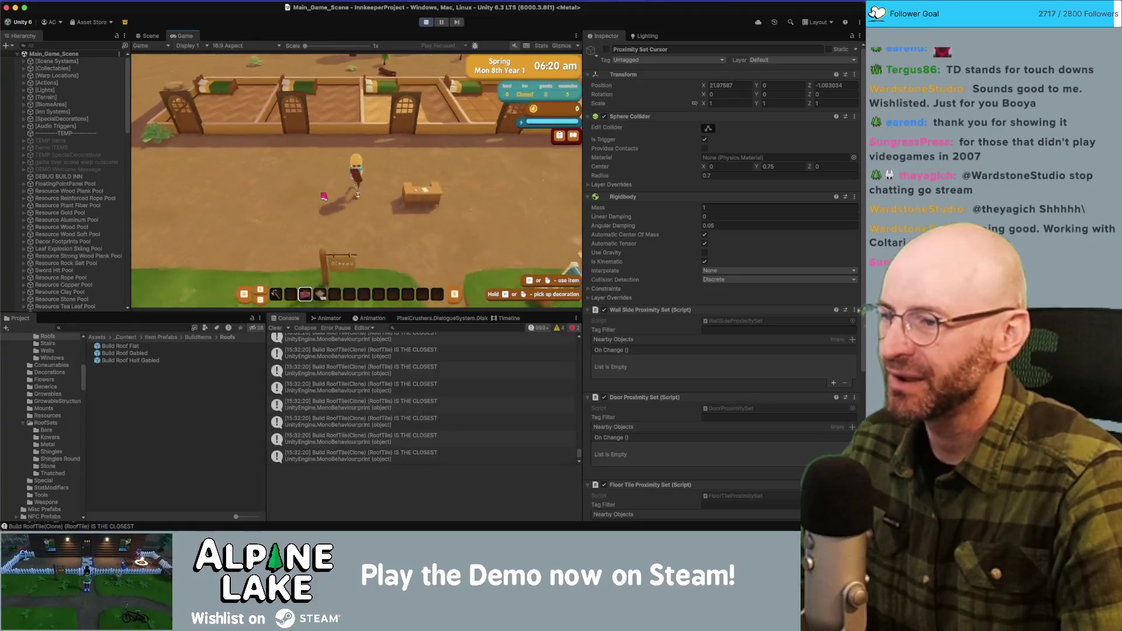
pyautogui.click(324, 196)
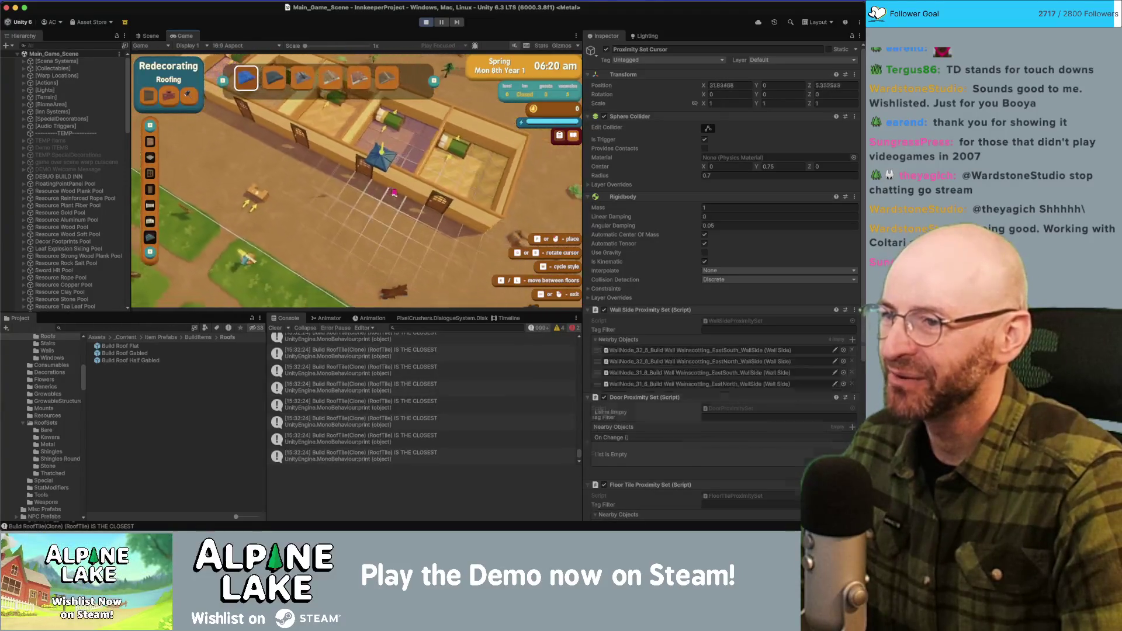
pyautogui.press('r')
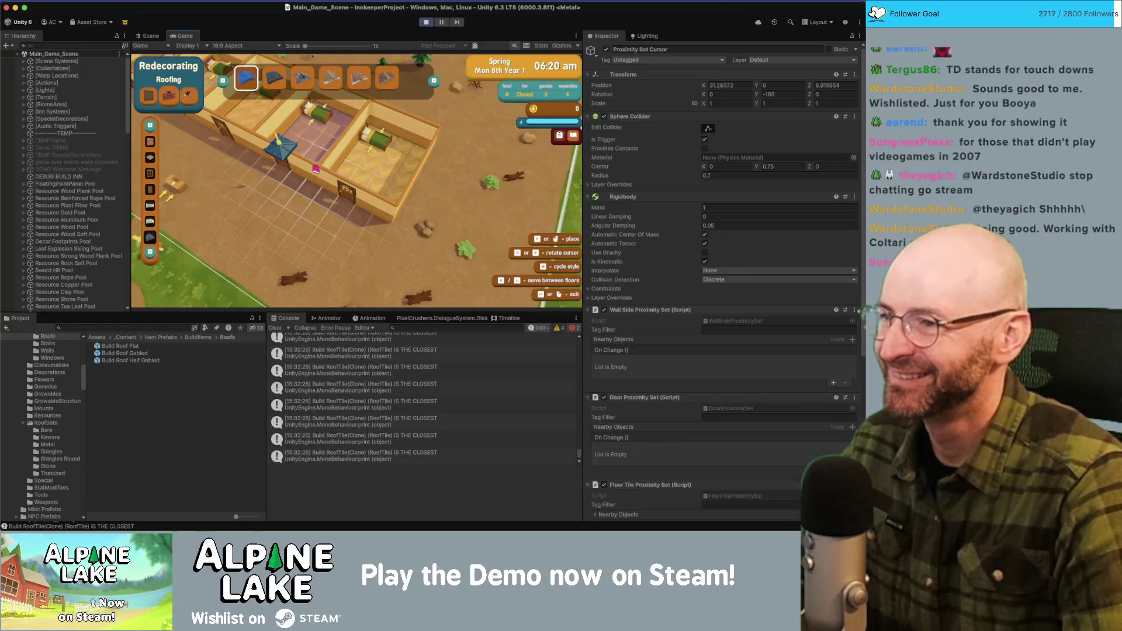
pyautogui.press('Escape')
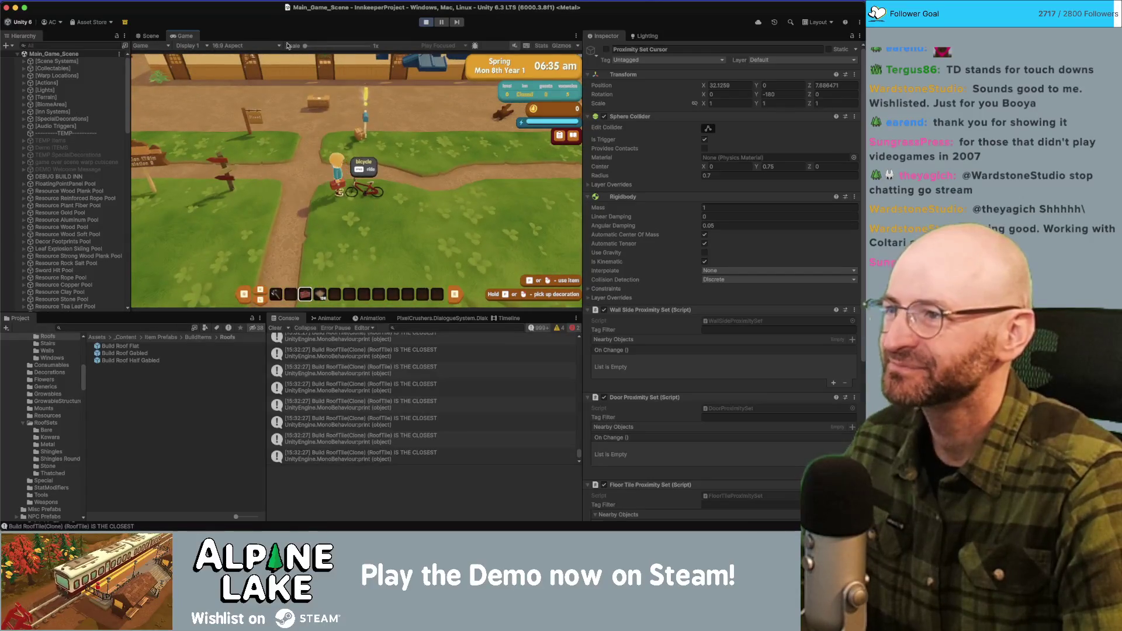
pyautogui.click(151, 36)
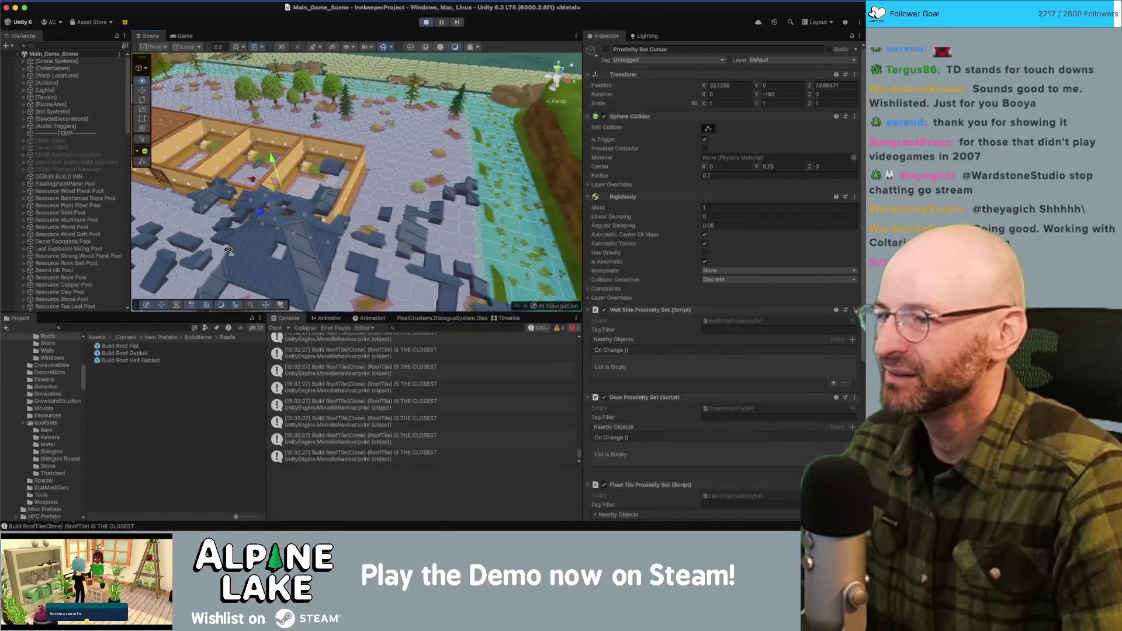
# Orbit and zoom around the scattered blue roof tiles over the inn, then stop play mode.
pyautogui.moveTo(267, 268)
pyautogui.mouseDown()
pyautogui.moveTo(398, 168)
pyautogui.moveTo(450, 169)
pyautogui.mouseUp()
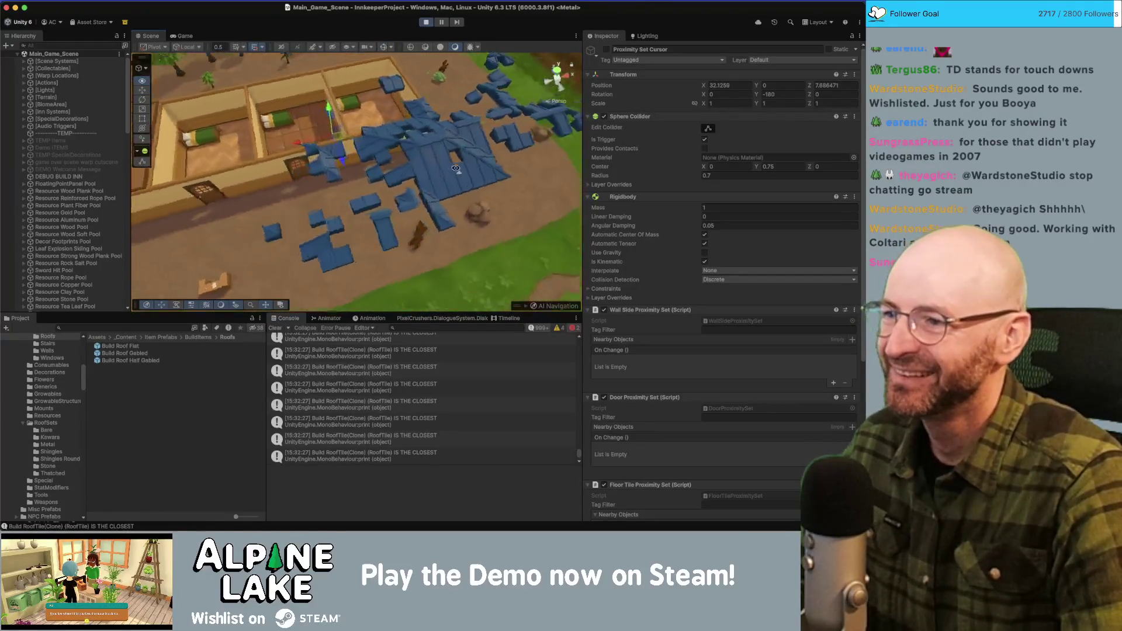
pyautogui.moveTo(531, 155); pyautogui.dragTo(525, 149)
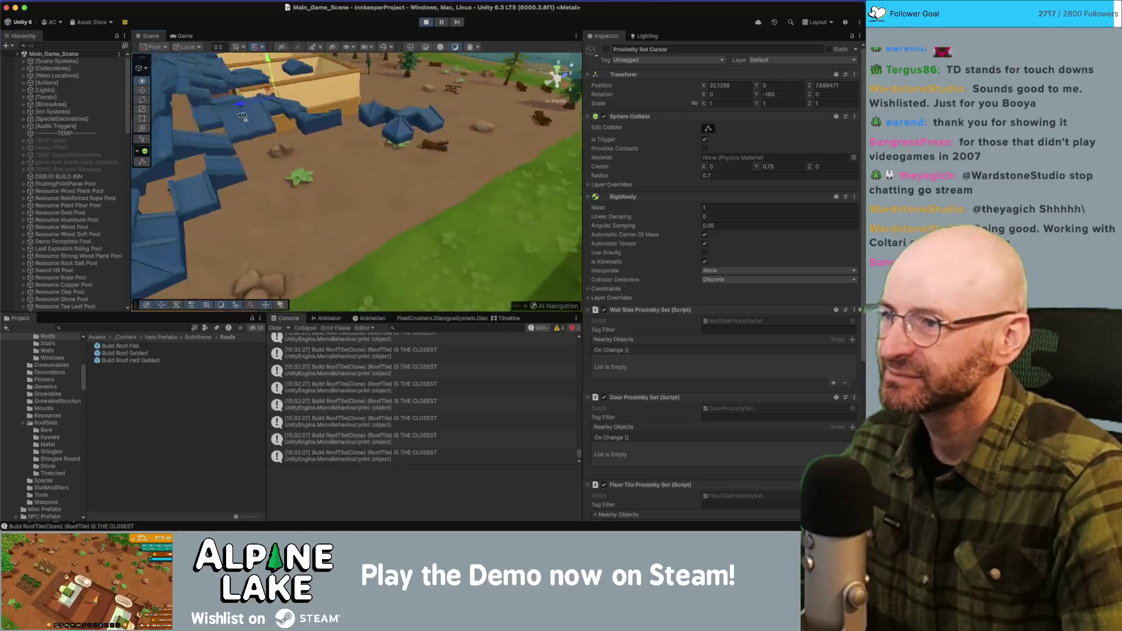
pyautogui.scroll(-5, 420, 157)
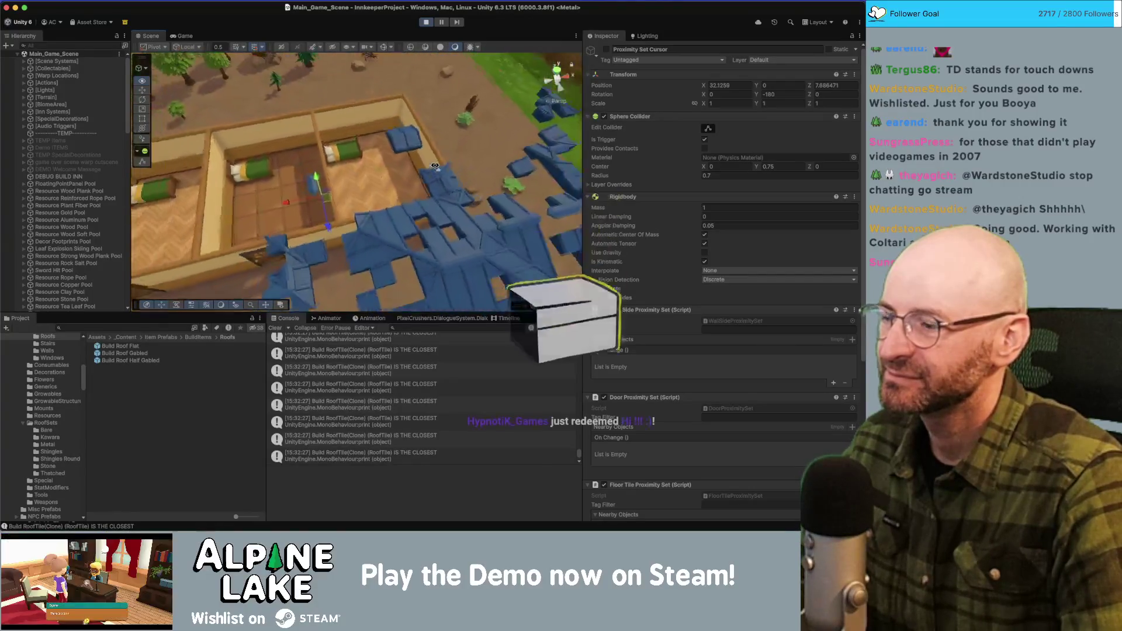
pyautogui.moveTo(430, 168); pyautogui.dragTo(393, 165)
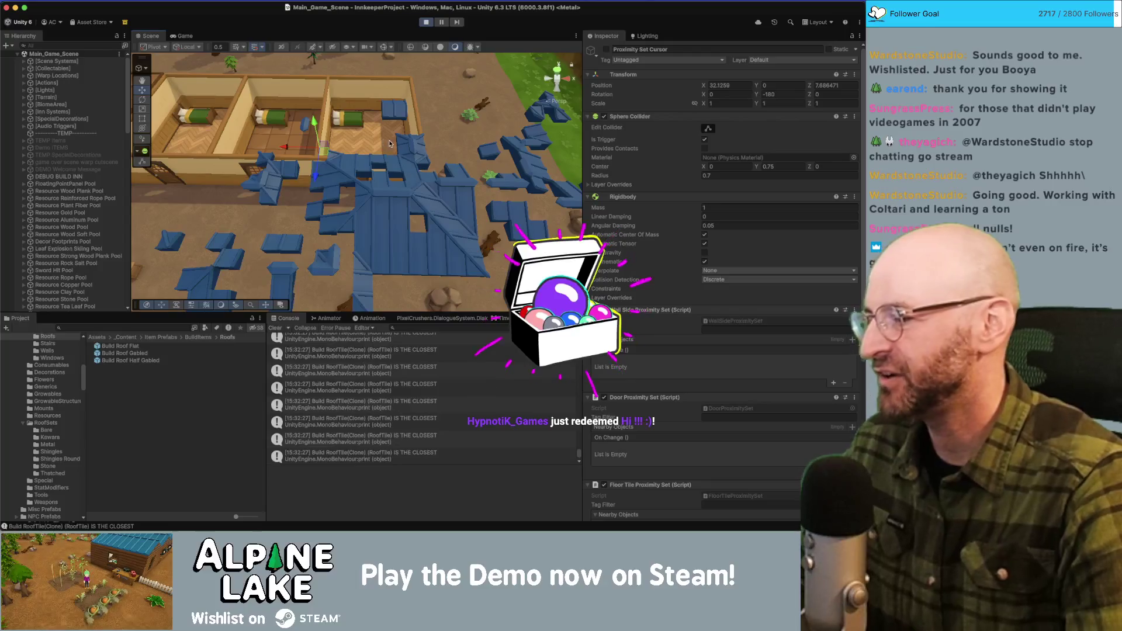
pyautogui.moveTo(416, 141)
pyautogui.mouseDown()
pyautogui.moveTo(305, 122)
pyautogui.moveTo(262, 146)
pyautogui.mouseUp()
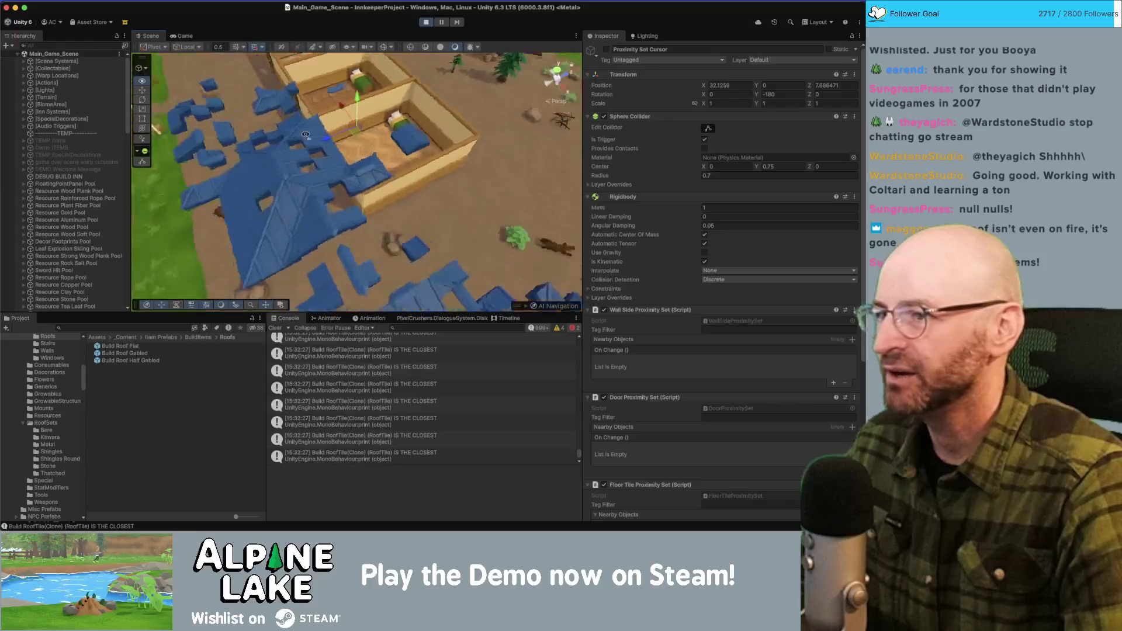
pyautogui.click(426, 21)
pyautogui.press('super+Tab')
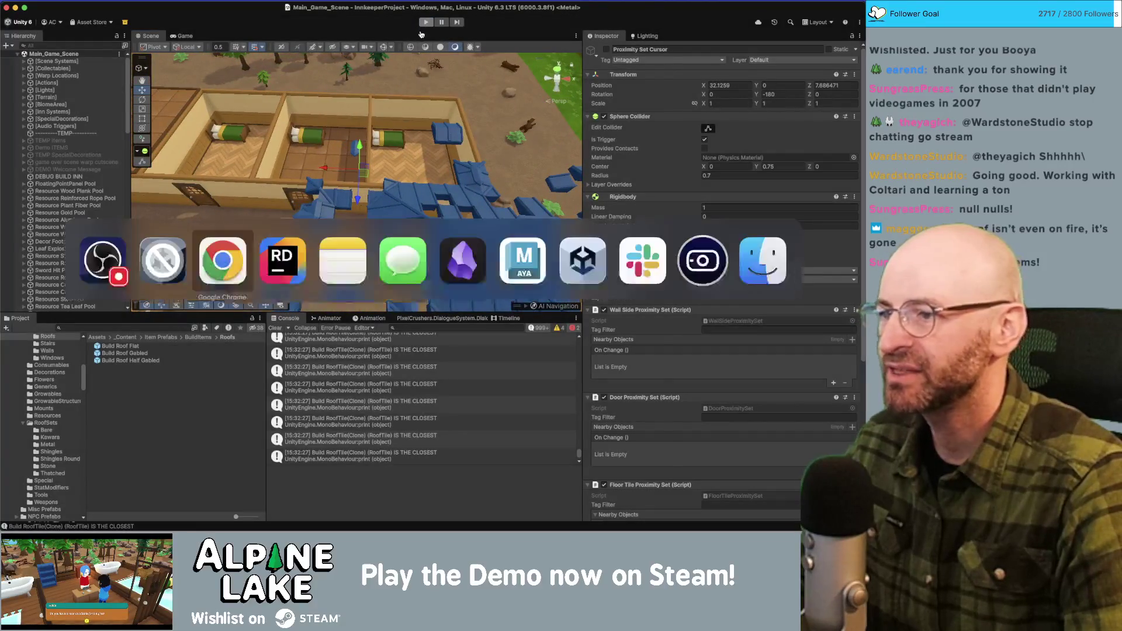
# Switch to Rider and open RoofGridSystem.cs at the BuildRoof method.
pyautogui.press('super+Tab')
pyautogui.click(232, 260)
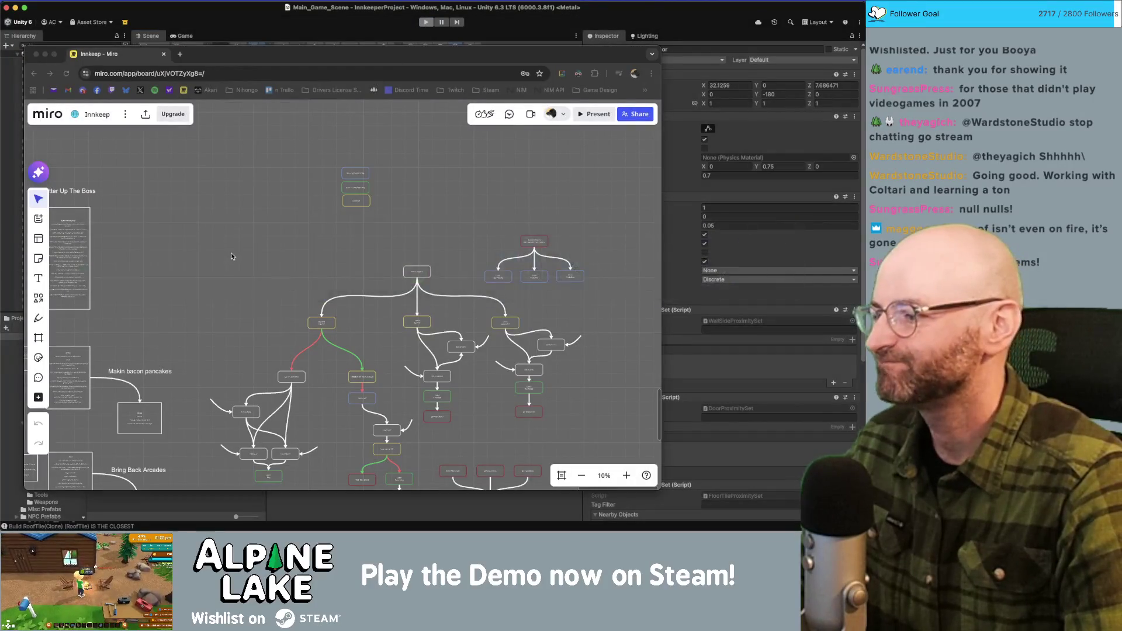
pyautogui.press('super+Tab')
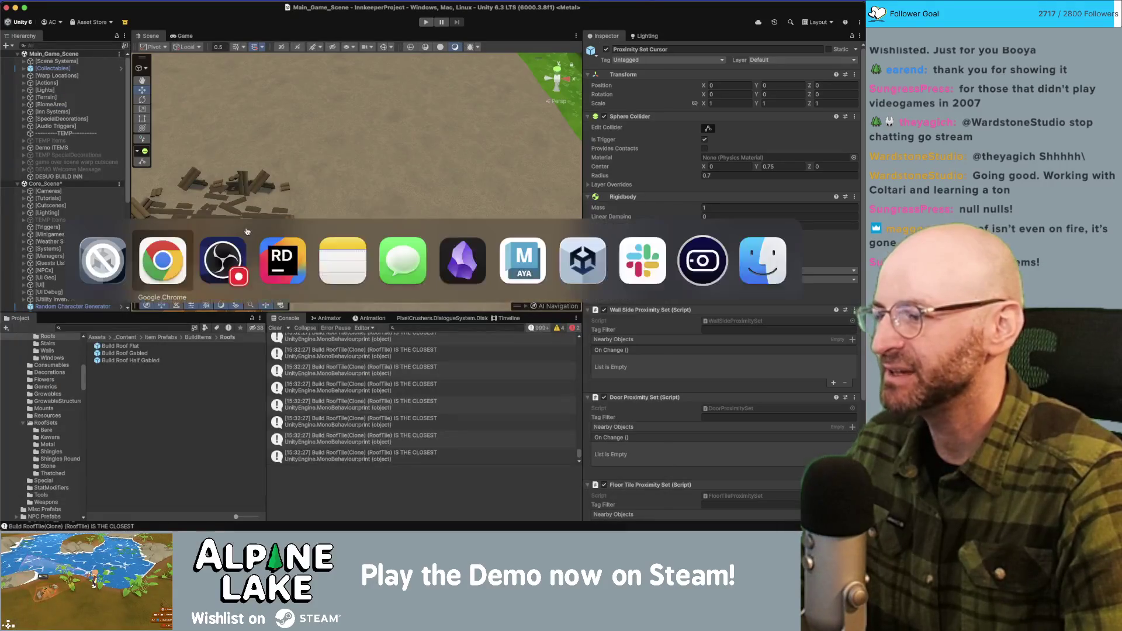
pyautogui.click(282, 261)
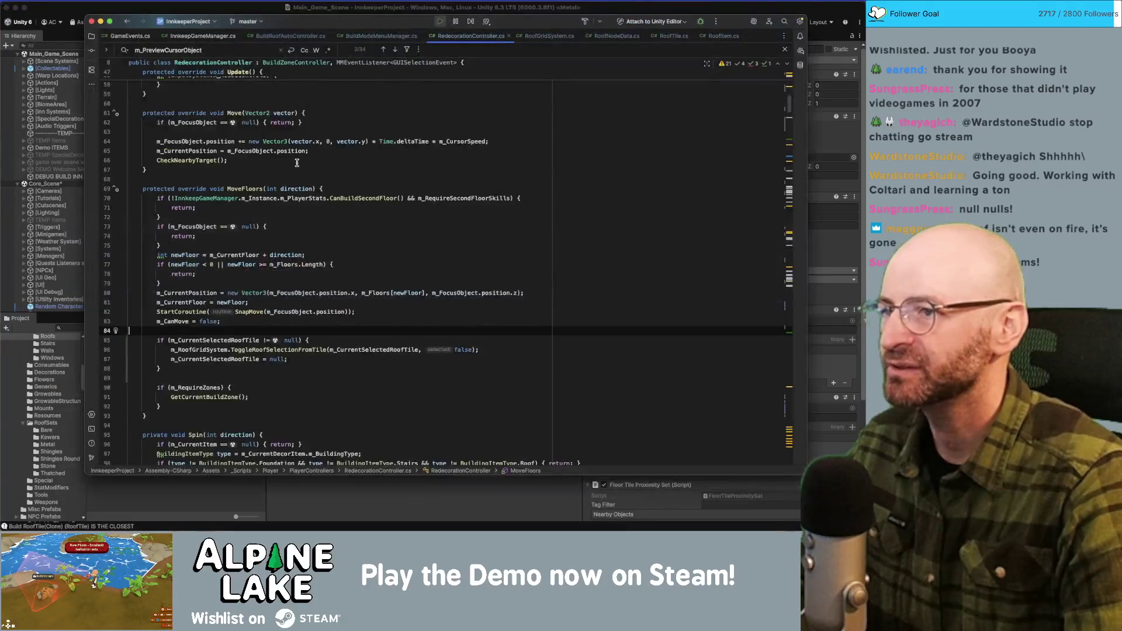
pyautogui.click(550, 36)
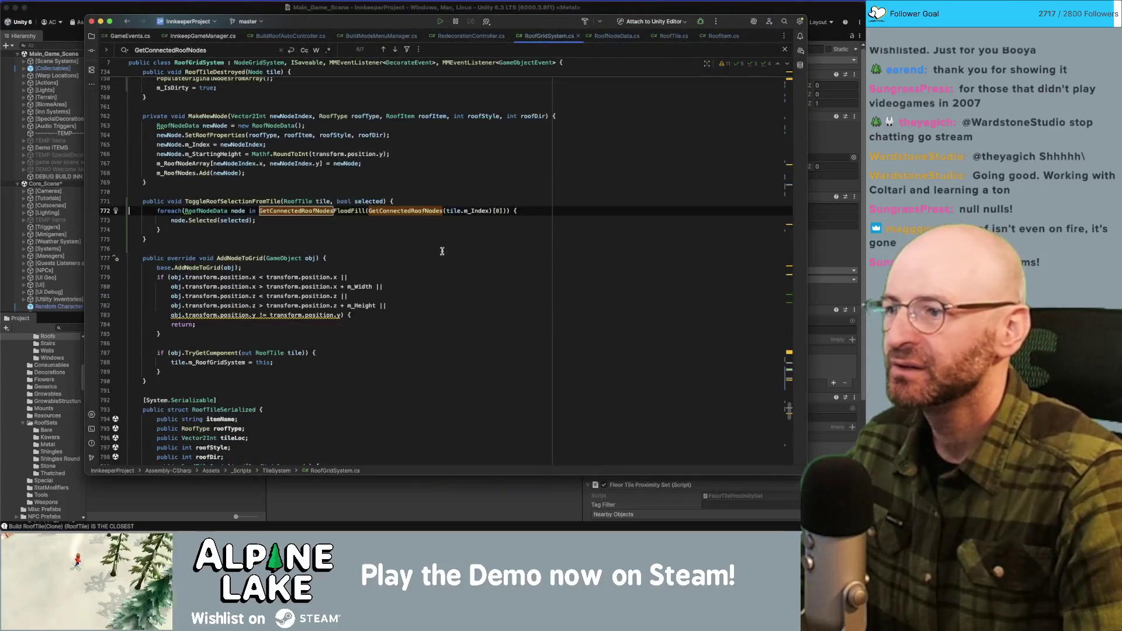
pyautogui.scroll(5, 668, 293)
pyautogui.moveTo(790, 400); pyautogui.dragTo(787, 94)
# Search the file for m_CanBuild and step through every occurrence, returning to the guard line.
pyautogui.click(192, 209)
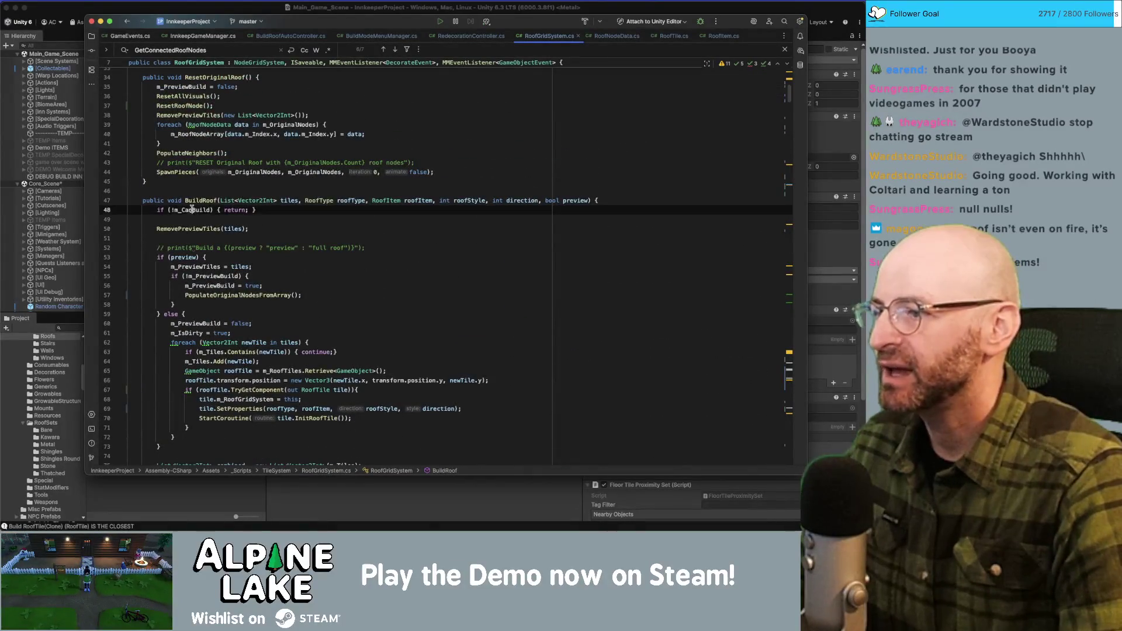
pyautogui.press('super+f')
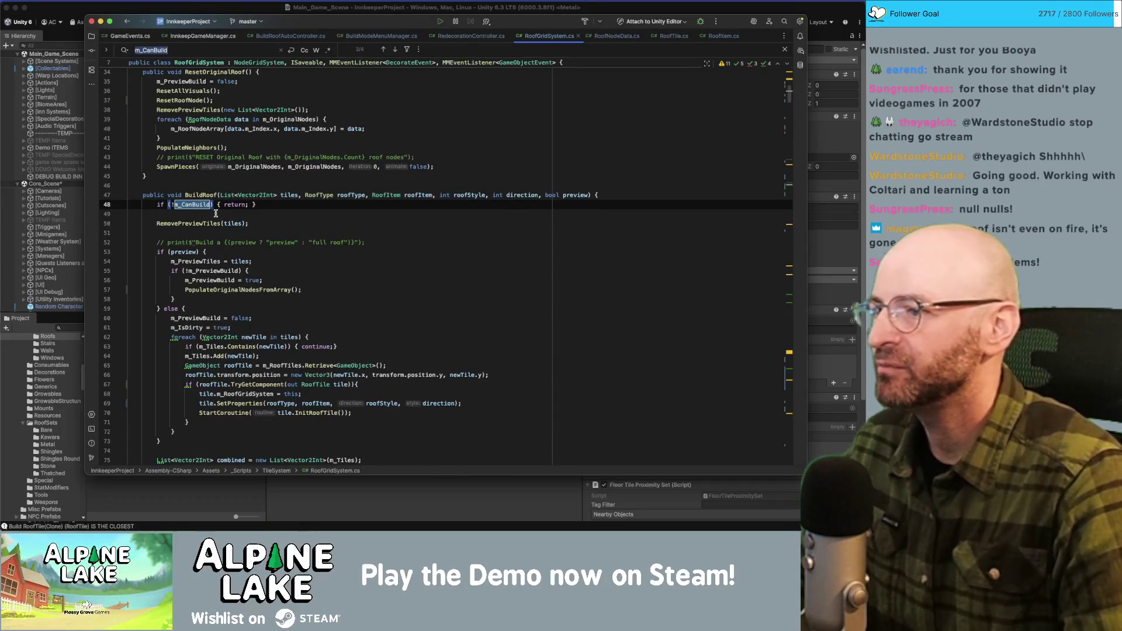
pyautogui.press('Return')
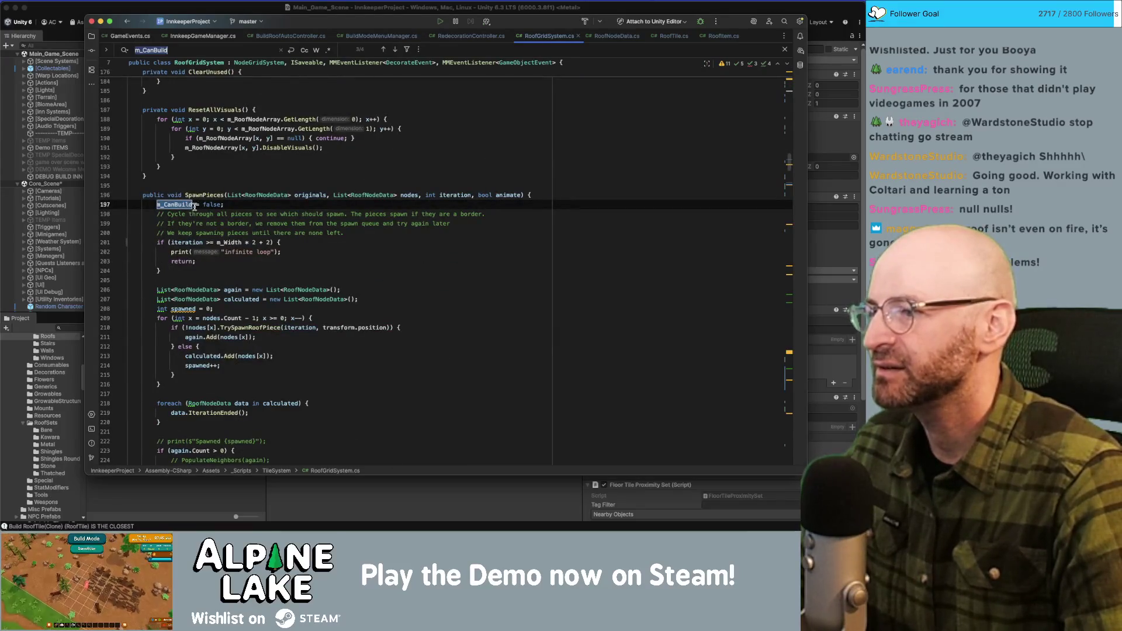
pyautogui.press('Return')
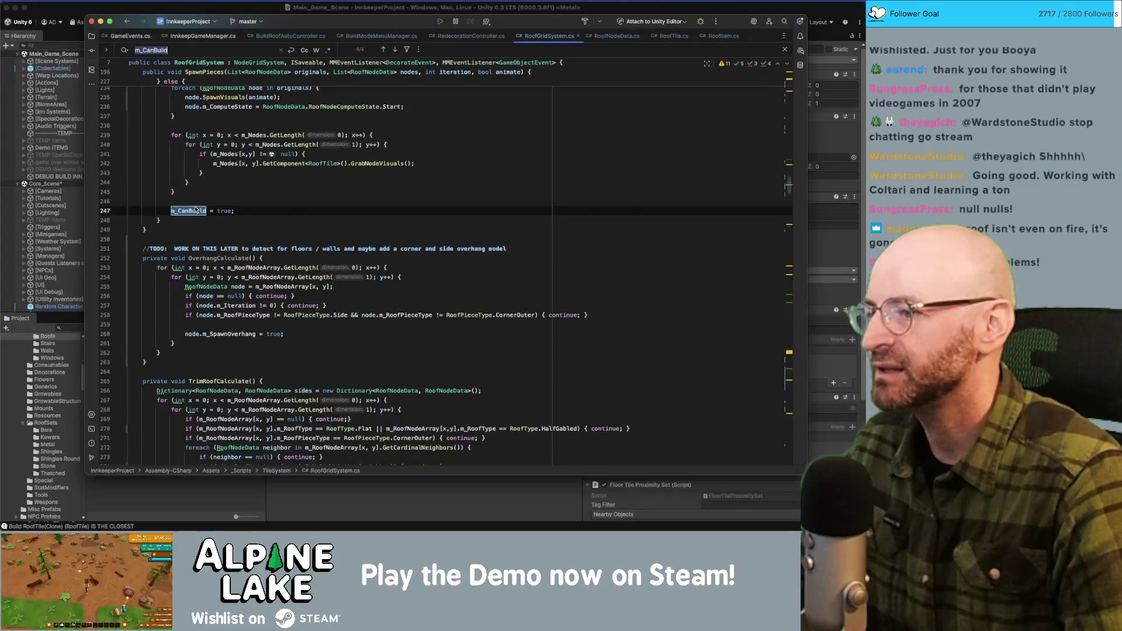
pyautogui.scroll(5, 203, 299)
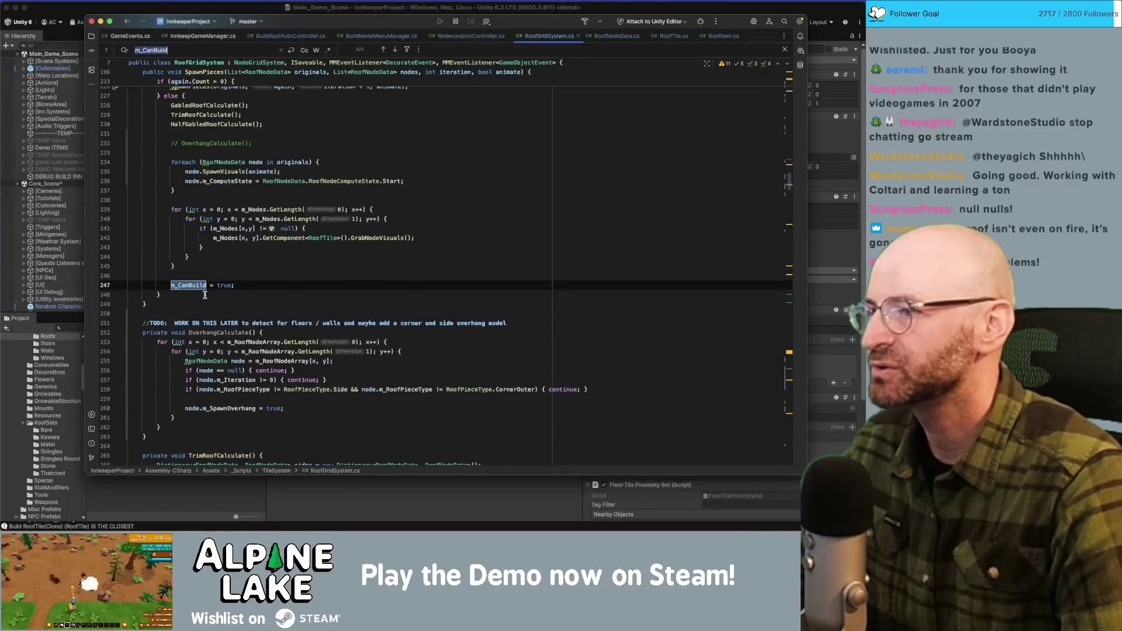
pyautogui.press('Return')
pyautogui.press('Return')
pyautogui.press('Return')
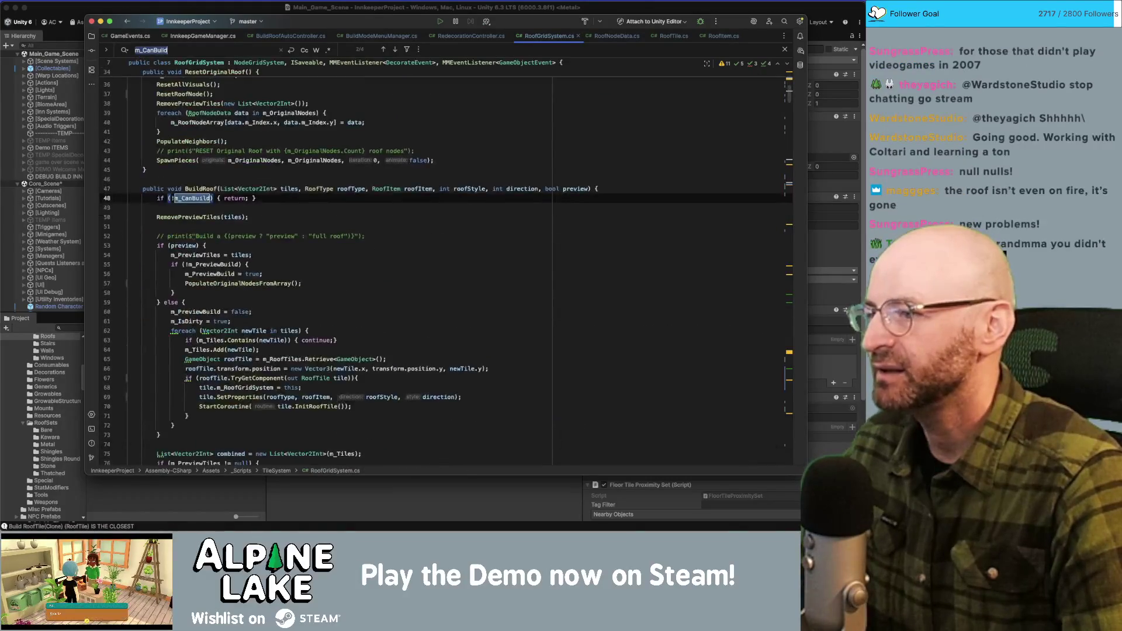
pyautogui.press('Escape')
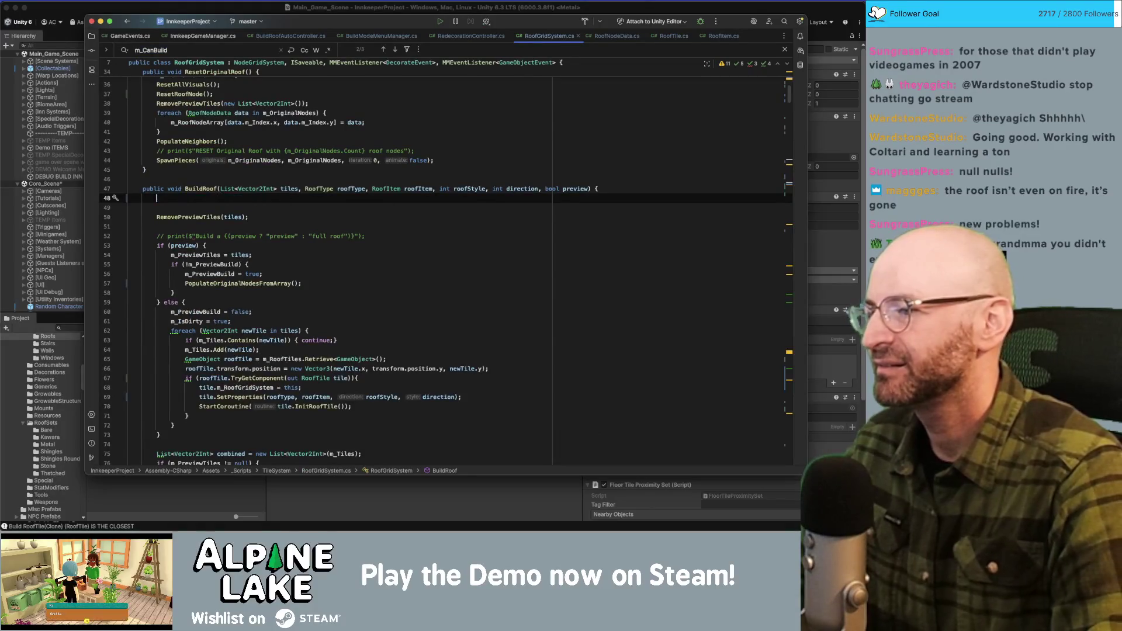
# Delete the !m_CanBuild guard plus the 'm_CanBuild = false;' and 'm_CanBuild = true;' lines.
pyautogui.press('super+BackSpace')
pyautogui.press('super+f')
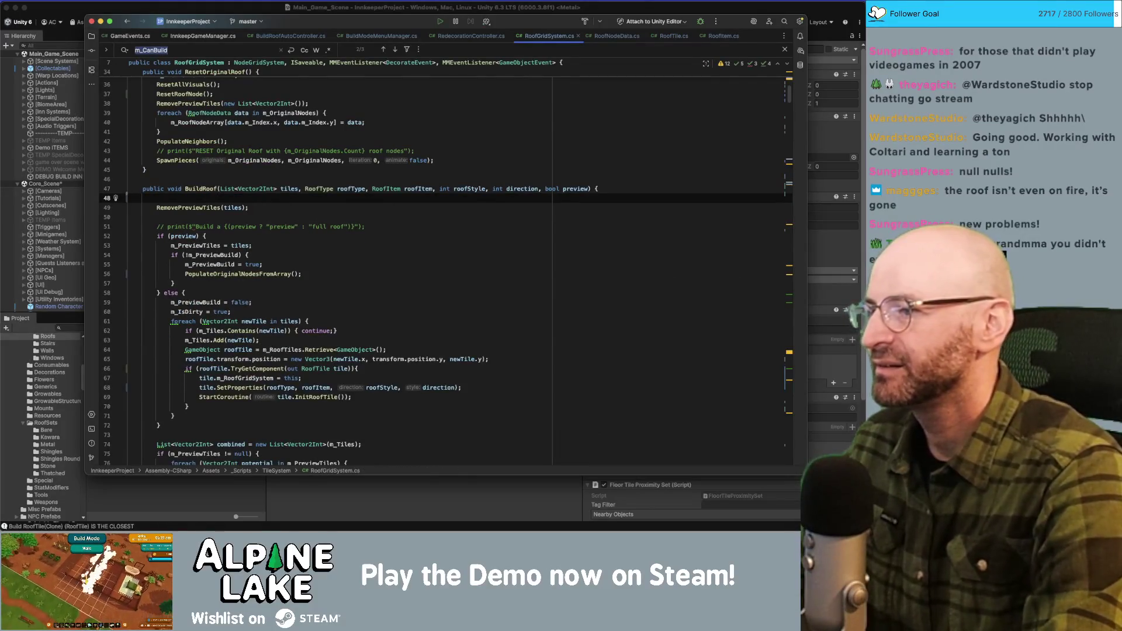
pyautogui.write('canbuild')
pyautogui.press('Escape')
pyautogui.press('super+BackSpace')
pyautogui.press('BackSpace')
pyautogui.press('super+f')
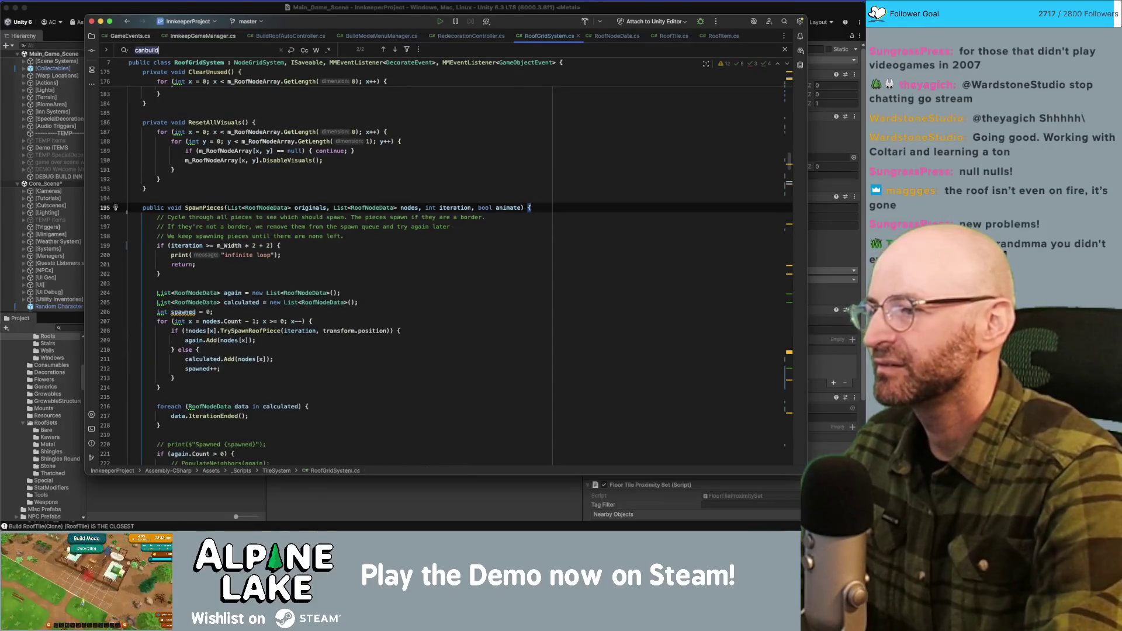
pyautogui.press('Return')
pyautogui.press('Escape')
pyautogui.press('super+BackSpace')
pyautogui.press('BackSpace')
# Delete the 'private bool m_CanBuild = true;' field declaration at line 19.
pyautogui.press('super+f')
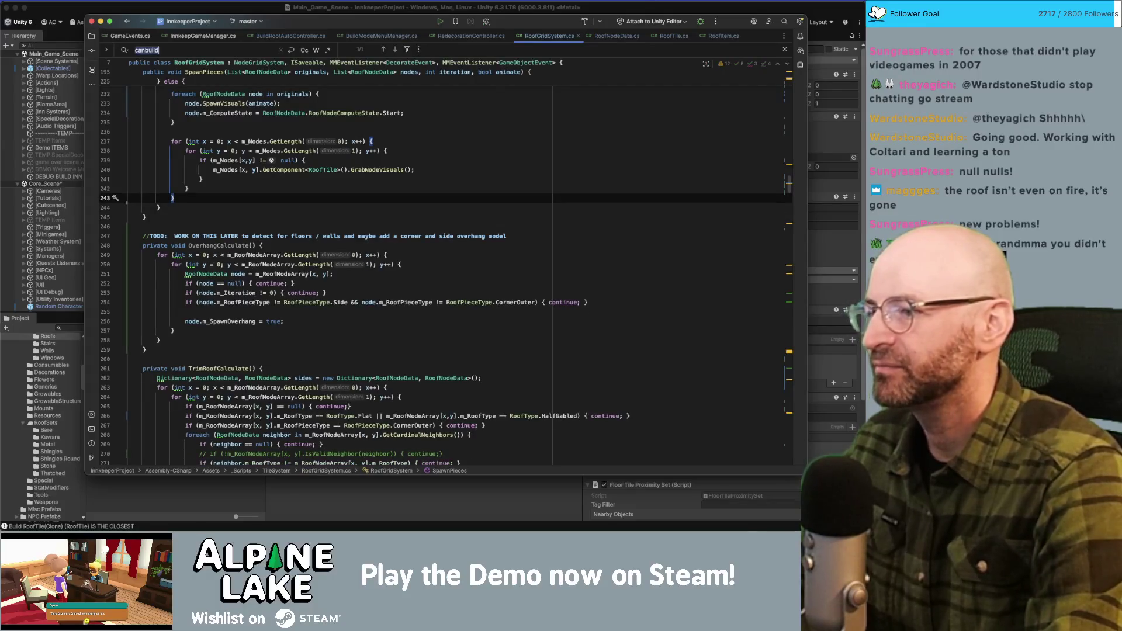
pyautogui.write('m_canbuild')
pyautogui.click(292, 197)
pyautogui.press('super+shift+Left')
pyautogui.press('BackSpace')
pyautogui.press('BackSpace')
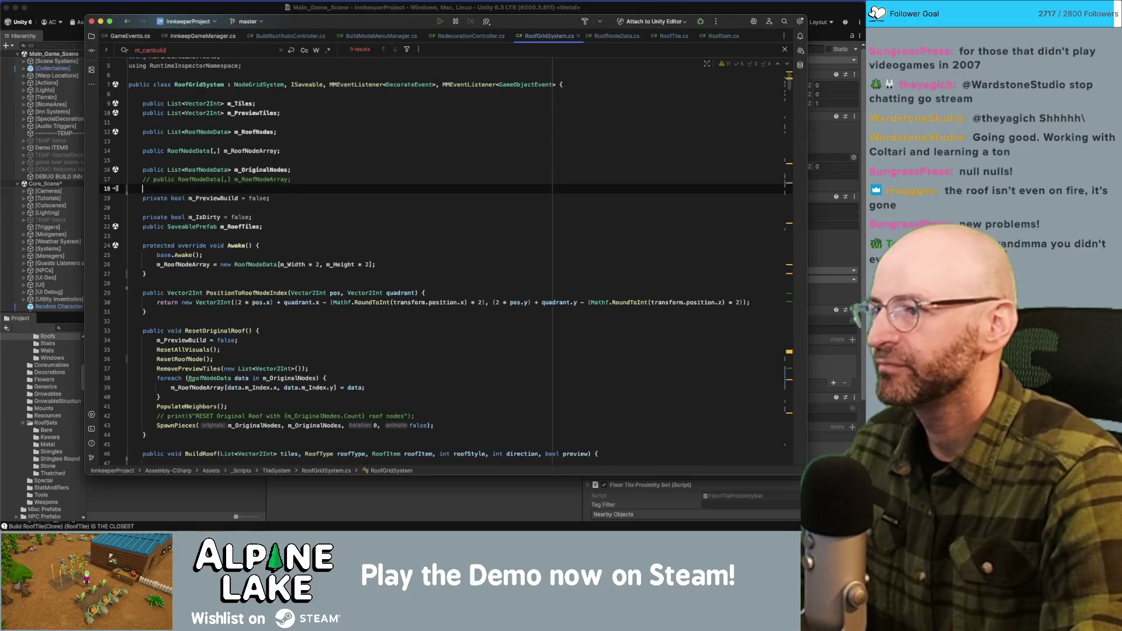
pyautogui.click(393, 228)
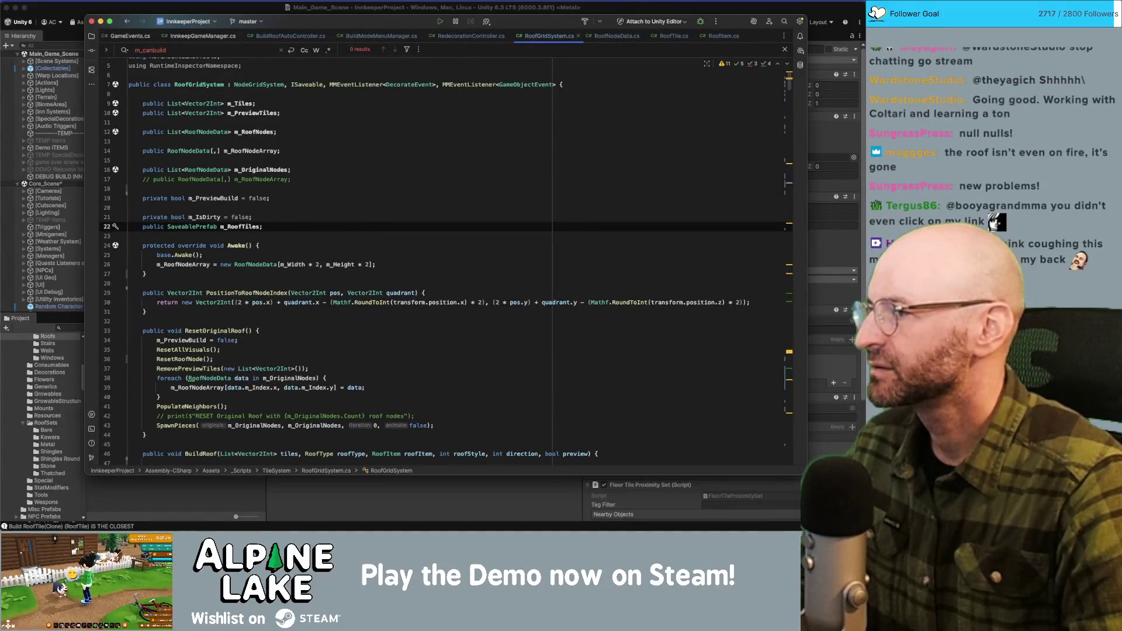
pyautogui.press('super+Tab')
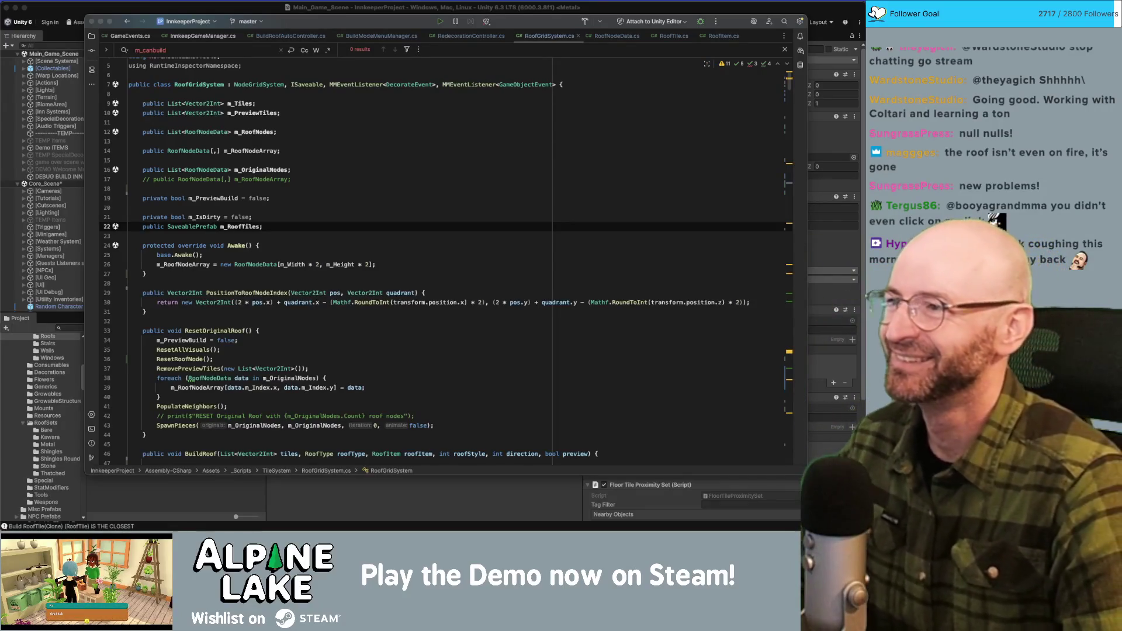
# Review where the m_IsDirty field is used in RoofGridSystem.cs.
pyautogui.scroll(2, 316, 220)
pyautogui.click(299, 101)
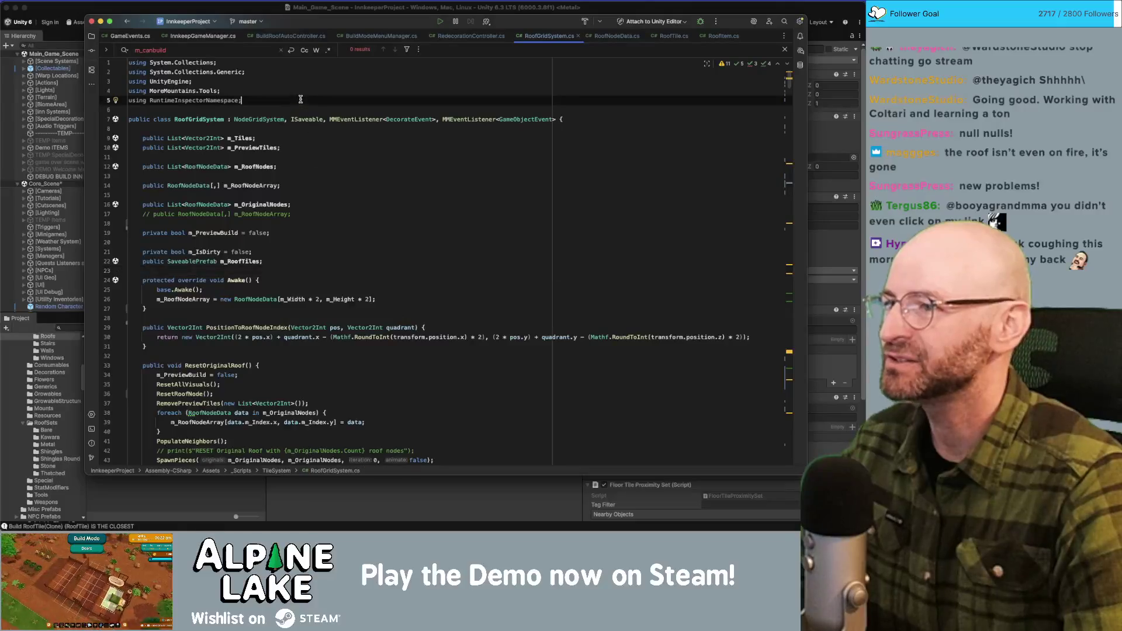
pyautogui.click(333, 90)
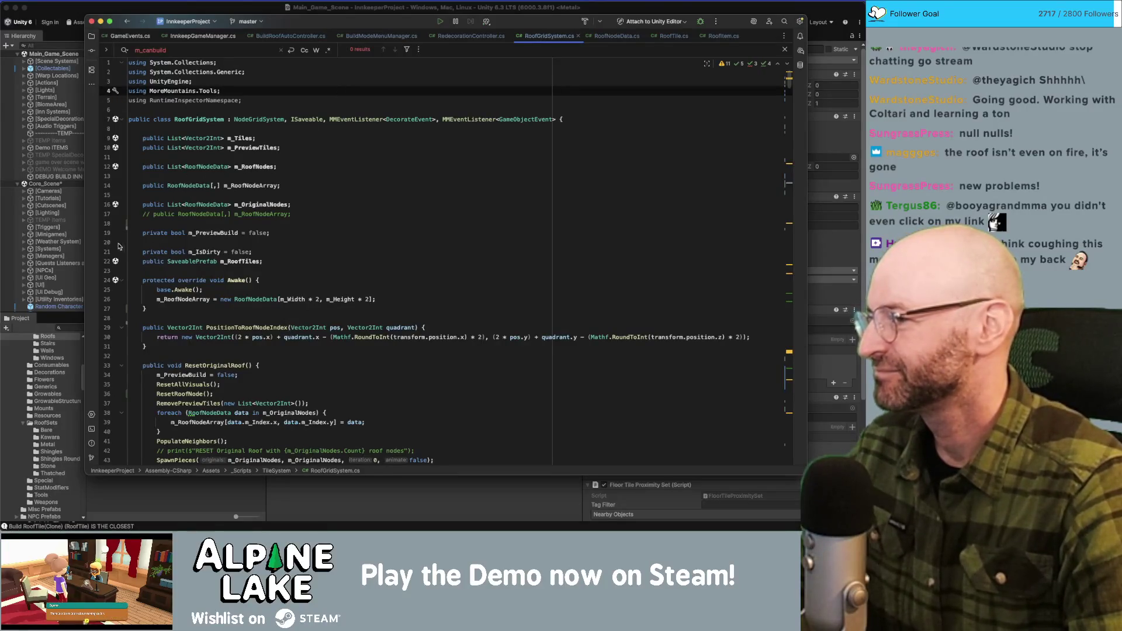
pyautogui.click(261, 251)
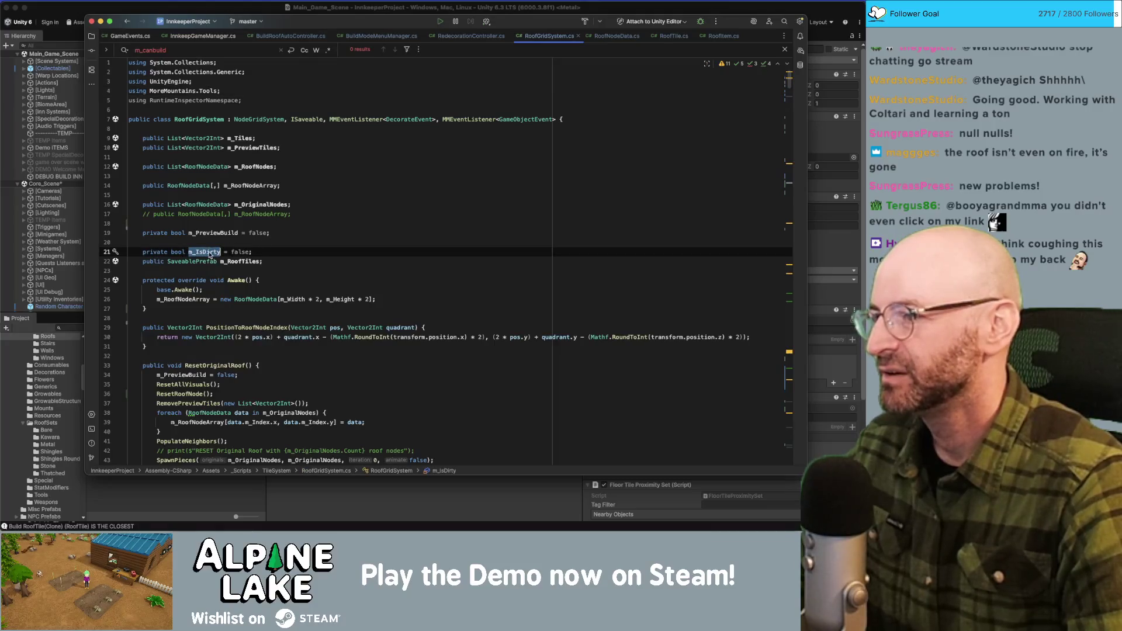
pyautogui.scroll(-6, 209, 256)
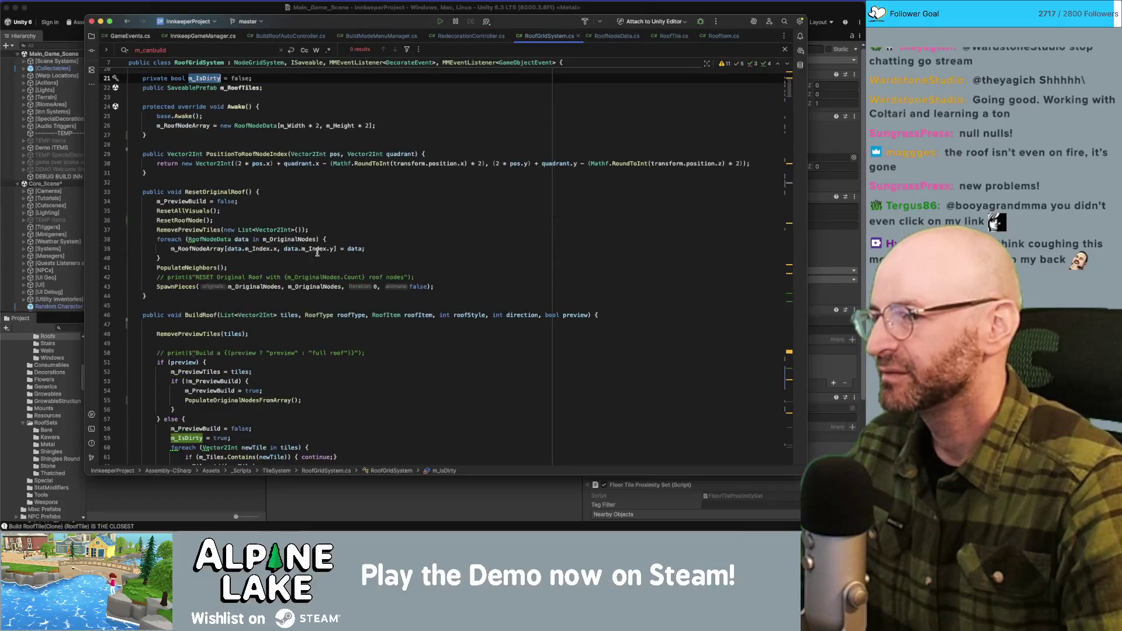
# Add 'm_IsDirty = true;' after the SpawnPieces call at the end of ResetOriginalRoof.
pyautogui.click(453, 287)
pyautogui.press('Return')
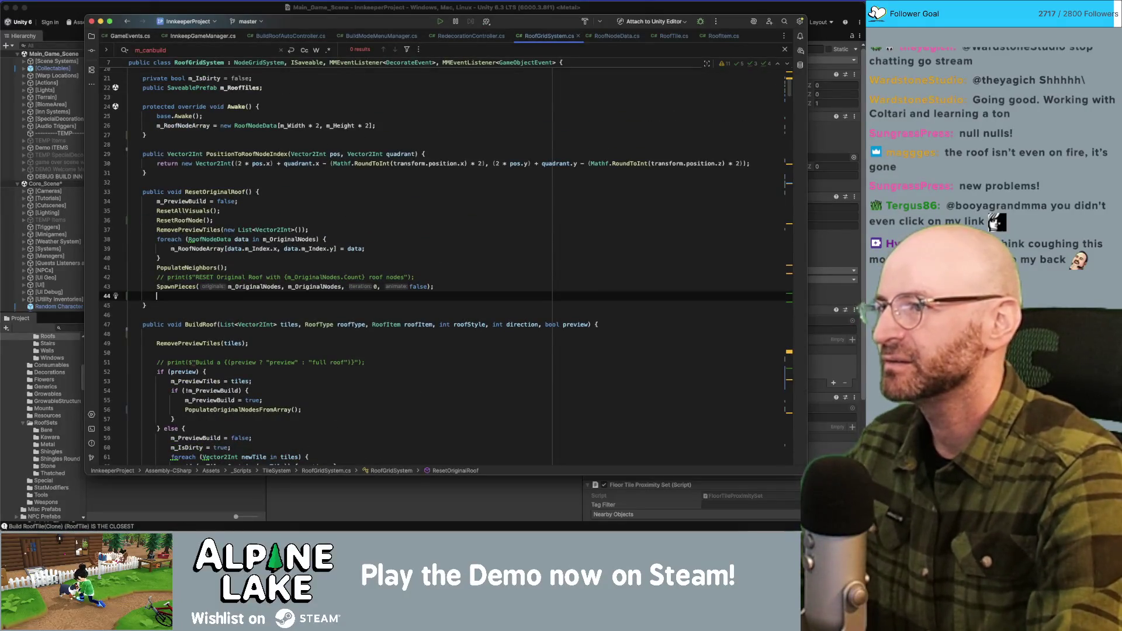
pyautogui.write('m_')
pyautogui.press('Return')
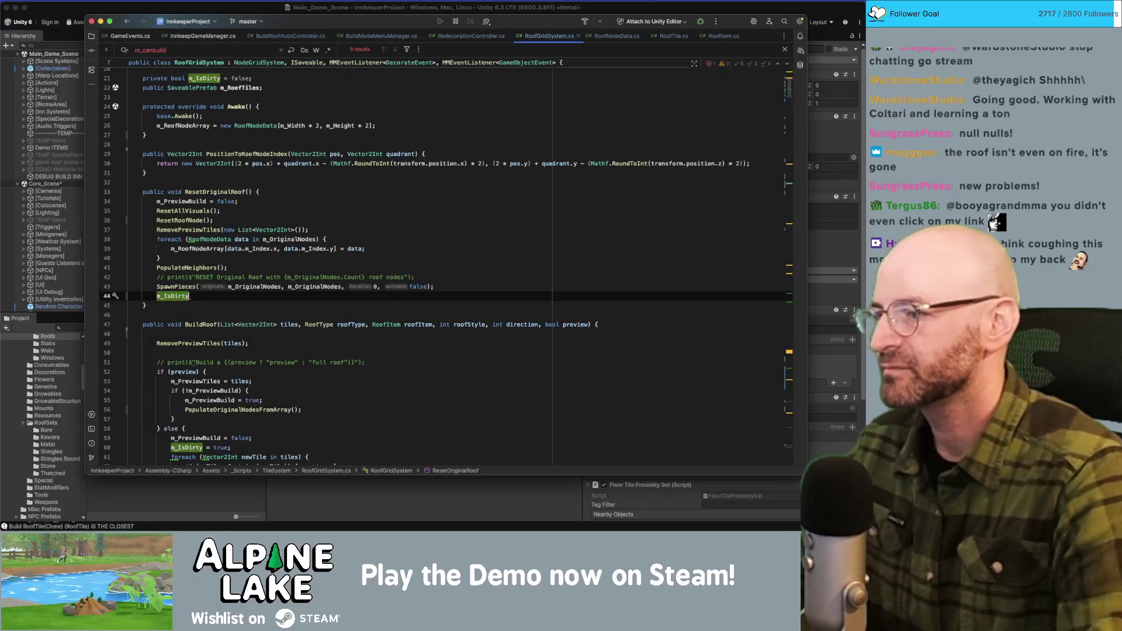
pyautogui.write('= true;')
pyautogui.press('Down')
pyautogui.press('Down')
pyautogui.press('Down')
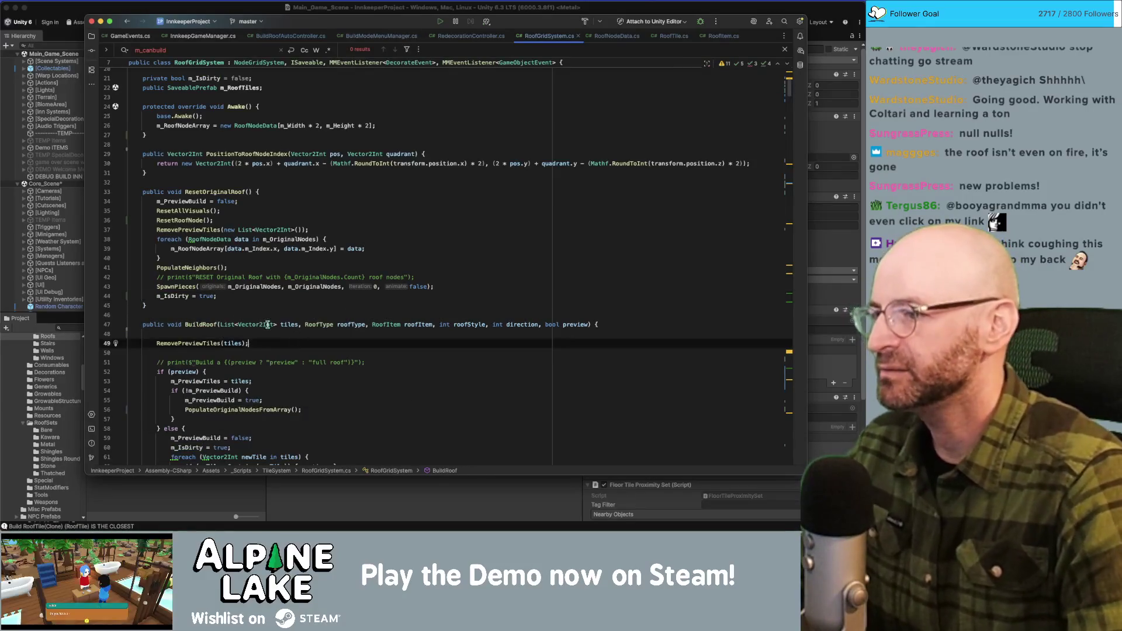
pyautogui.click(181, 296)
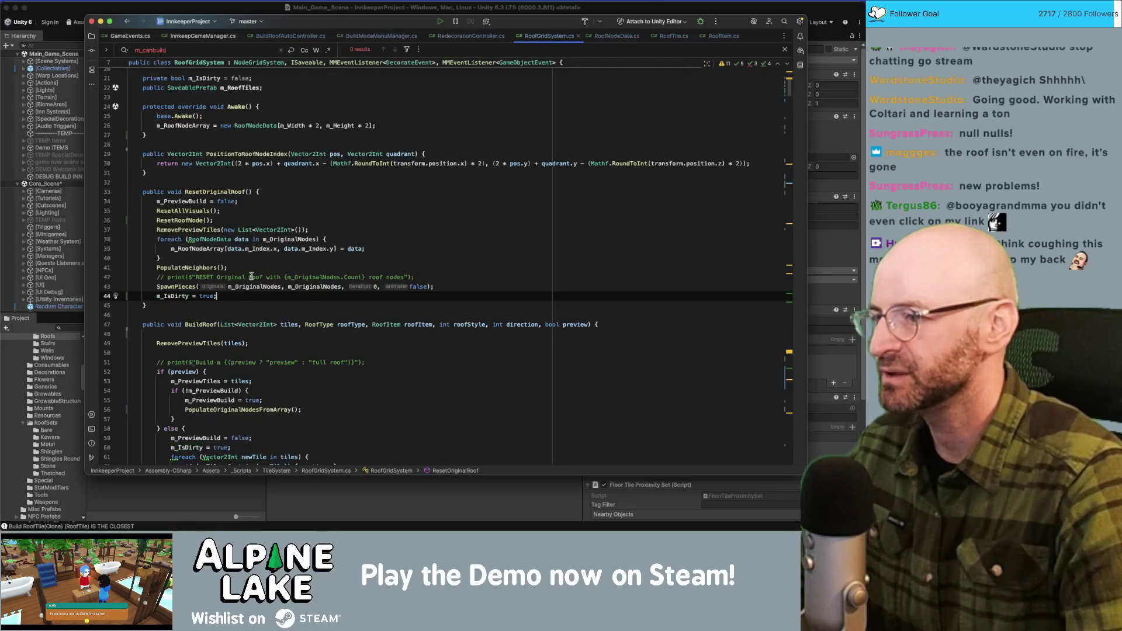
pyautogui.press('Up')
pyautogui.press('Up')
pyautogui.press('Up')
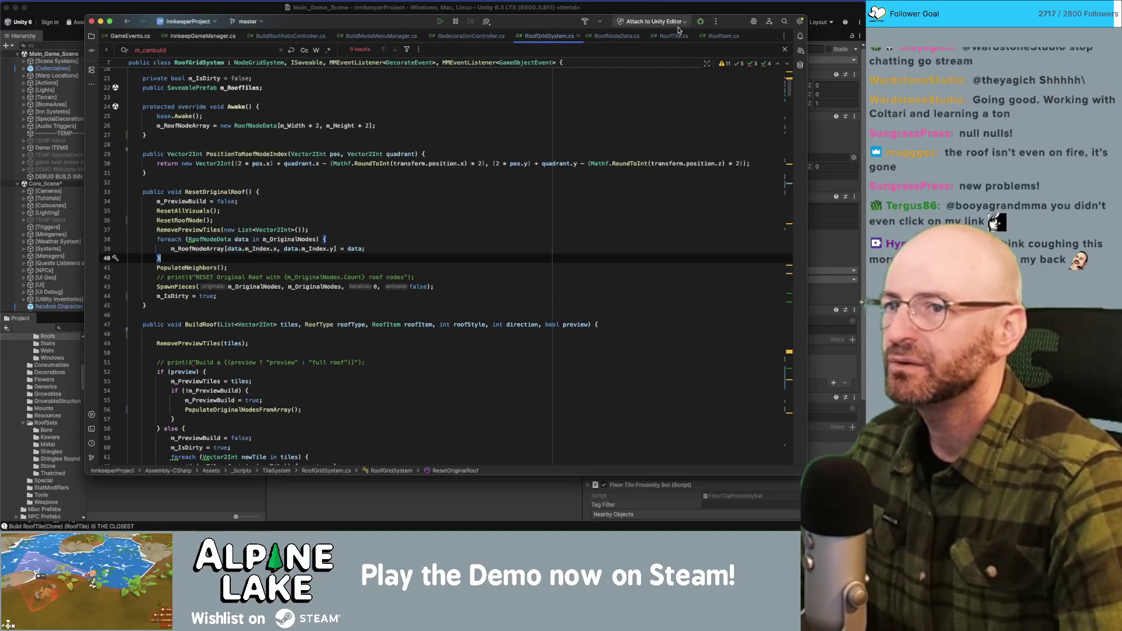
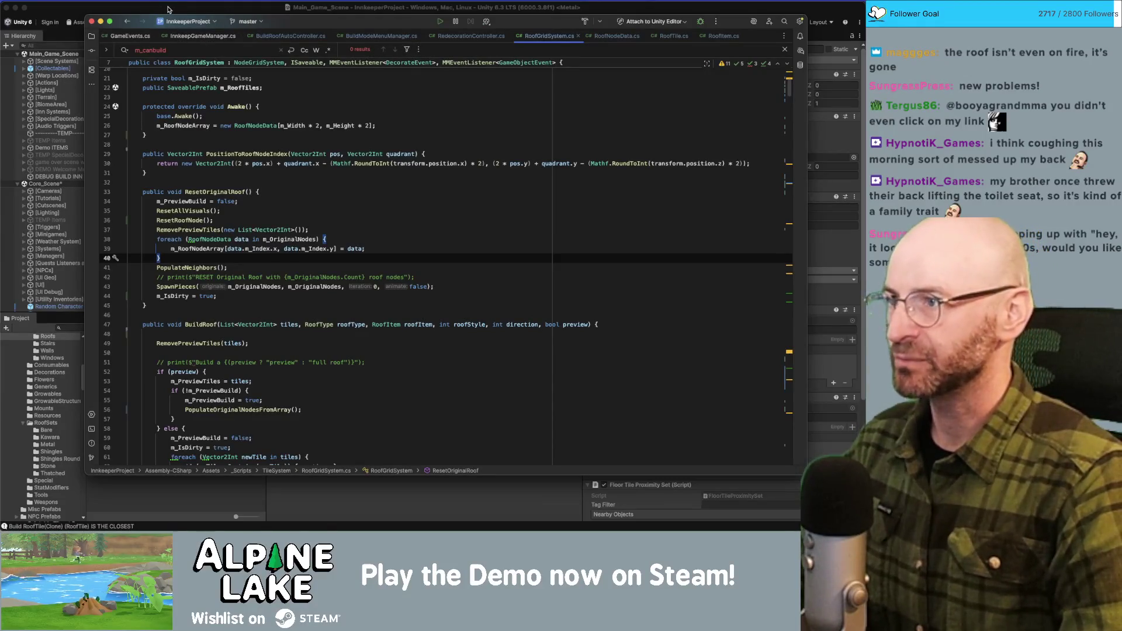
# Switch from Rider back to the Unity editor window so the scripts recompile.
pyautogui.click(168, 9)
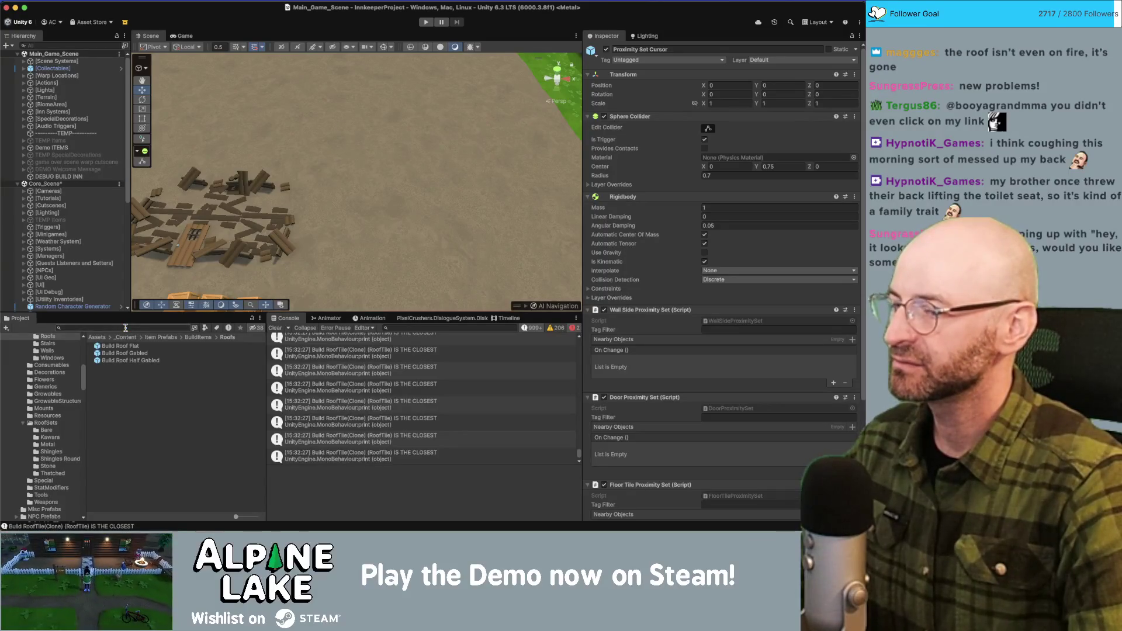
# Search 'roof piece', select the _ROOF PIECE prefab and open its Roof Visual script.
pyautogui.write('roof piece')
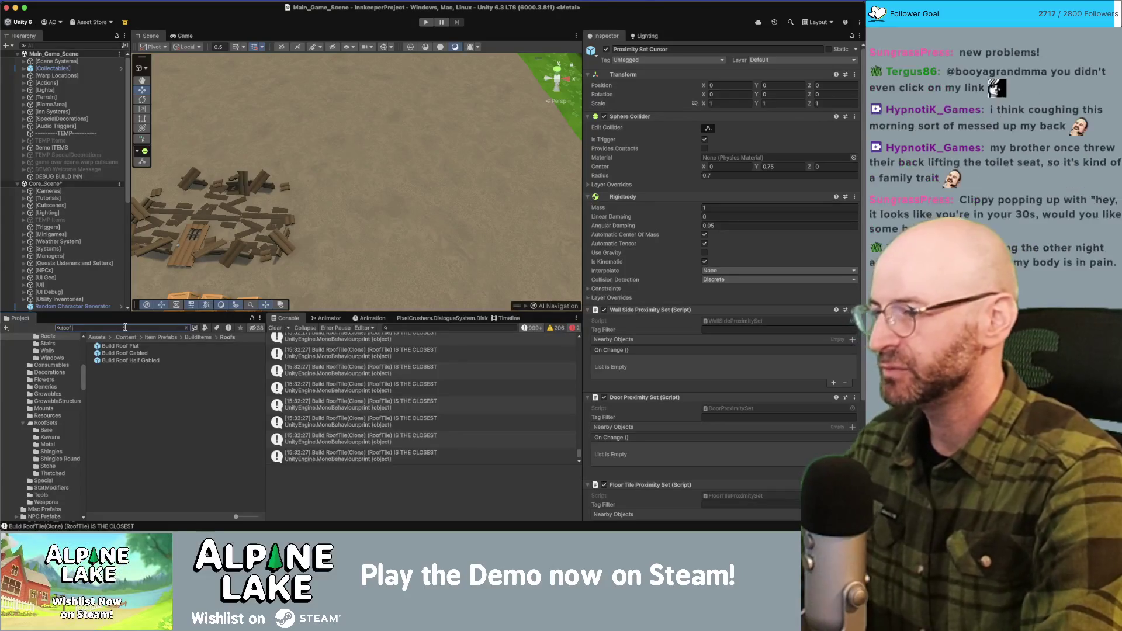
pyautogui.click(125, 353)
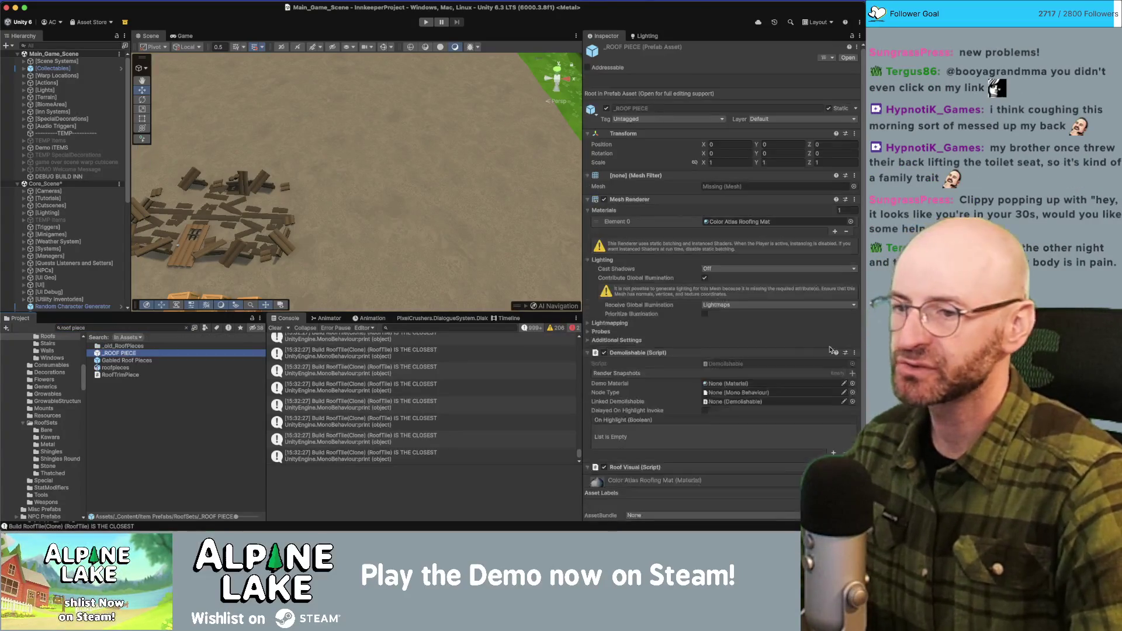
pyautogui.scroll(-3, 664, 366)
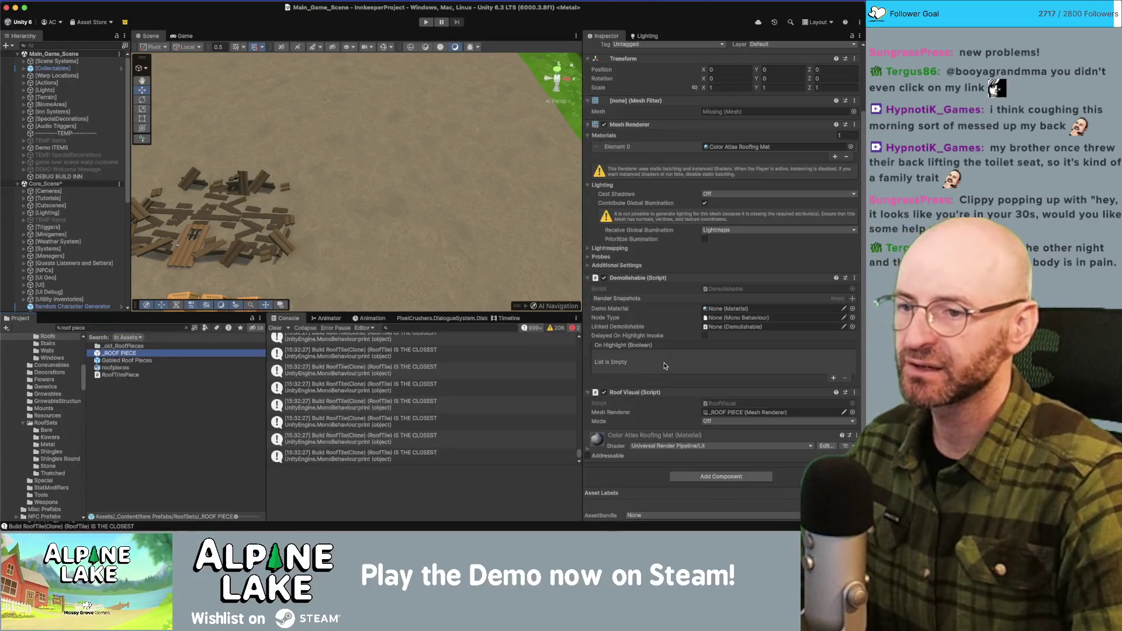
pyautogui.doubleClick(722, 404)
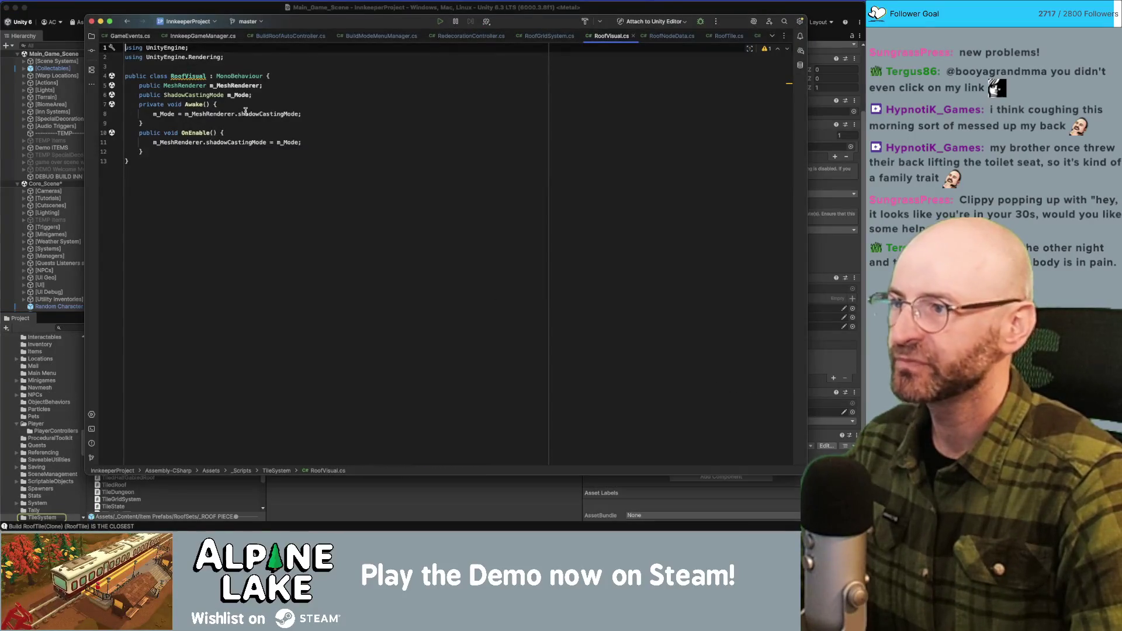
# Insert a blank line above the Awake method in RoofVisual.cs.
pyautogui.doubleClick(194, 104)
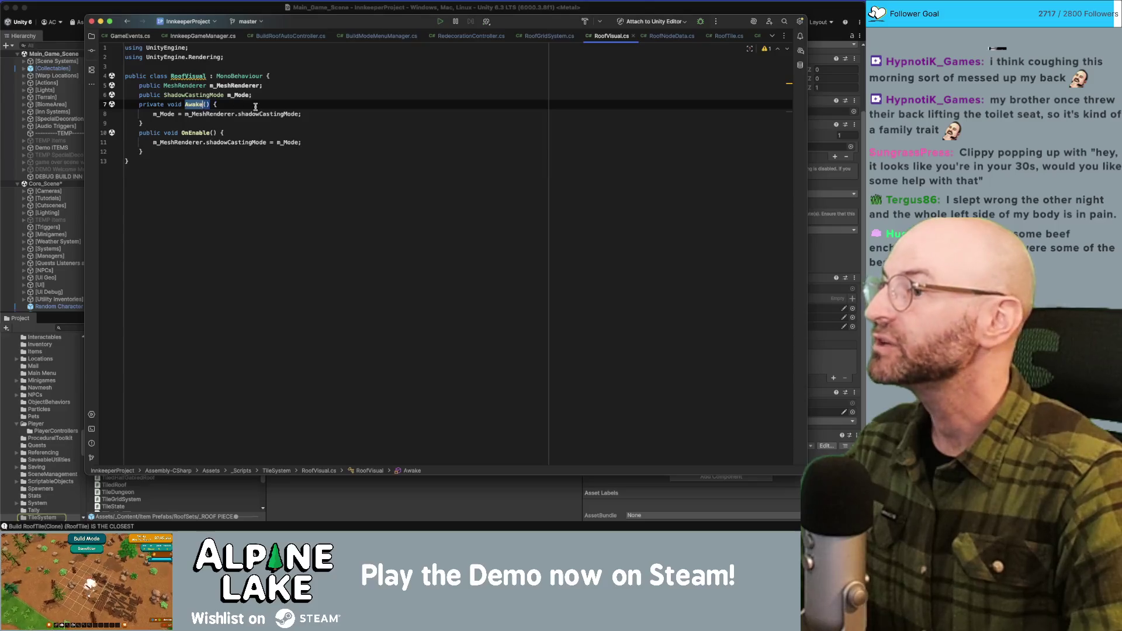
pyautogui.press('Up')
pyautogui.press('End')
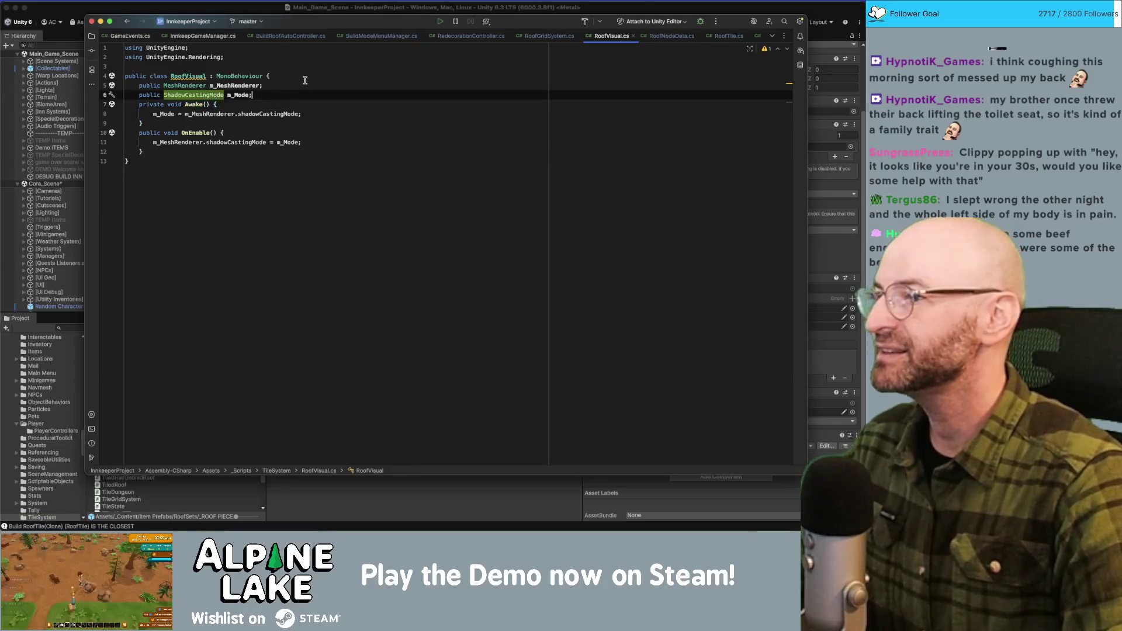
pyautogui.press('Return')
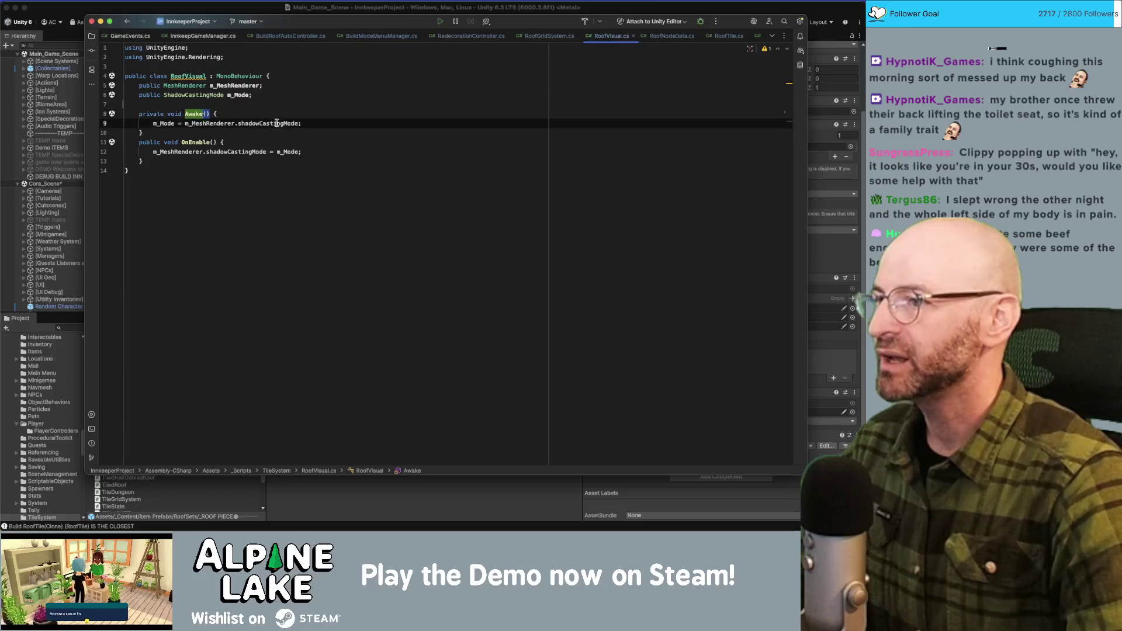
# Check shadowCastingMode and m_Mode usages, then start a gameObject.layer line in OnEnable.
pyautogui.doubleClick(280, 123)
pyautogui.doubleClick(164, 123)
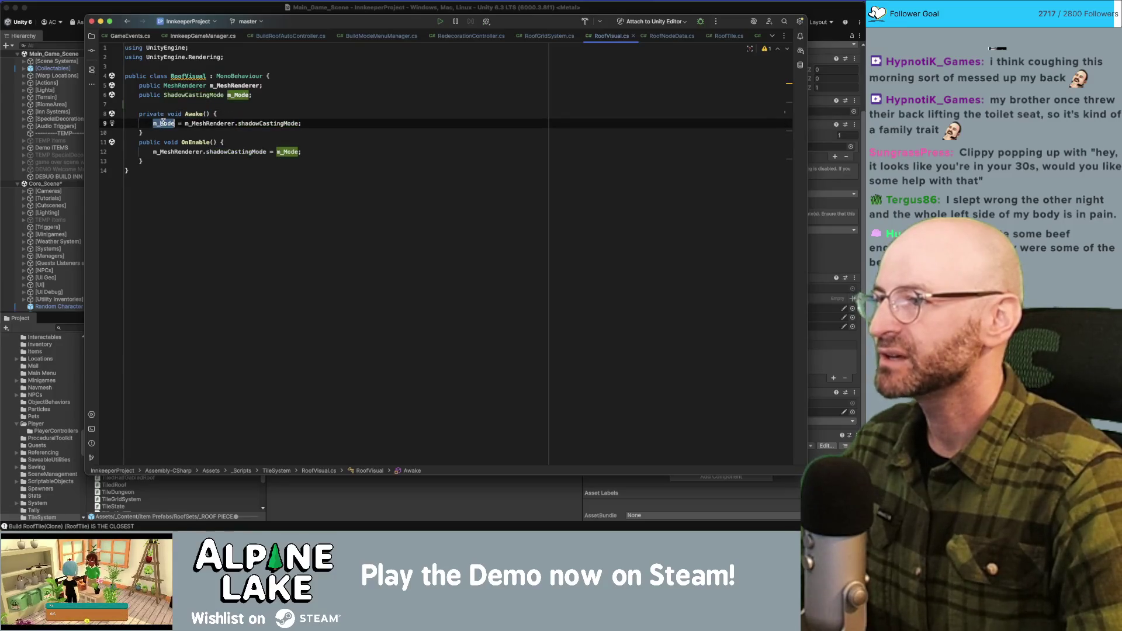
pyautogui.doubleClick(255, 123)
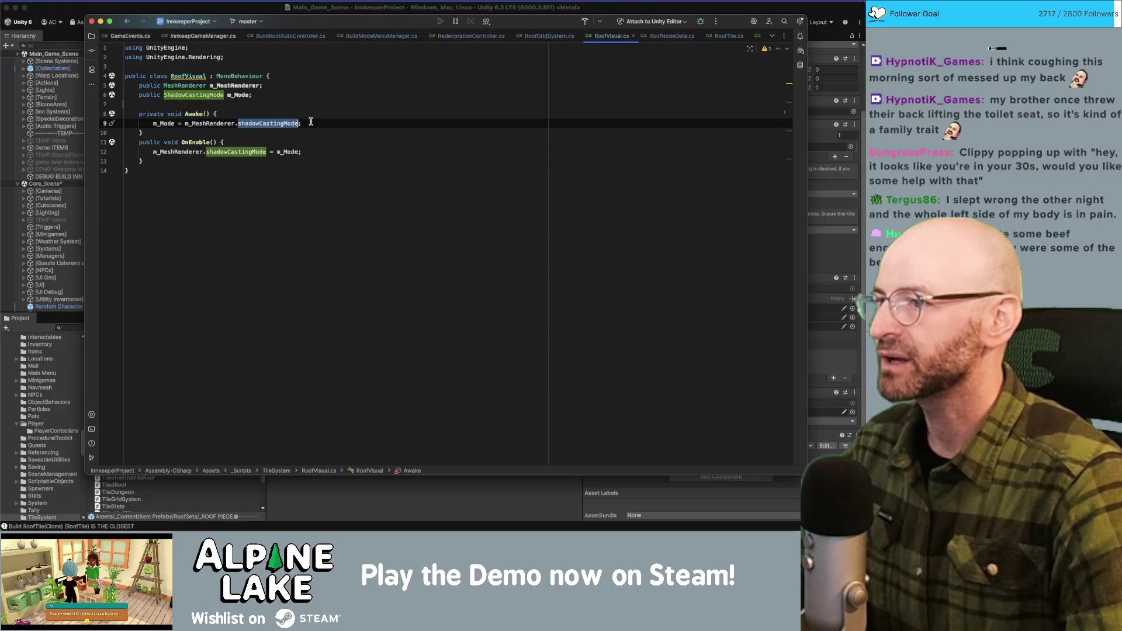
pyautogui.click(243, 136)
pyautogui.click(297, 152)
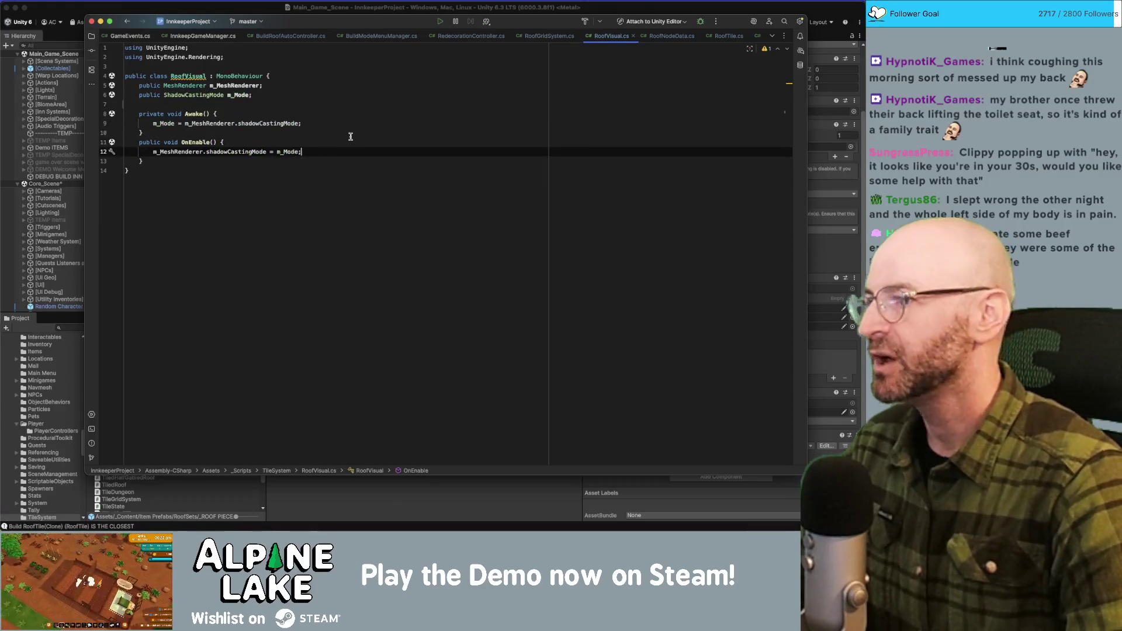
pyautogui.press('Return')
pyautogui.write('g')
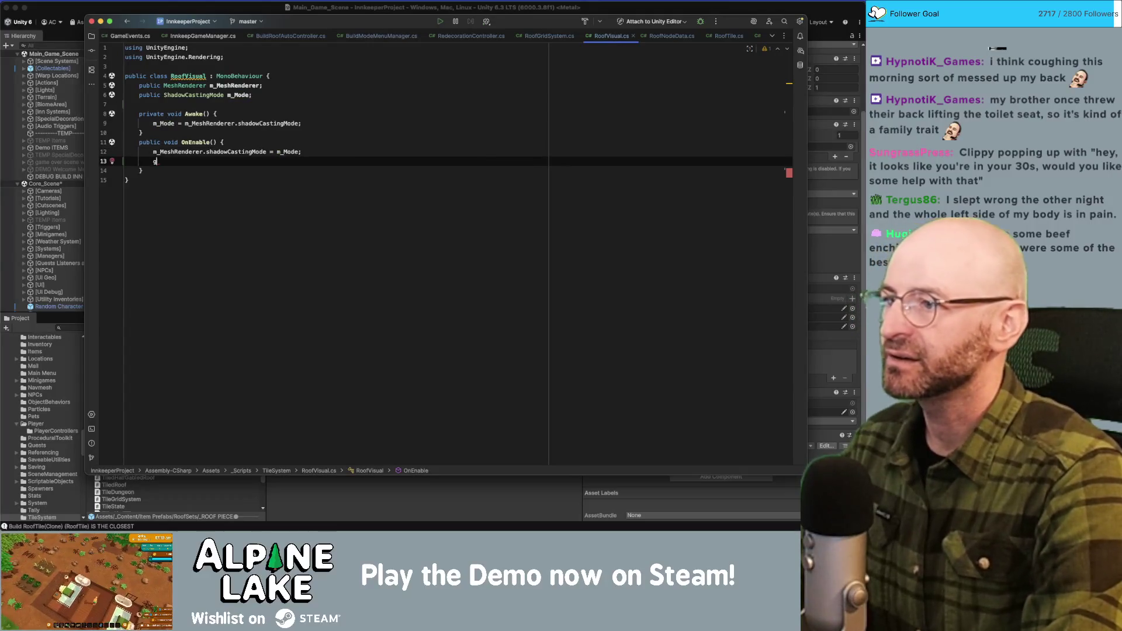
pyautogui.write('ameObject.layer')
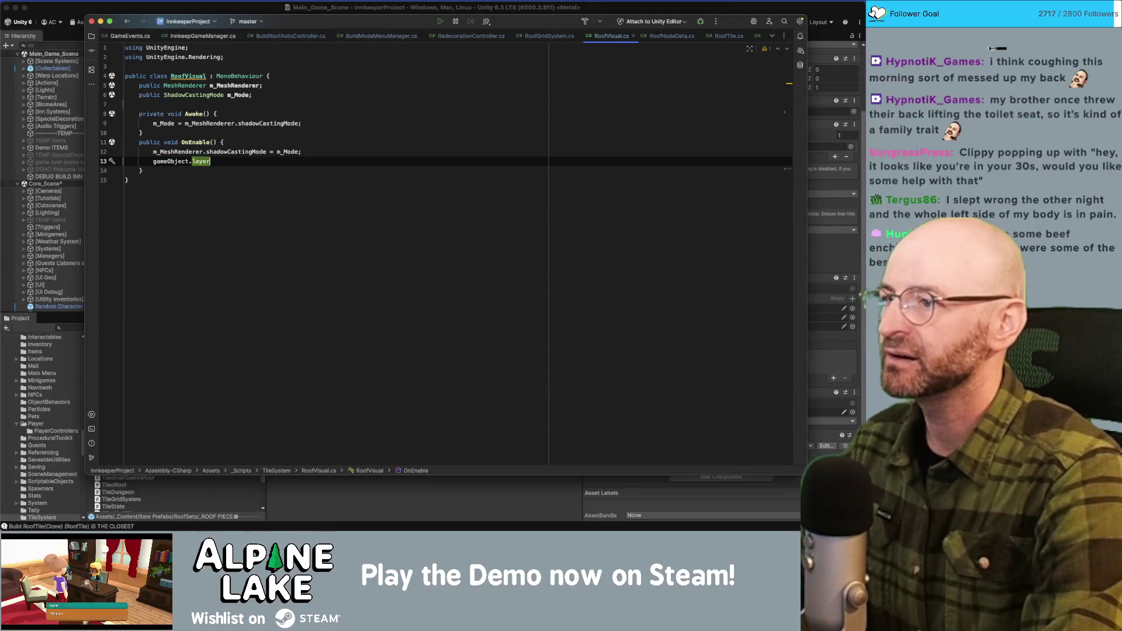
# Comment out the m_Mode field and declare 'public int m_Layer;' below it.
pyautogui.click(206, 123)
pyautogui.click(253, 94)
pyautogui.press('Return')
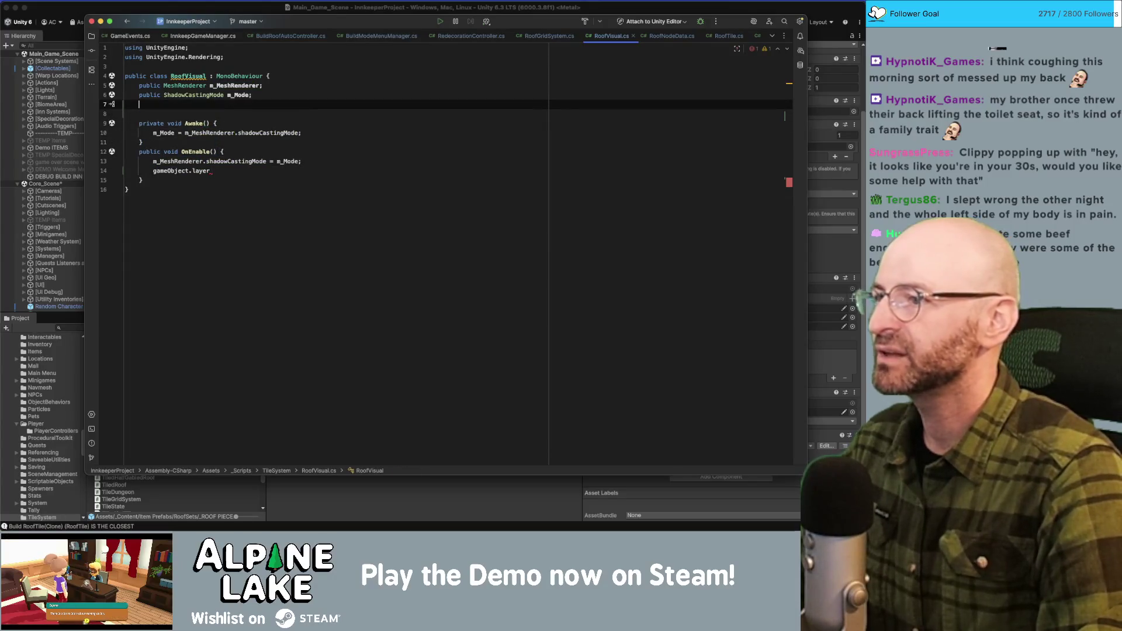
pyautogui.press('Up')
pyautogui.press('super+slash')
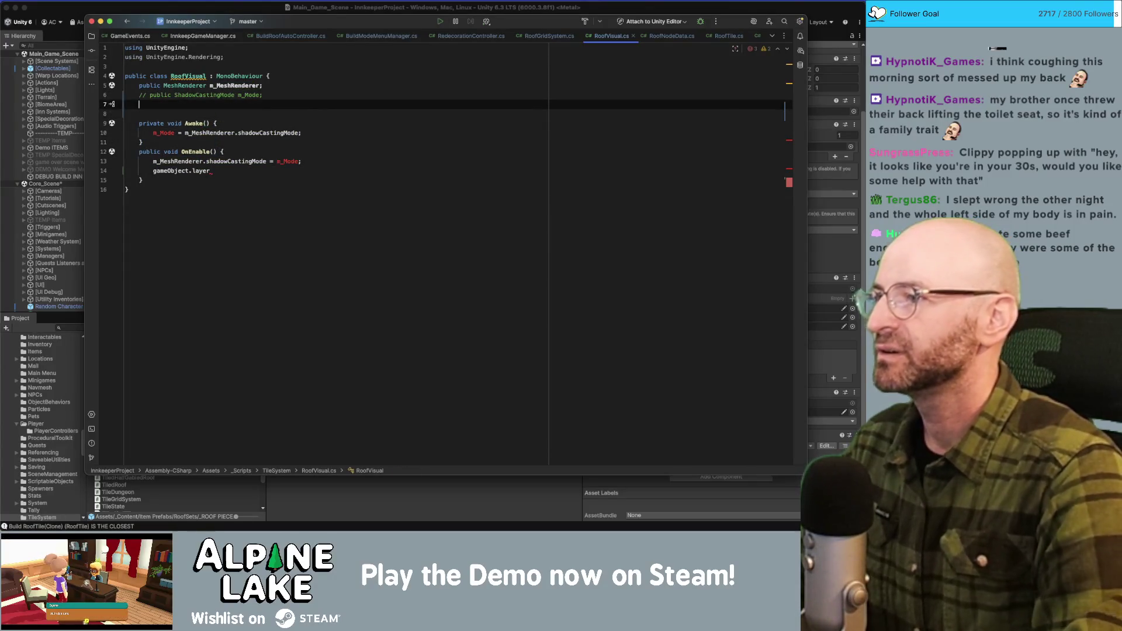
pyautogui.write('public int m_Lay')
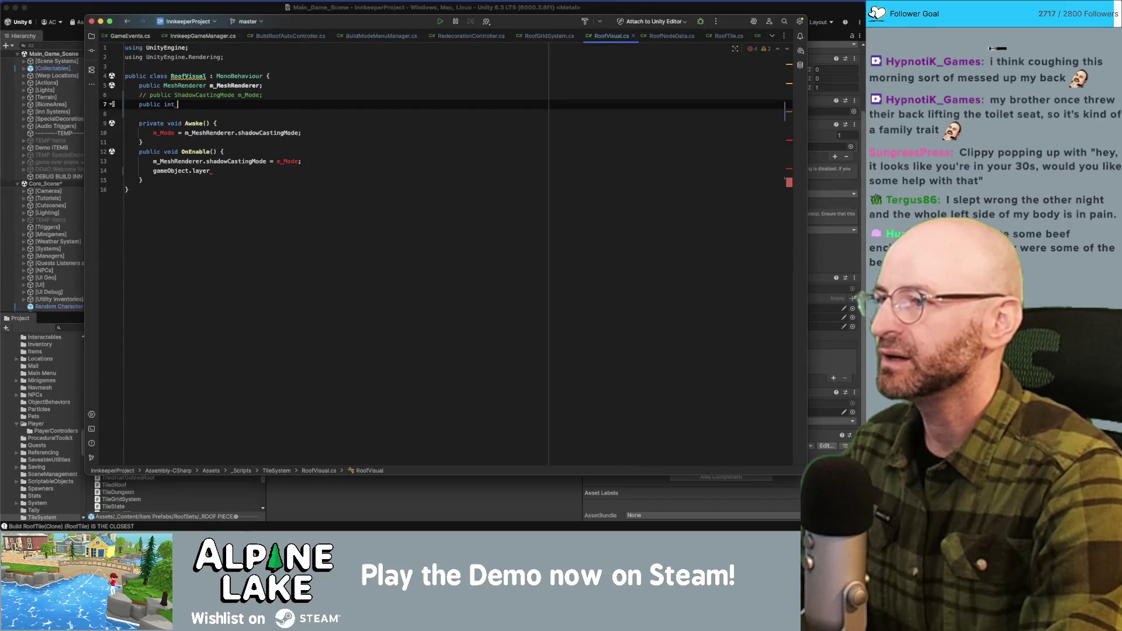
pyautogui.write('er;')
# Comment out the shadow-mode lines and add 'm_Layer = gameObject.layer;' in Awake.
pyautogui.press('Down')
pyautogui.press('Down')
pyautogui.press('Down')
pyautogui.press('super+slash')
pyautogui.press('Down')
pyautogui.press('Down')
pyautogui.press('super+slash')
pyautogui.press('Up')
pyautogui.press('Up')
pyautogui.press('Up')
pyautogui.press('Return')
pyautogui.write('m_Layer = gam')
pyautogui.press('Return')
pyautogui.write('.layer;')
# Complete OnEnable's line as 'gameObject.layer = m_Layer;'.
pyautogui.click(210, 180)
pyautogui.hotkey('alt', 'Up')
pyautogui.hotkey('alt', 'Up')
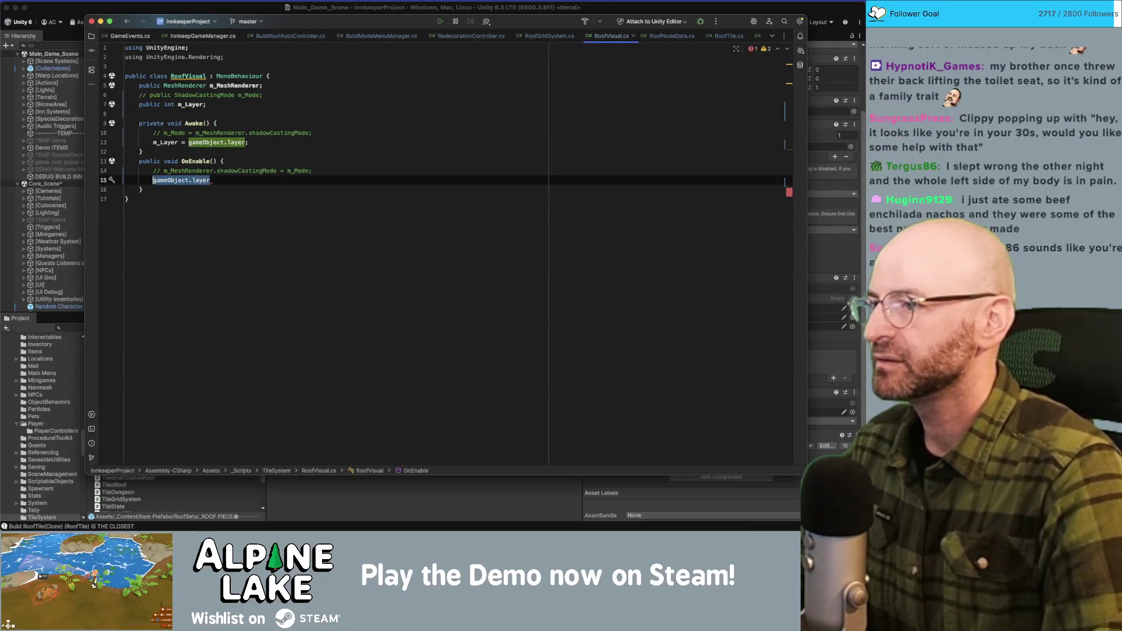
pyautogui.write('gameObject.la')
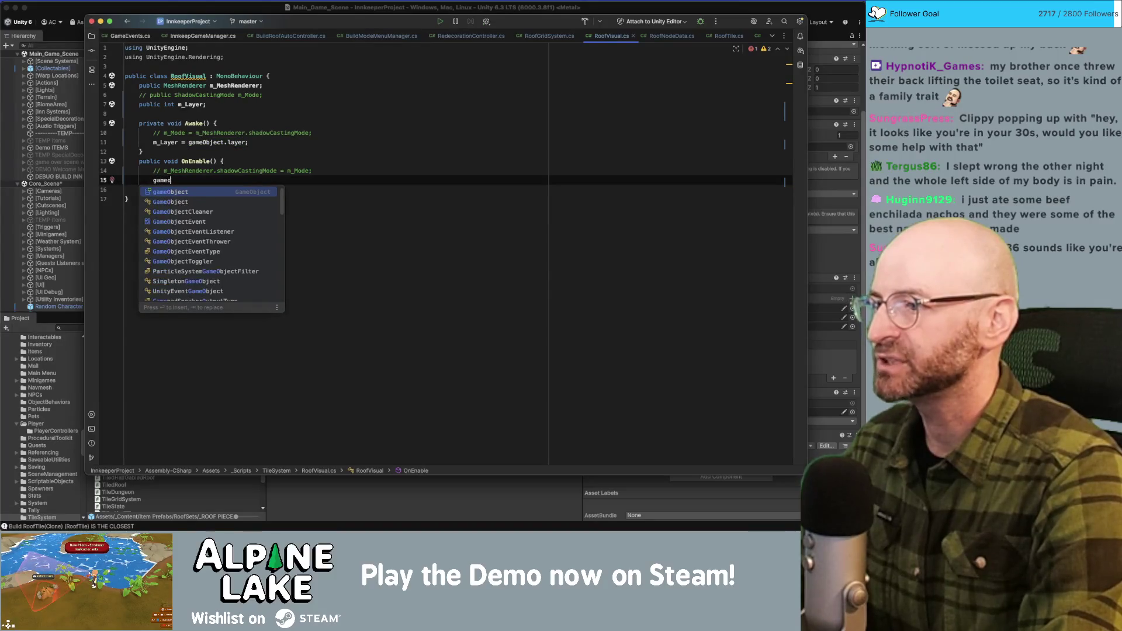
pyautogui.press('Return')
pyautogui.write('= m_L')
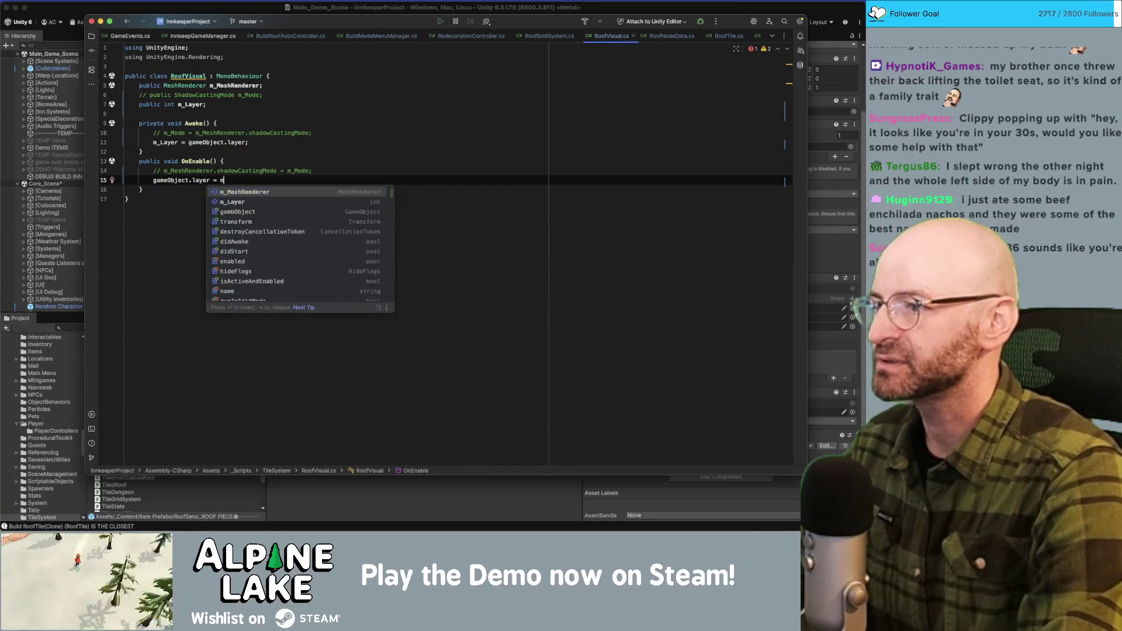
pyautogui.press('Return')
pyautogui.write(';')
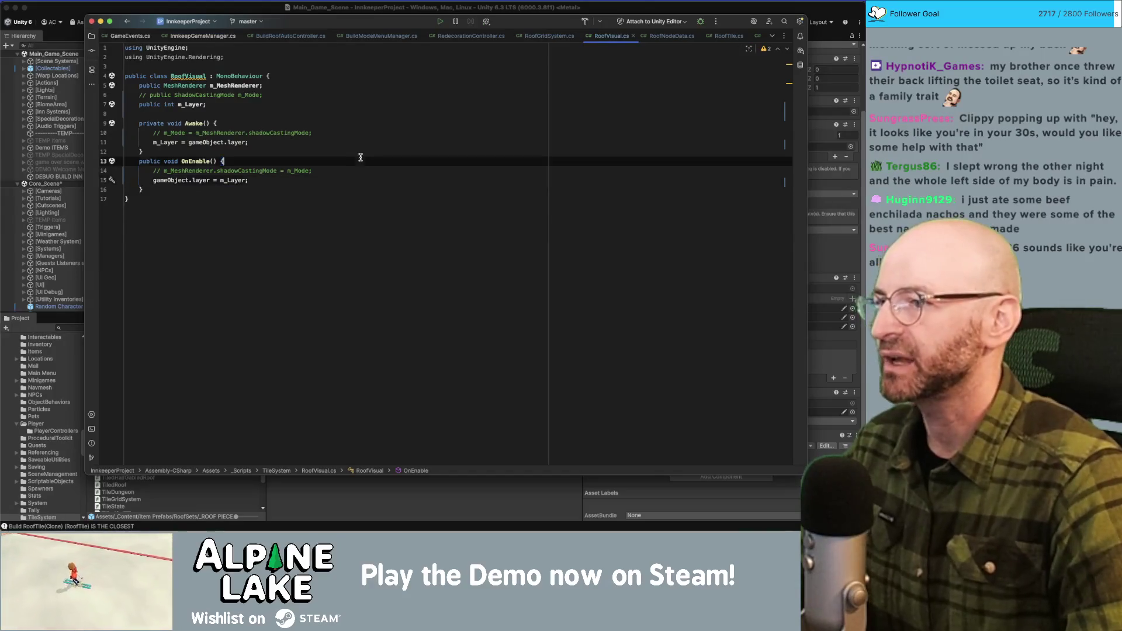
# Let Unity recompile, then return to the code and check m_MeshRenderer usages.
pyautogui.click(358, 157)
pyautogui.click(237, 13)
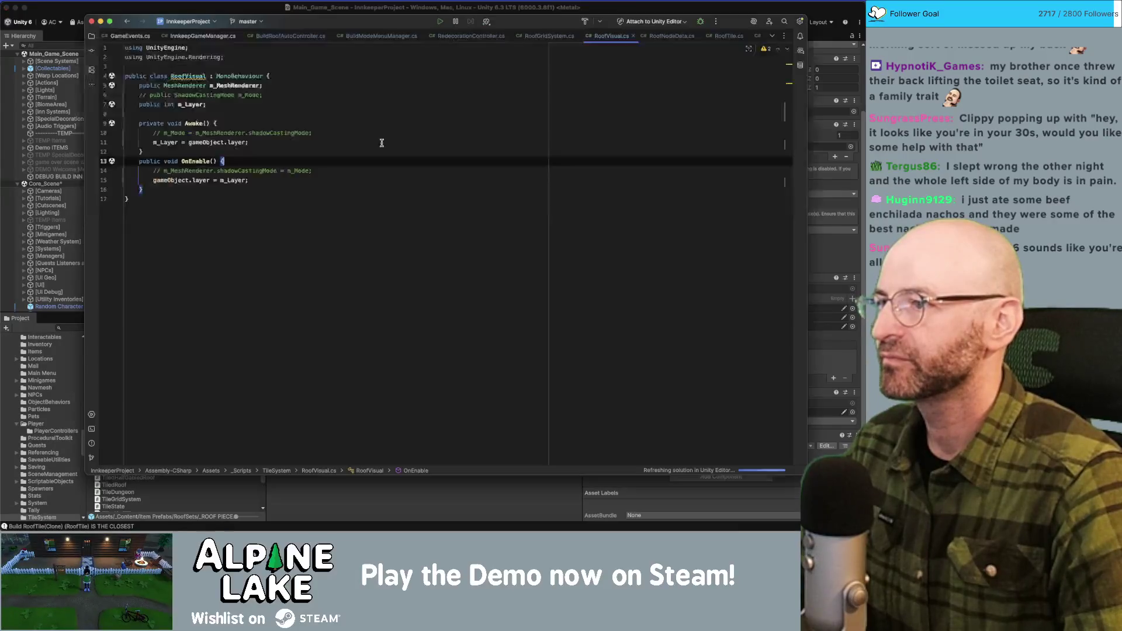
pyautogui.press('super+Tab')
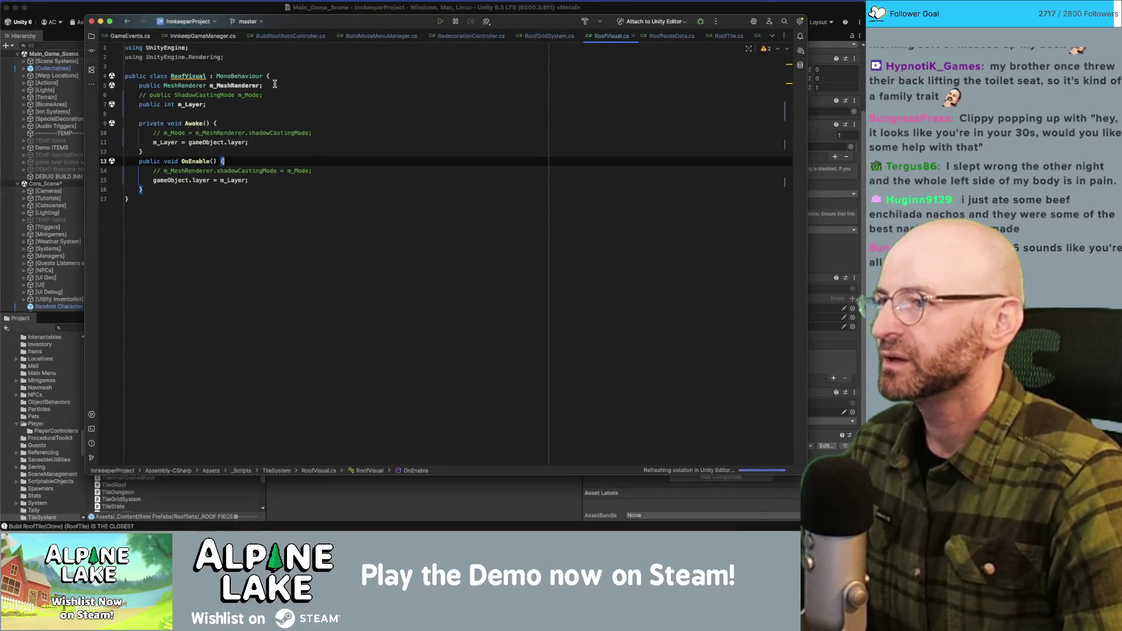
pyautogui.doubleClick(238, 86)
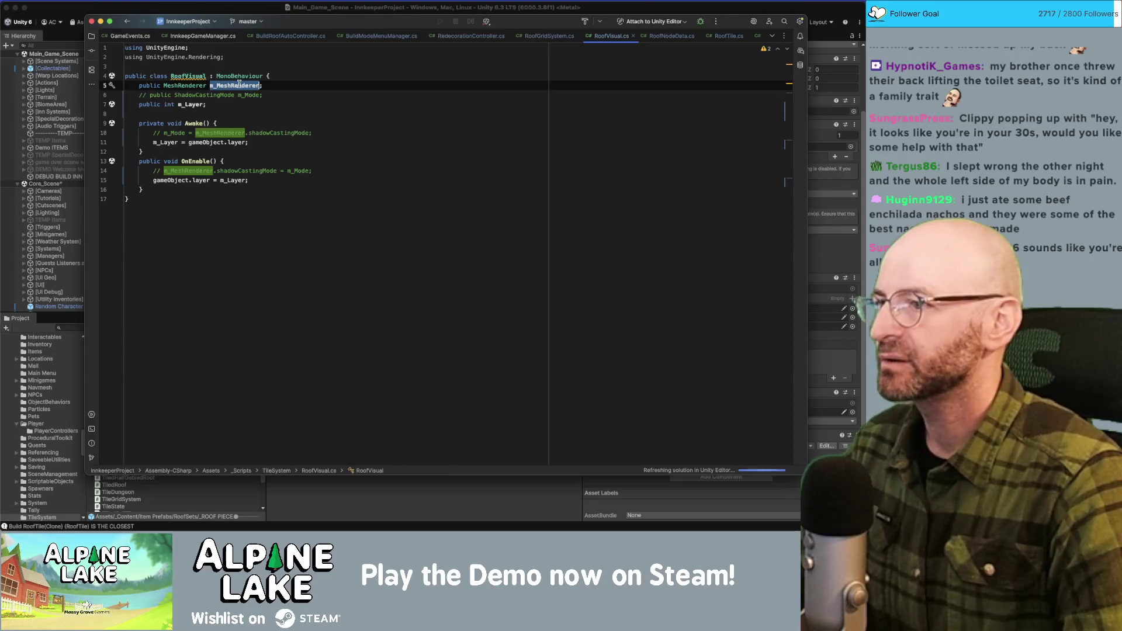
pyautogui.click(274, 85)
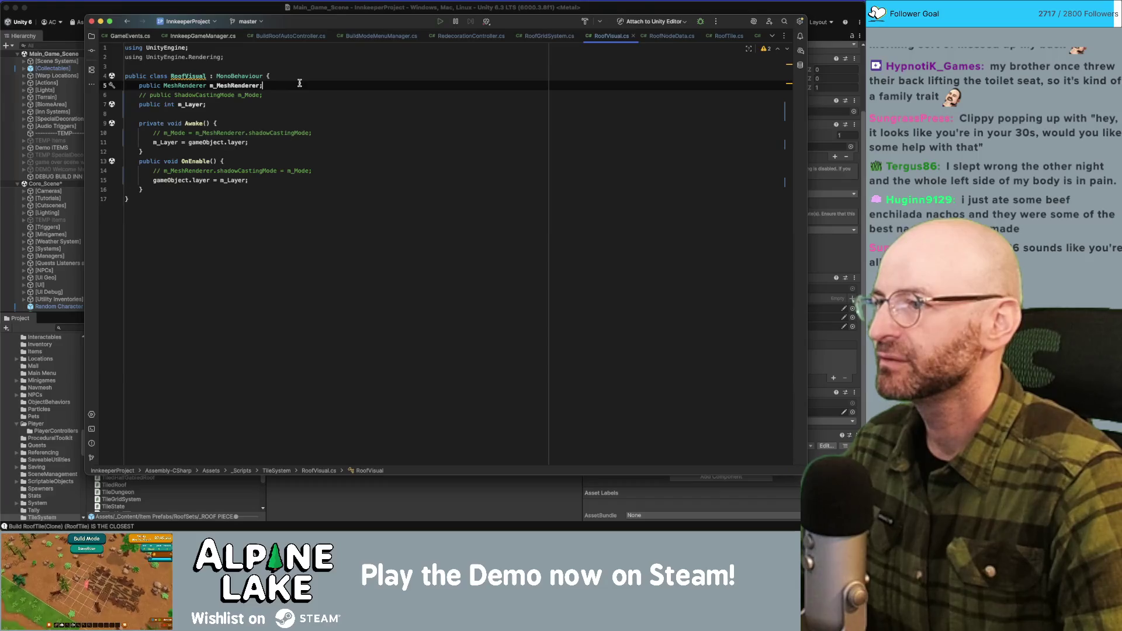
# Uncomment the shadow-mode lines in Awake and OnEnable and the m_Mode field, then return to Unity.
pyautogui.click(296, 133)
pyautogui.press('super+slash')
pyautogui.click(248, 171)
pyautogui.press('super+slash')
pyautogui.press('Up')
pyautogui.press('Up')
pyautogui.press('Up')
pyautogui.press('super+slash')
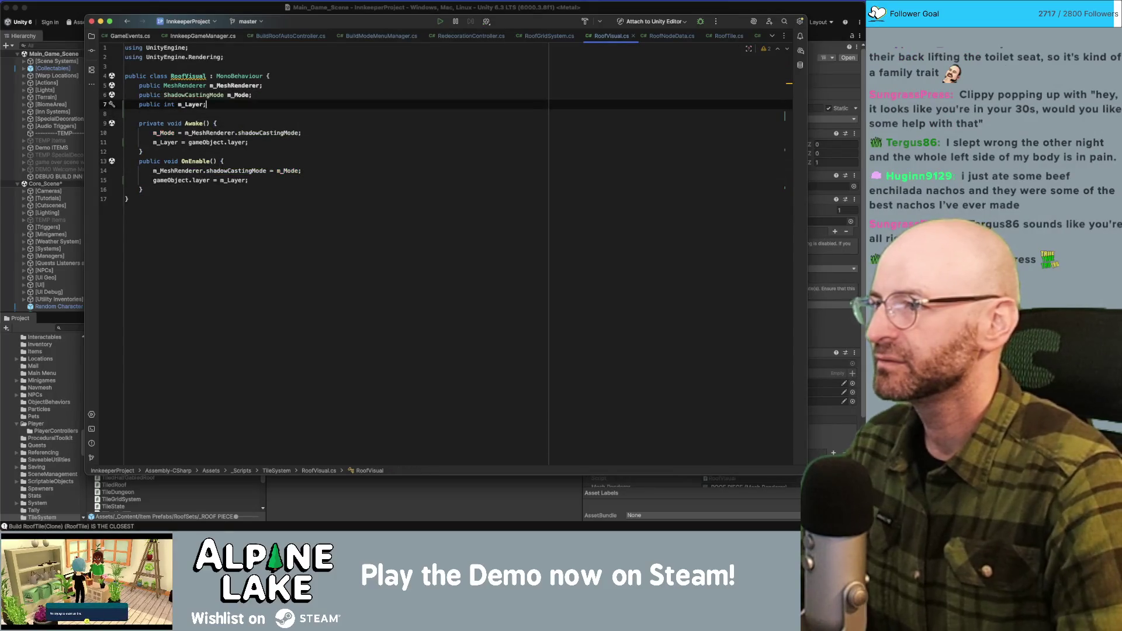
pyautogui.click(256, 10)
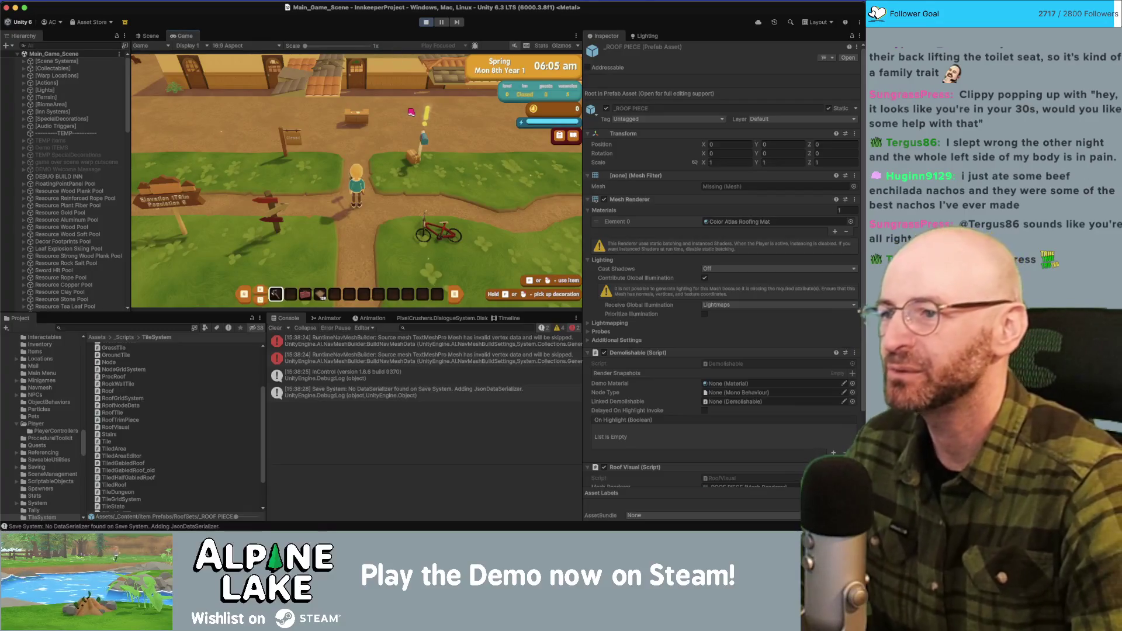
# Walk the character toward the roof pieces and switch redecorating from walls to Roofing.
pyautogui.press('w')
pyautogui.press('w')
pyautogui.press('4')
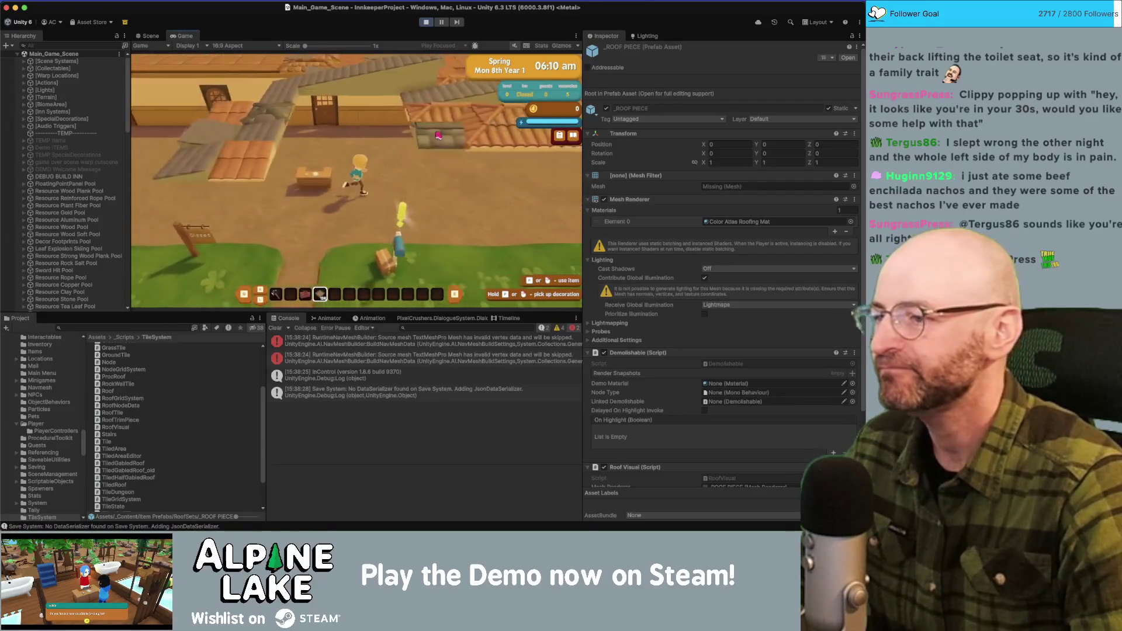
pyautogui.press('a')
pyautogui.press('3')
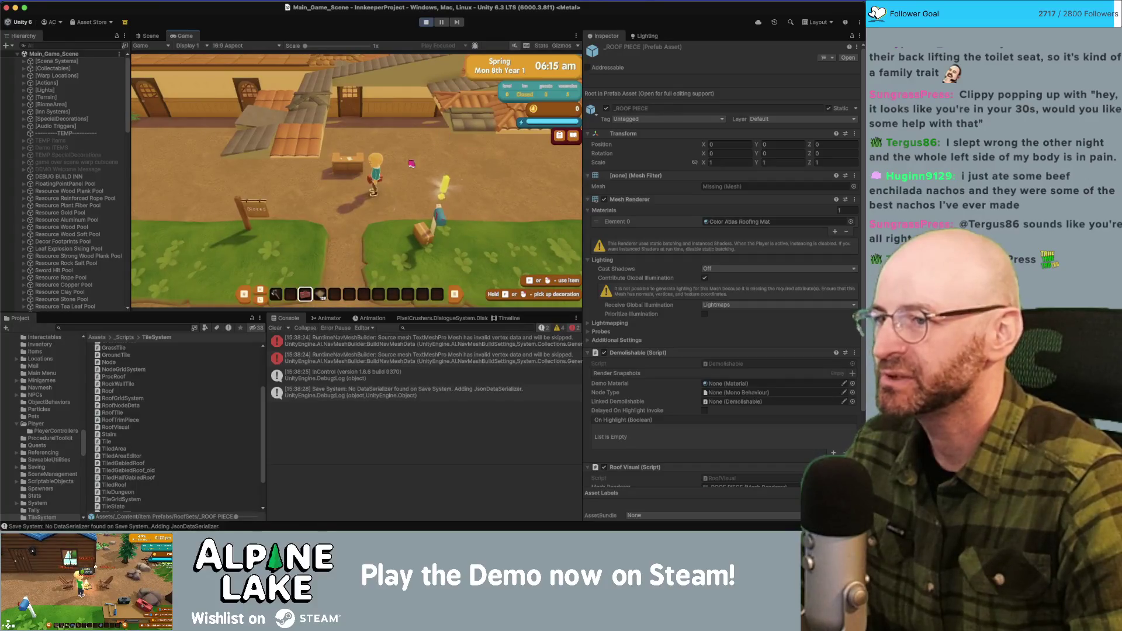
pyautogui.click(408, 169)
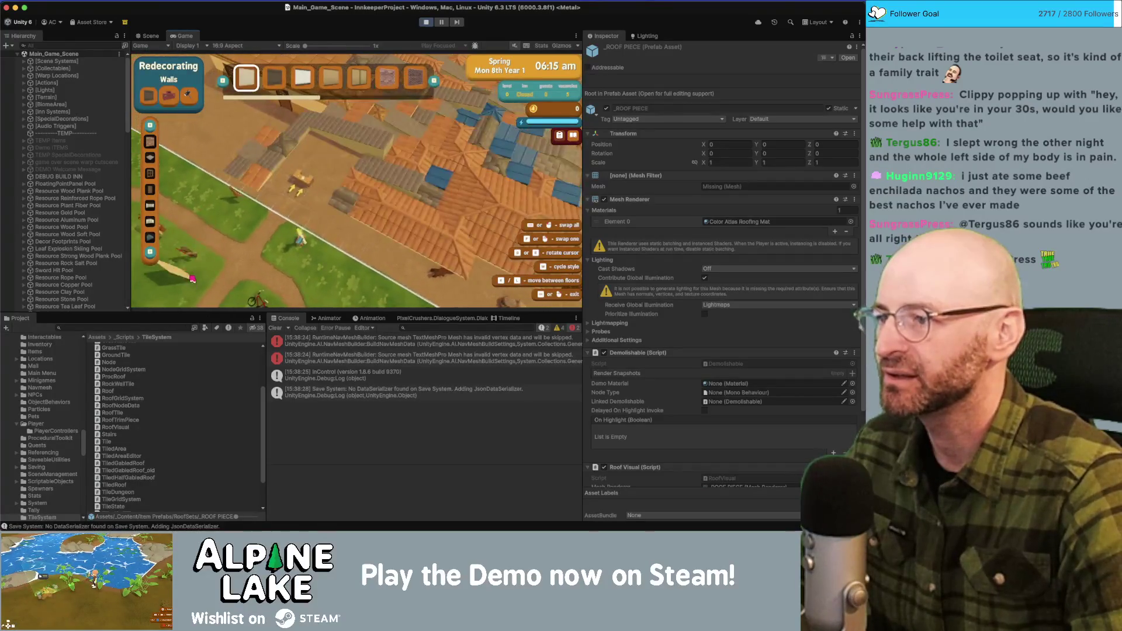
pyautogui.click(150, 238)
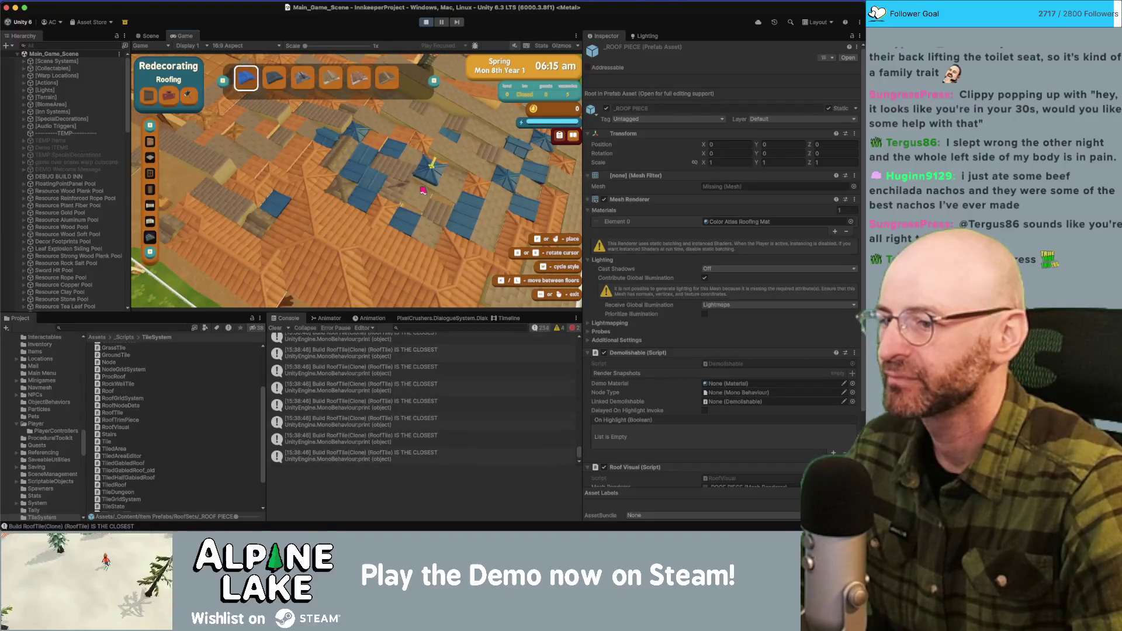
# Place, remove and rebuild blue roof panels over the inn's rooms and bedroom area.
pyautogui.click(423, 190)
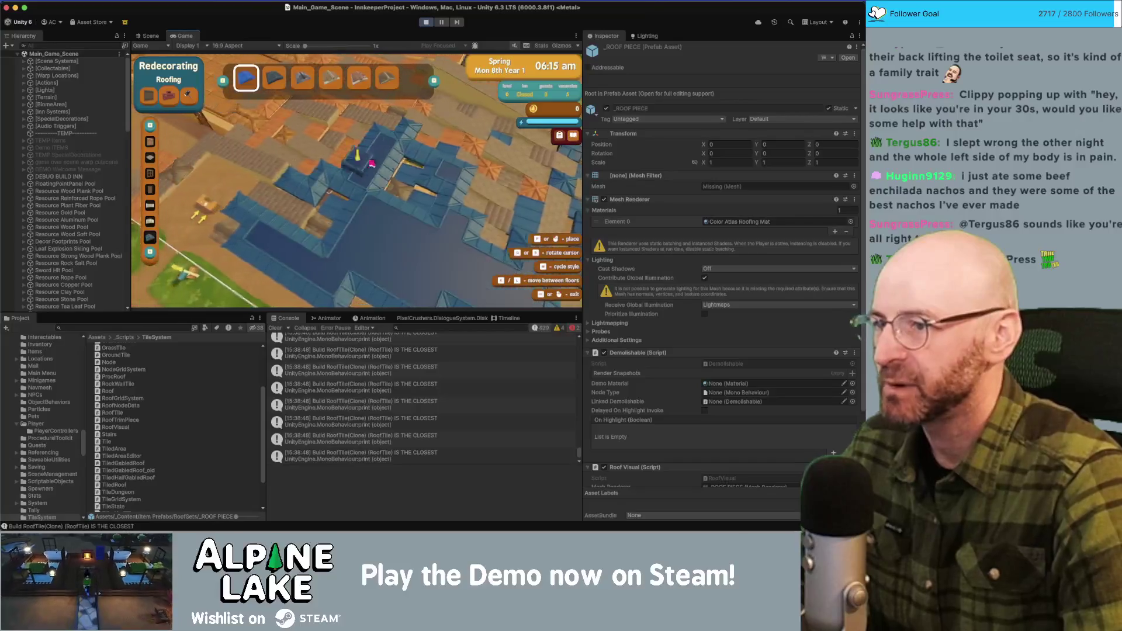
pyautogui.click(372, 170)
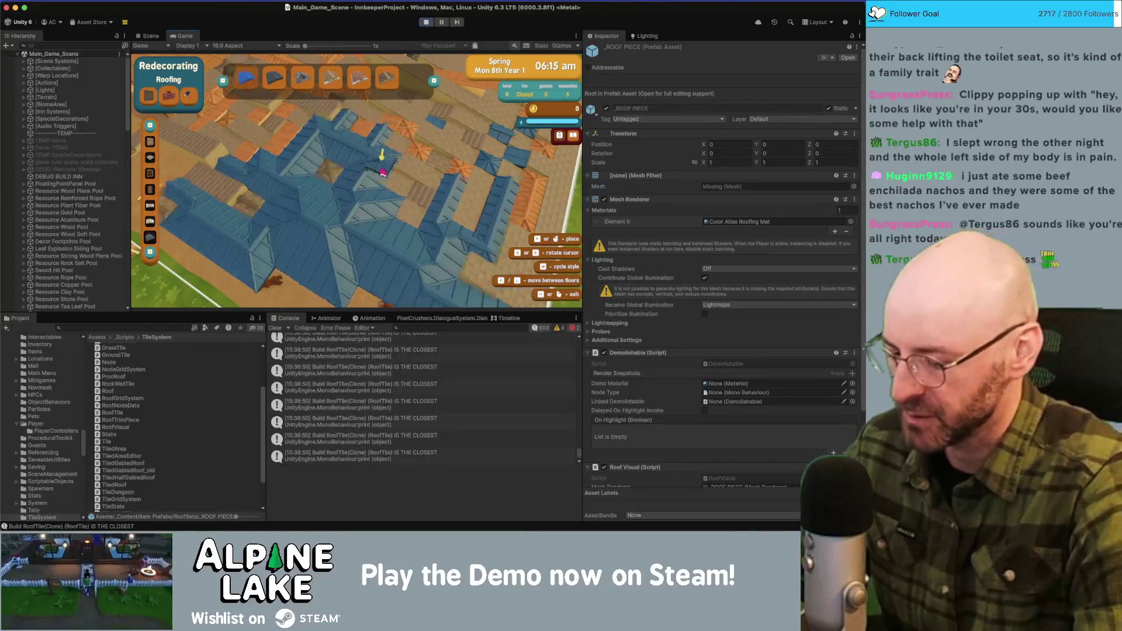
pyautogui.click(421, 163)
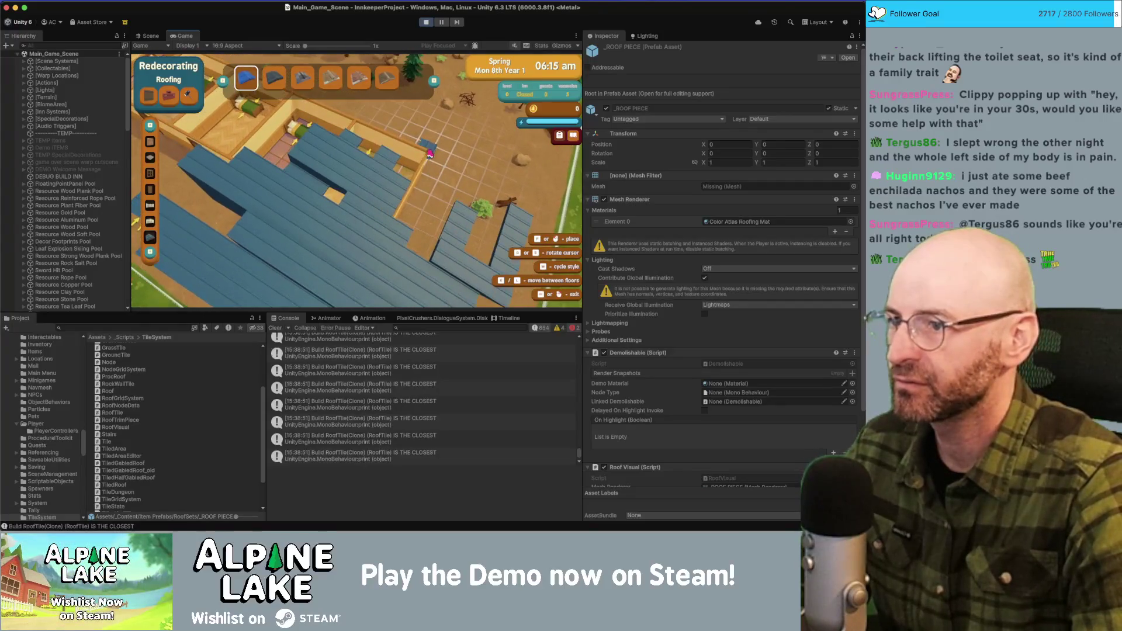
pyautogui.click(424, 160)
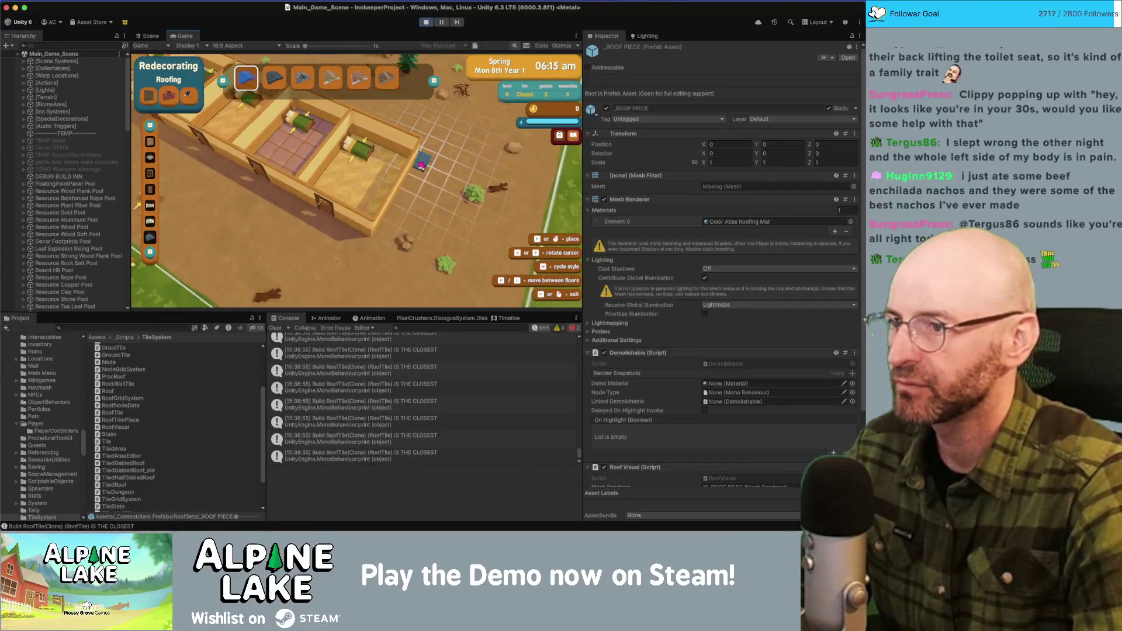
pyautogui.click(333, 184)
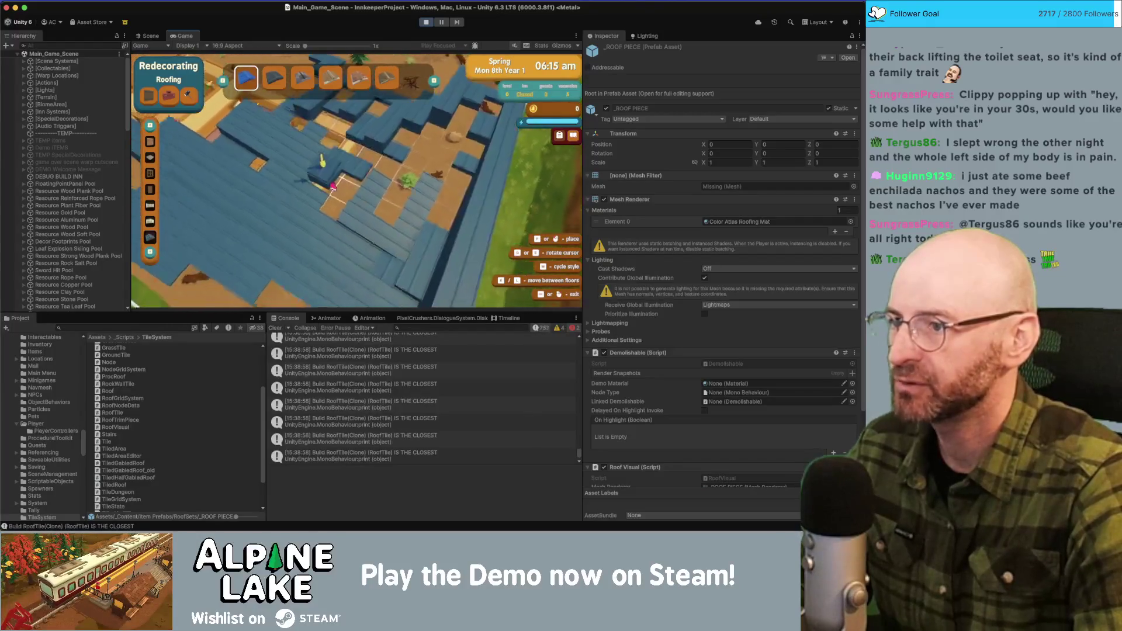
pyautogui.click(358, 147)
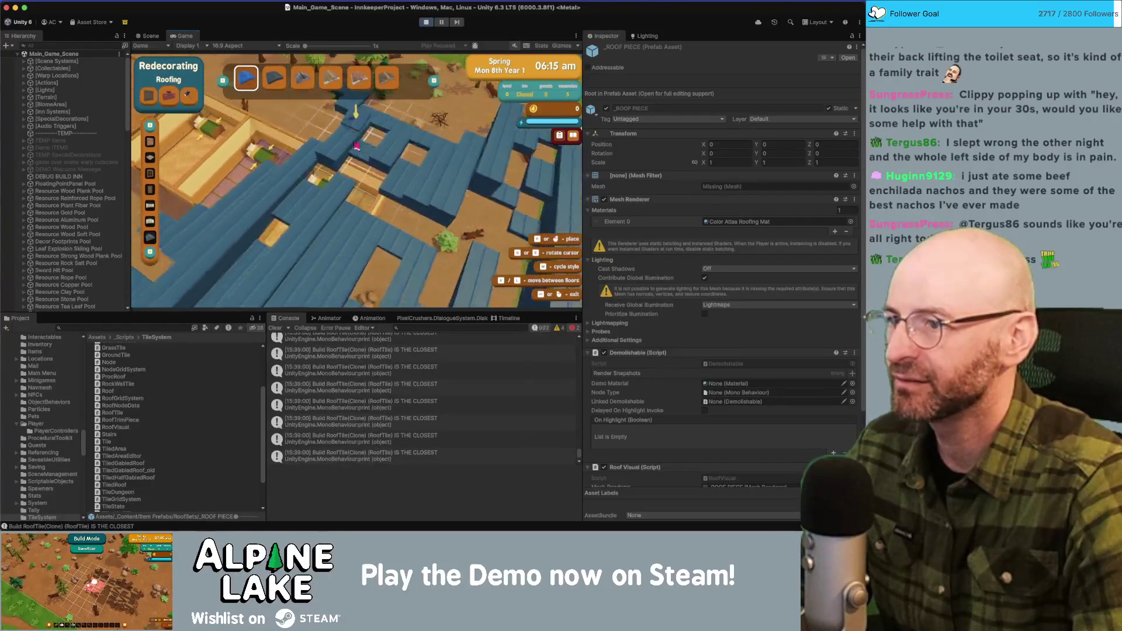
pyautogui.click(281, 175)
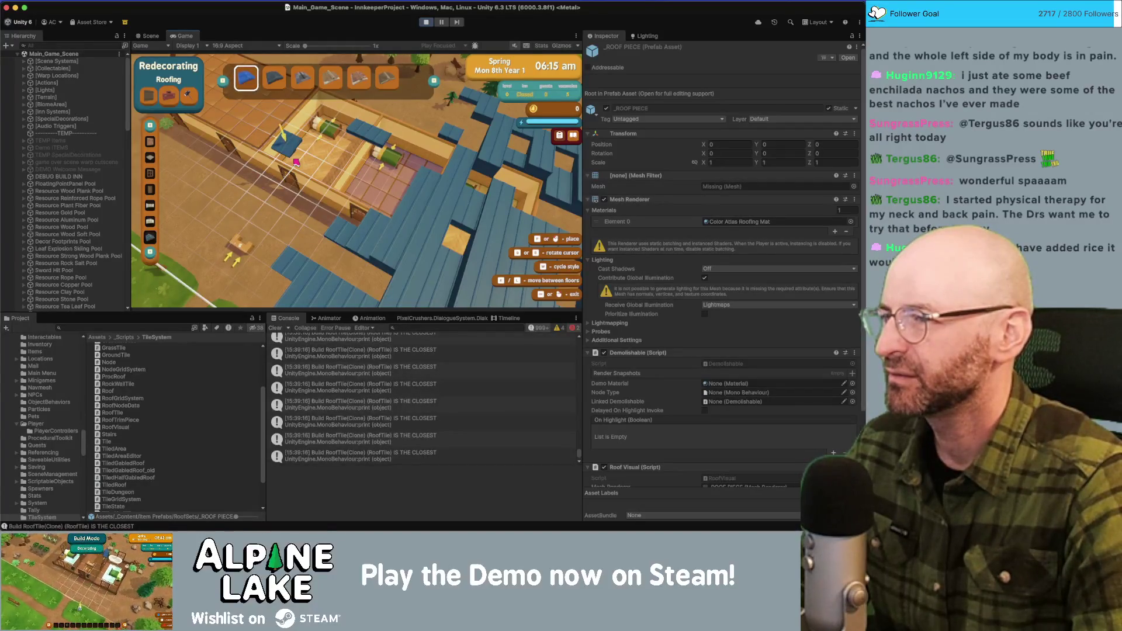
pyautogui.click(151, 36)
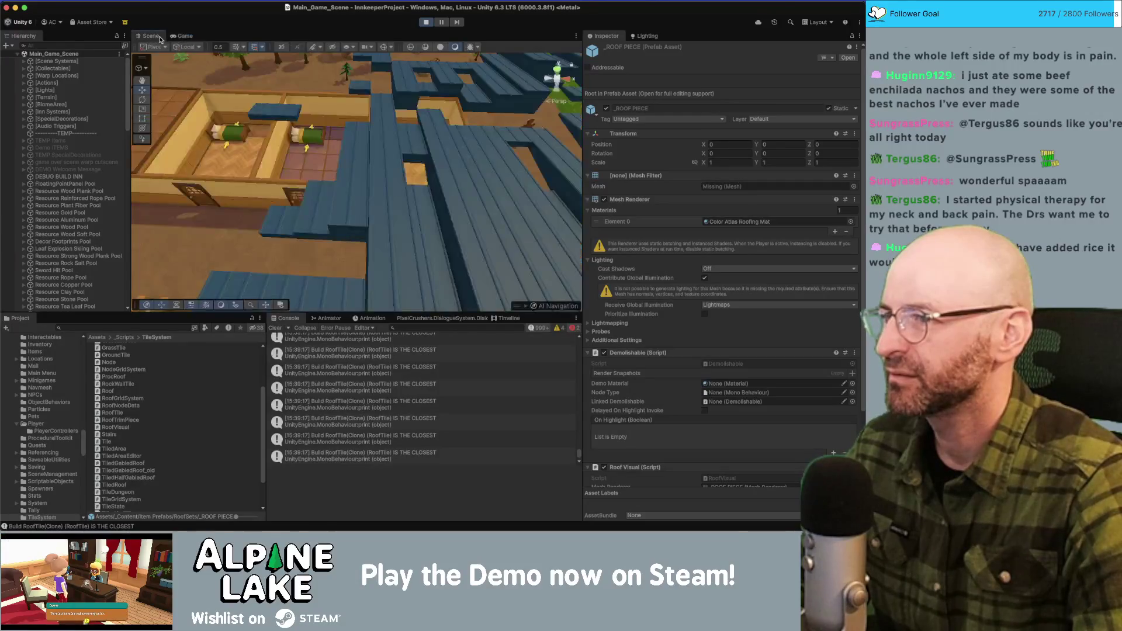
# Select and frame wall and roof pieces like BaseWall_GEO and Roof Kawara Corner Inner_0.
pyautogui.click(322, 150)
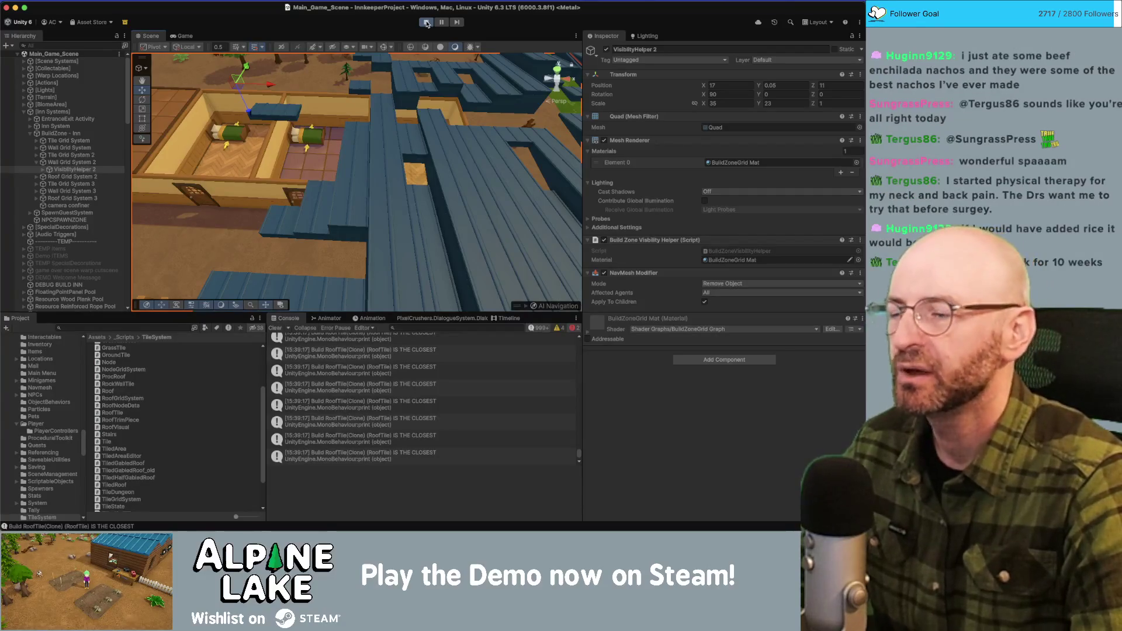
pyautogui.click(326, 97)
pyautogui.press('f')
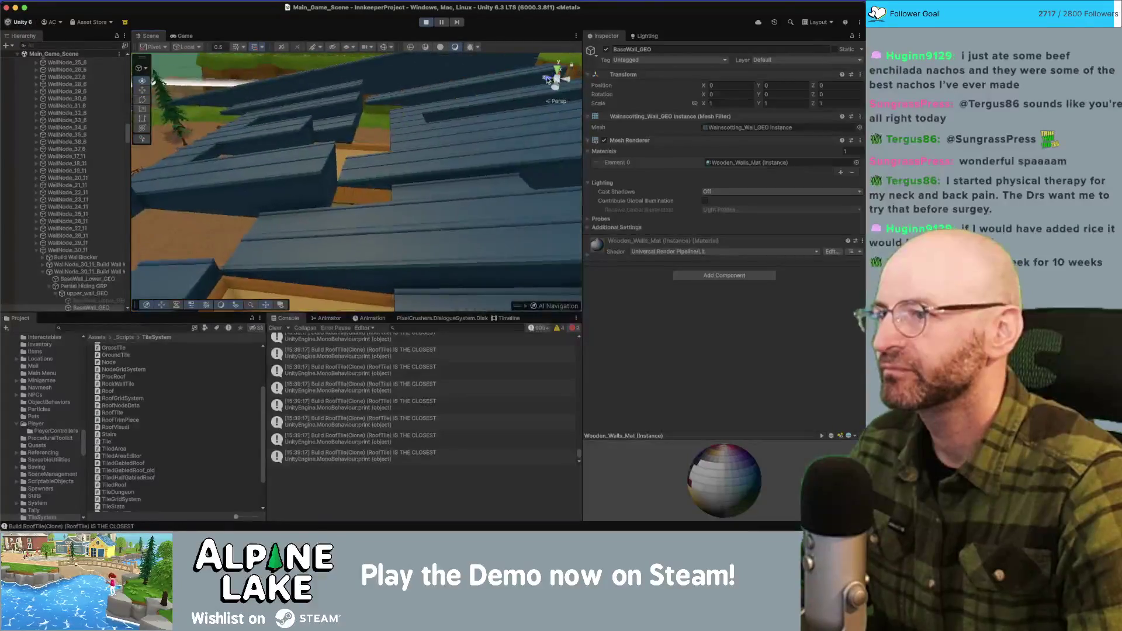
pyautogui.click(260, 175)
pyautogui.scroll(-10, 68, 186)
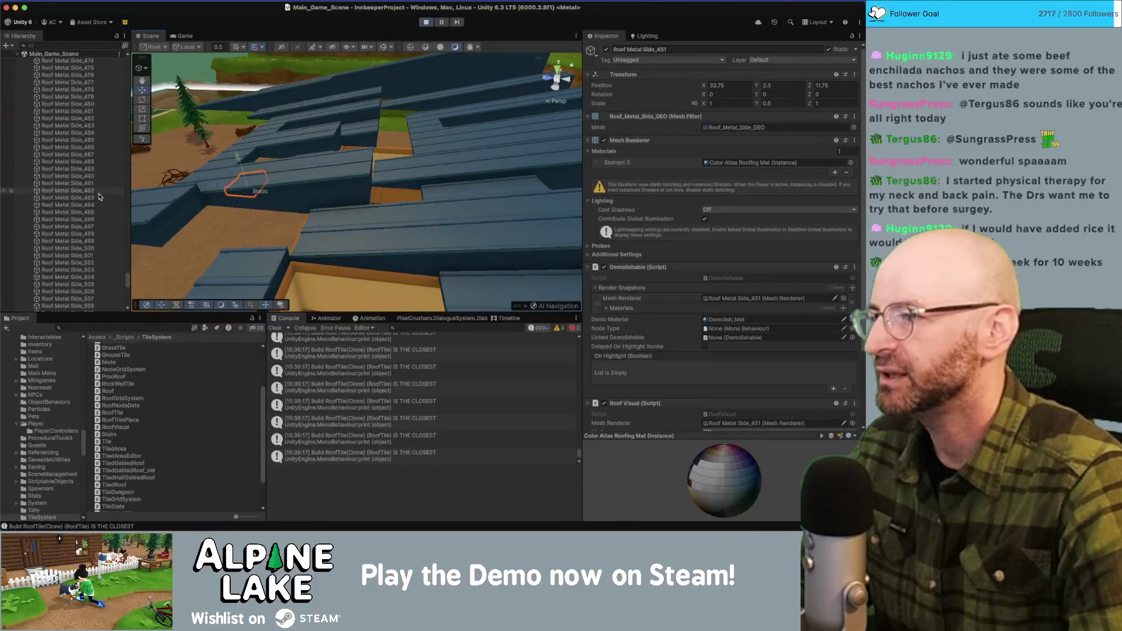
pyautogui.scroll(5, 68, 185)
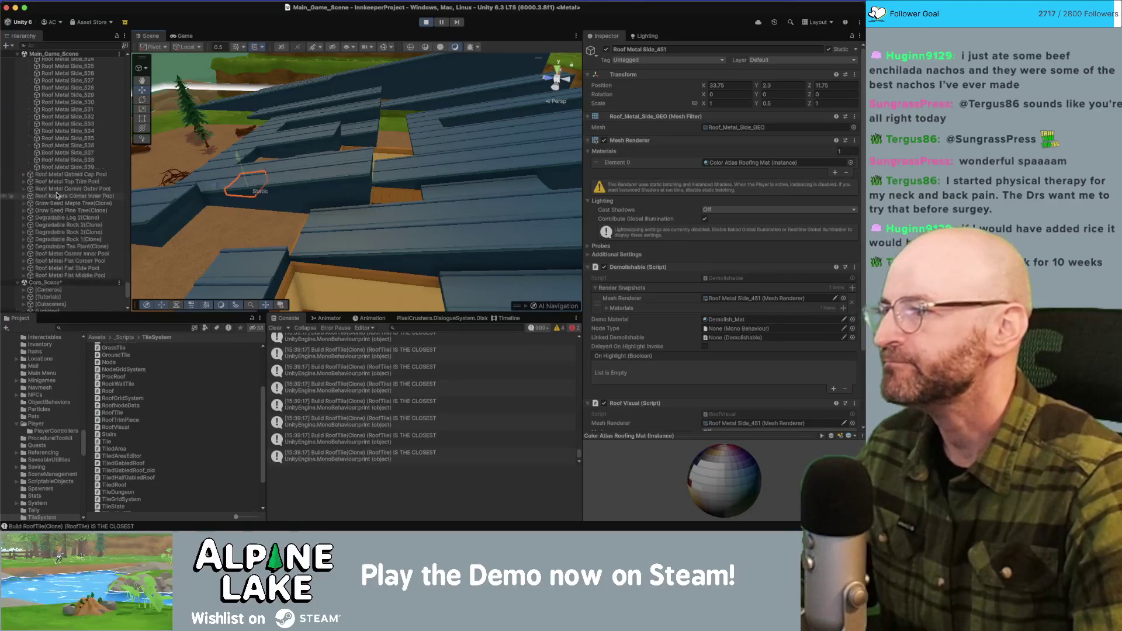
pyautogui.click(24, 196)
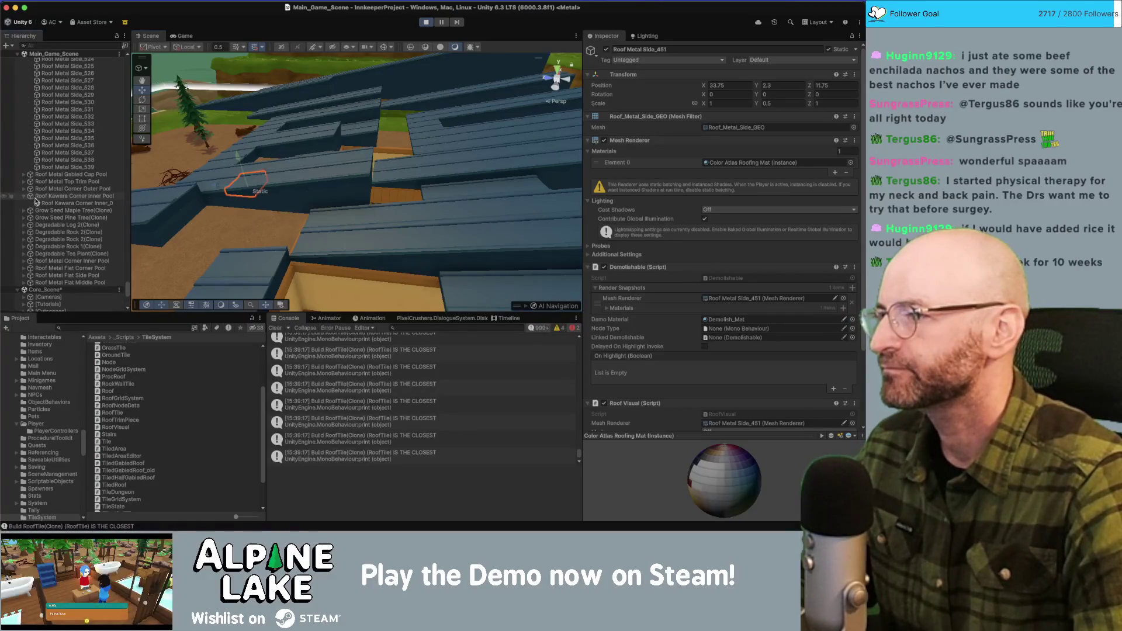
pyautogui.click(41, 203)
pyautogui.press('f')
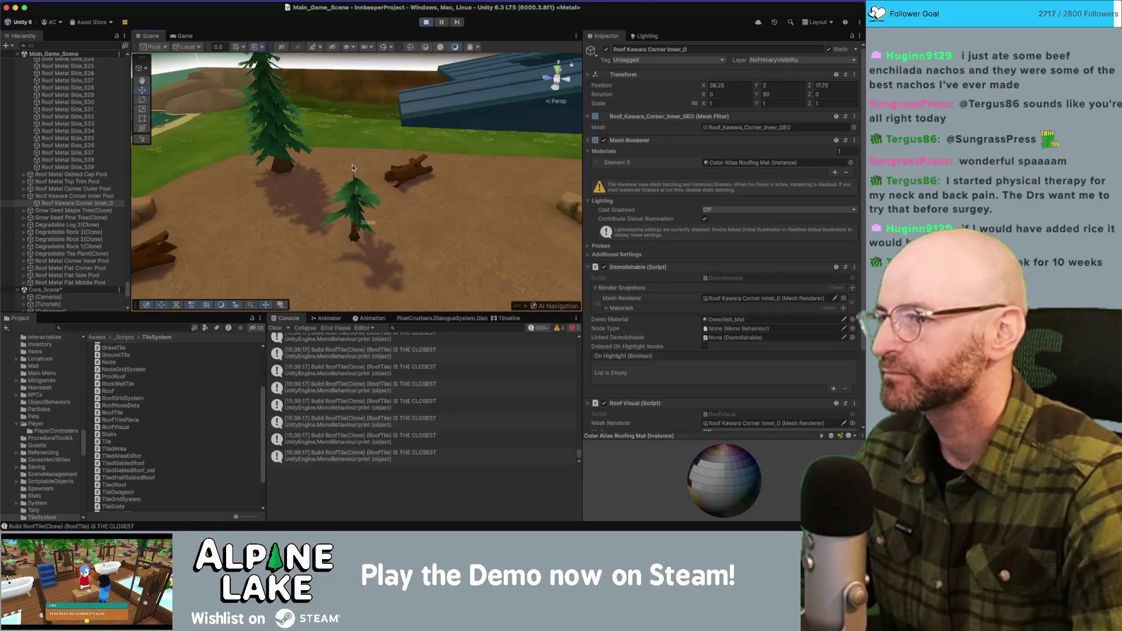
pyautogui.press('f')
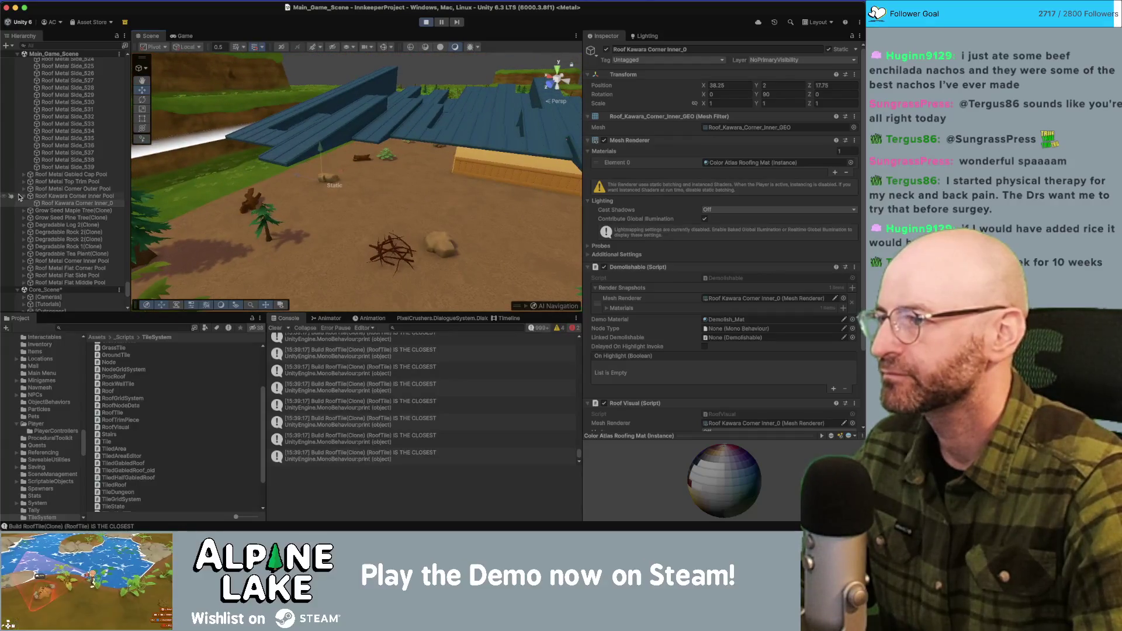
# Set the layer of Roof Metal Corner Outer_4 to Default.
pyautogui.click(24, 189)
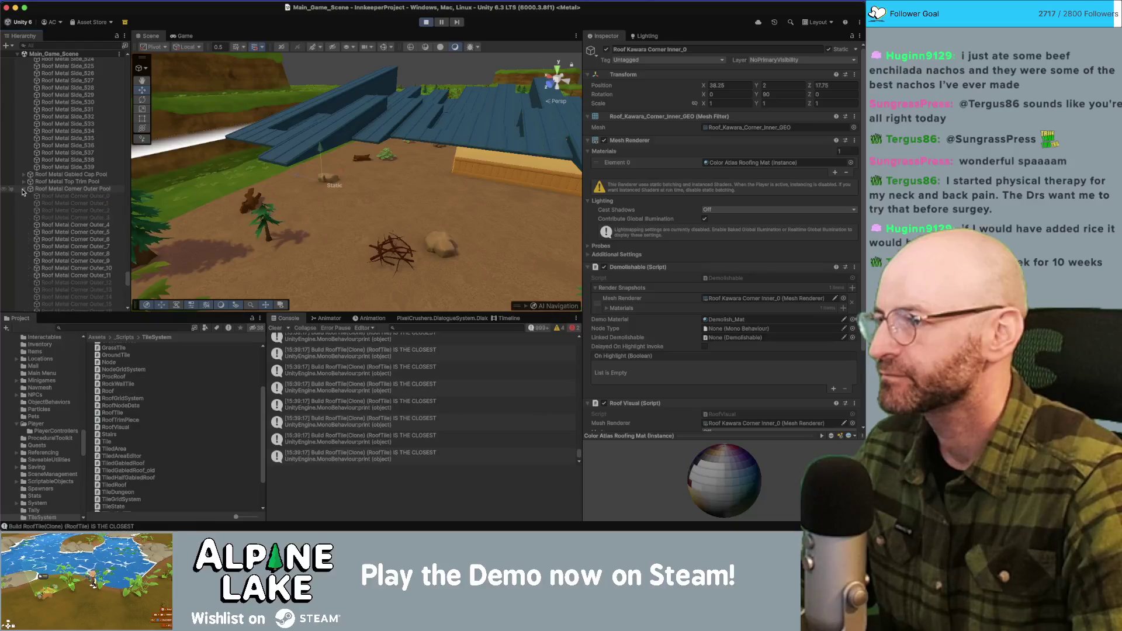
pyautogui.click(75, 225)
pyautogui.press('f')
pyautogui.moveTo(268, 200)
pyautogui.mouseDown()
pyautogui.moveTo(393, 195)
pyautogui.moveTo(790, 258)
pyautogui.moveTo(769, 76)
pyautogui.mouseUp()
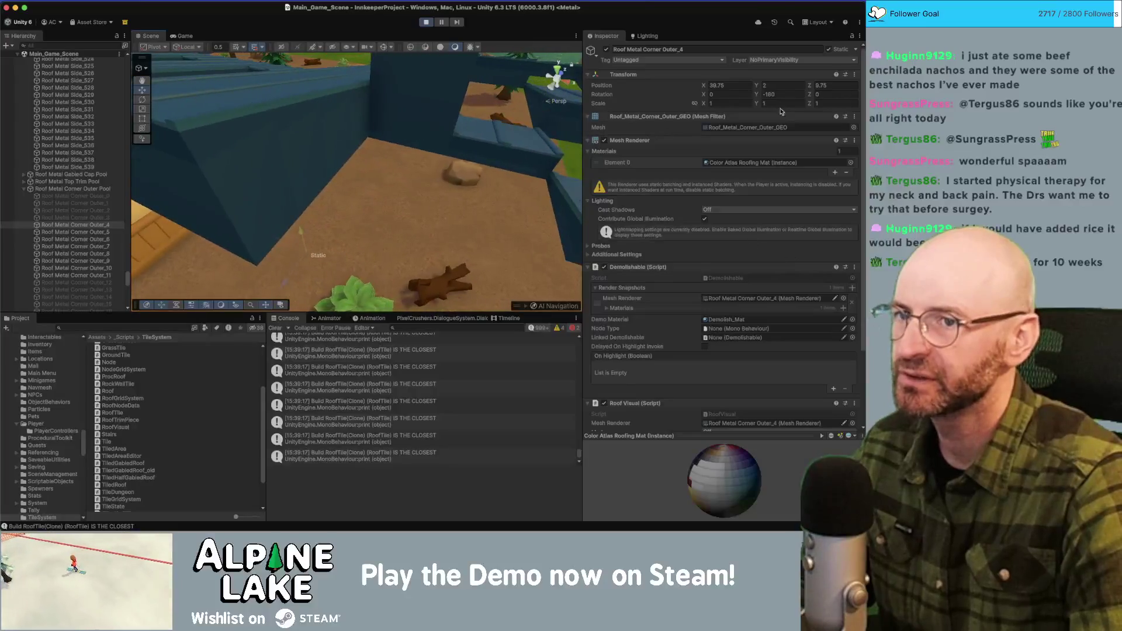
pyautogui.click(767, 61)
pyautogui.click(767, 72)
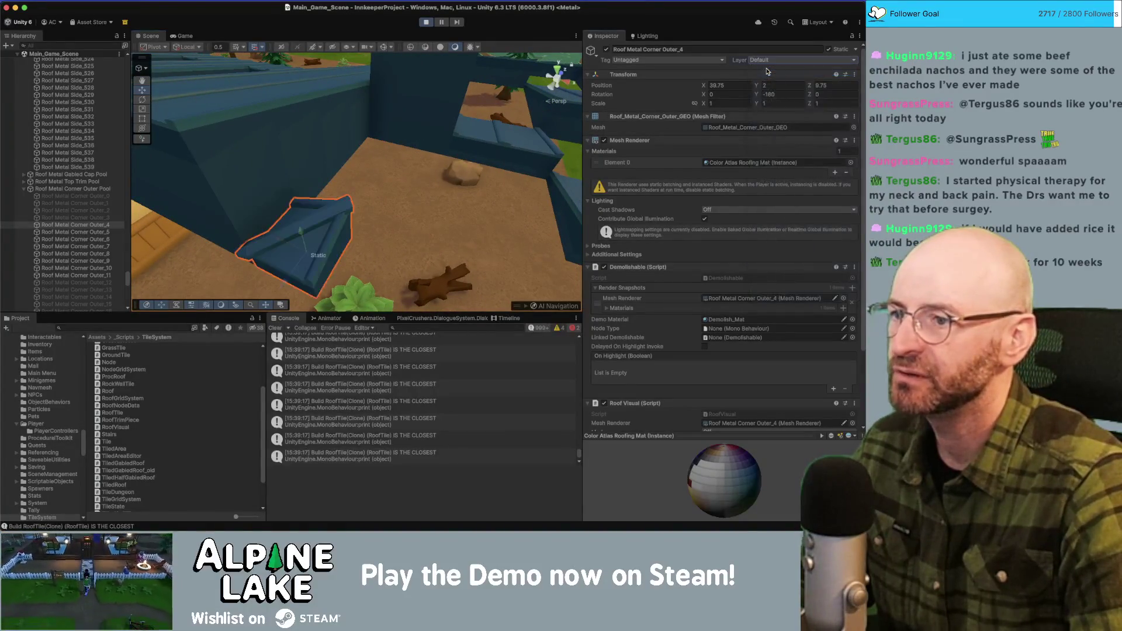
# Pull the view back, stop Play mode and return to RoofVisual.cs.
pyautogui.moveTo(503, 175); pyautogui.dragTo(515, 134)
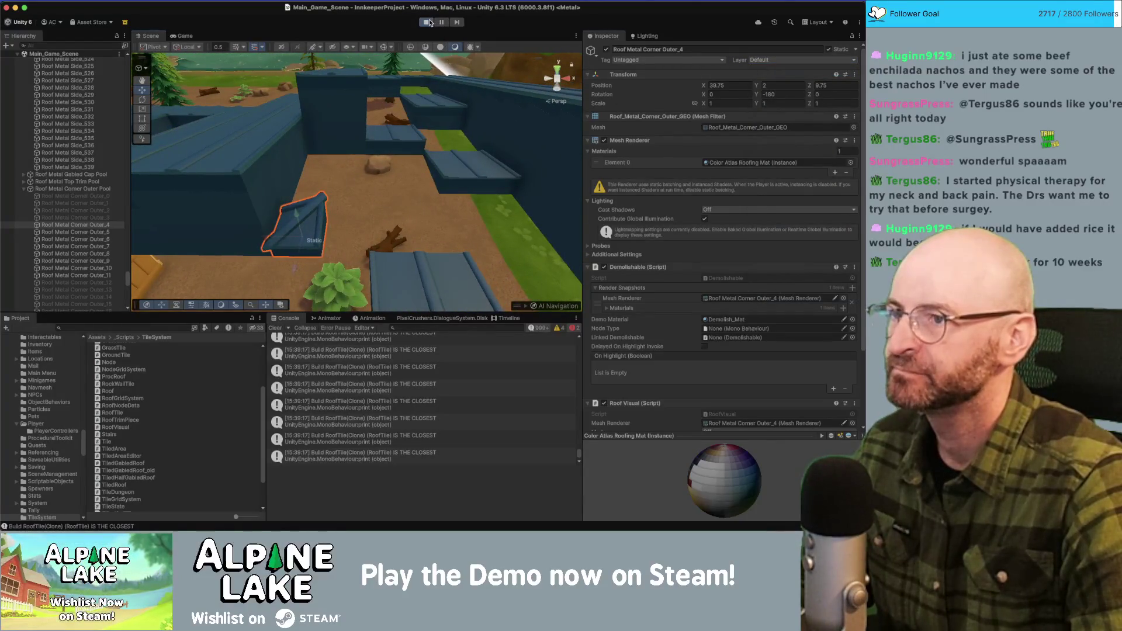
pyautogui.click(430, 22)
pyautogui.press('super+Tab')
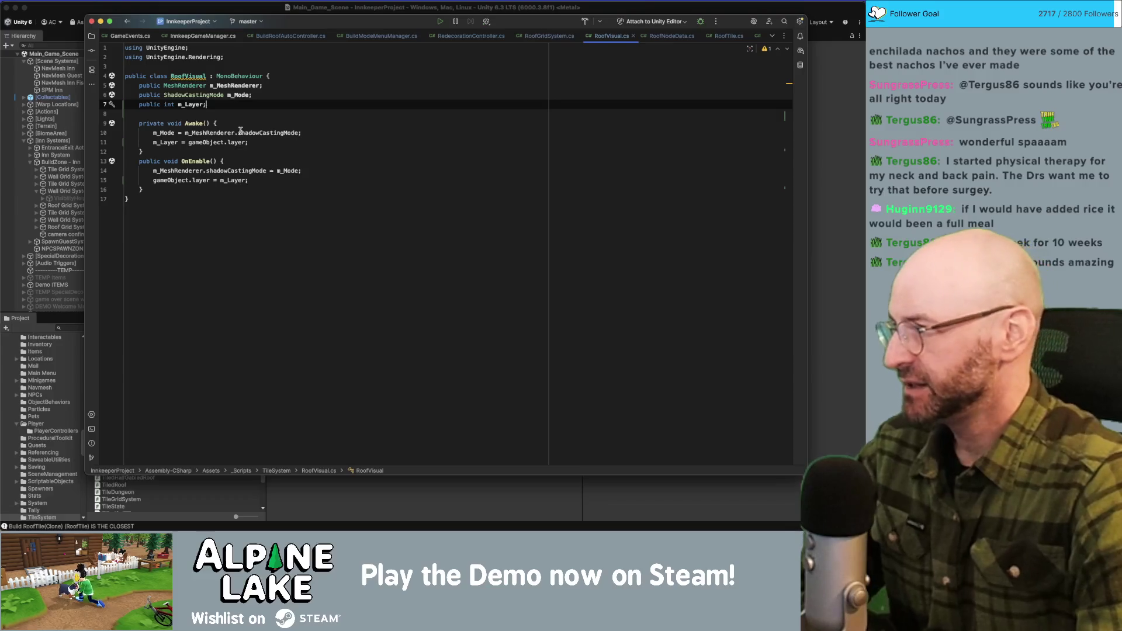
pyautogui.click(289, 170)
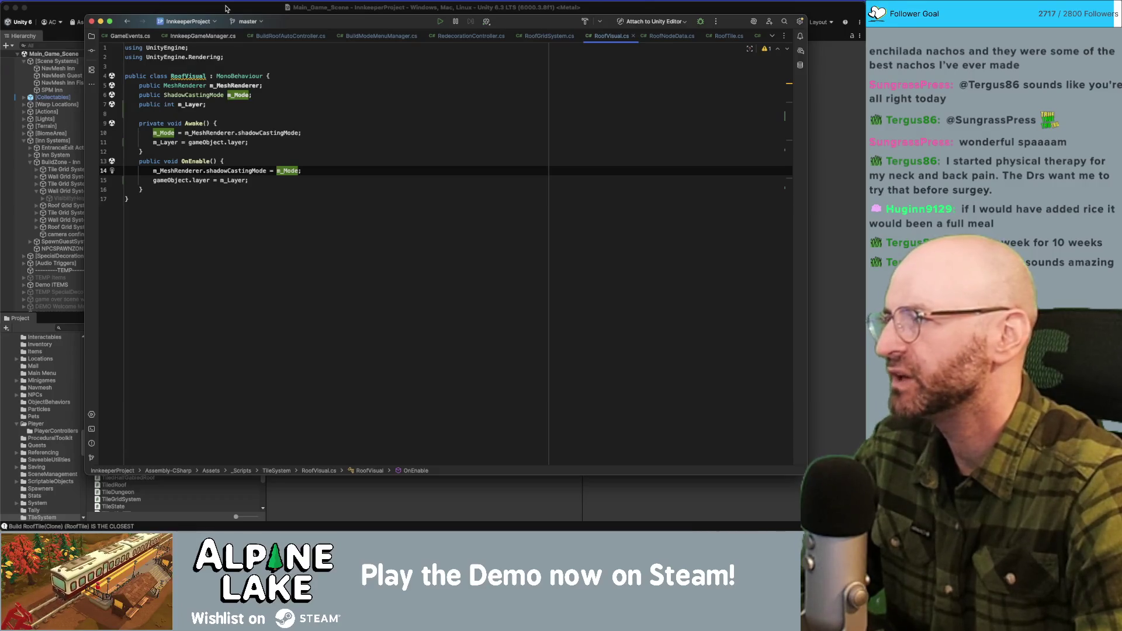
pyautogui.click(154, 178)
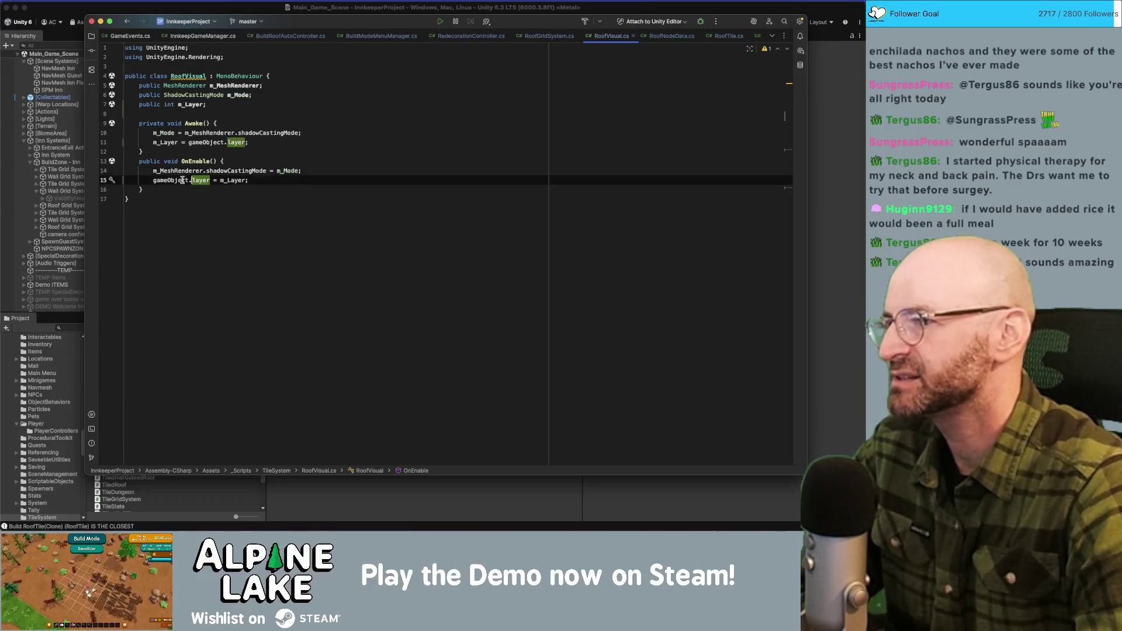
pyautogui.moveTo(153, 180); pyautogui.dragTo(211, 180)
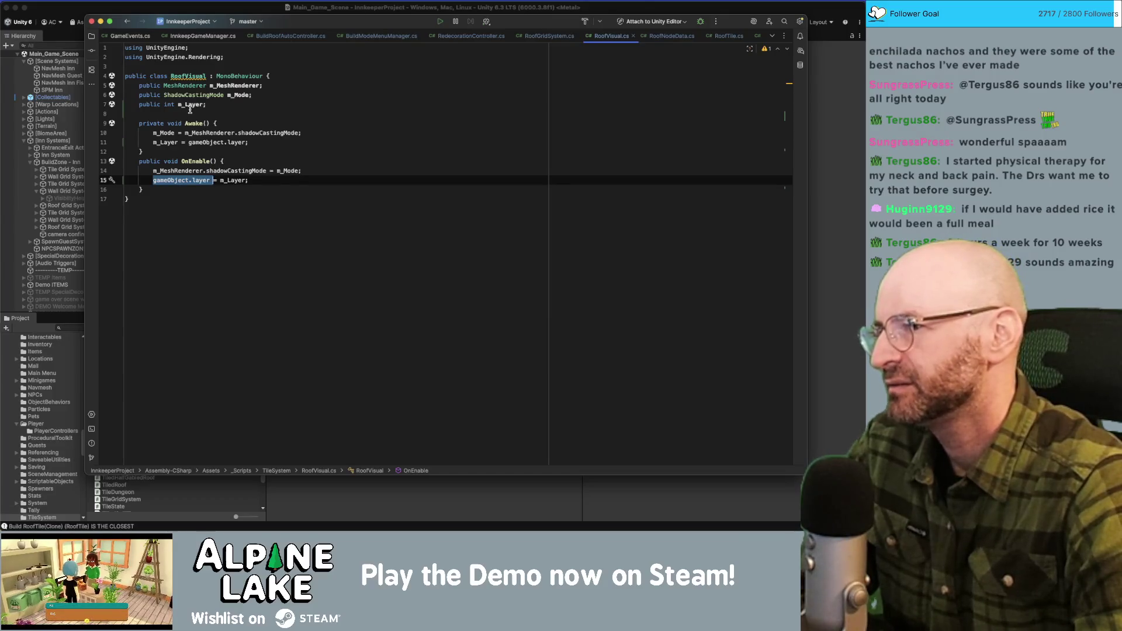
pyautogui.doubleClick(196, 161)
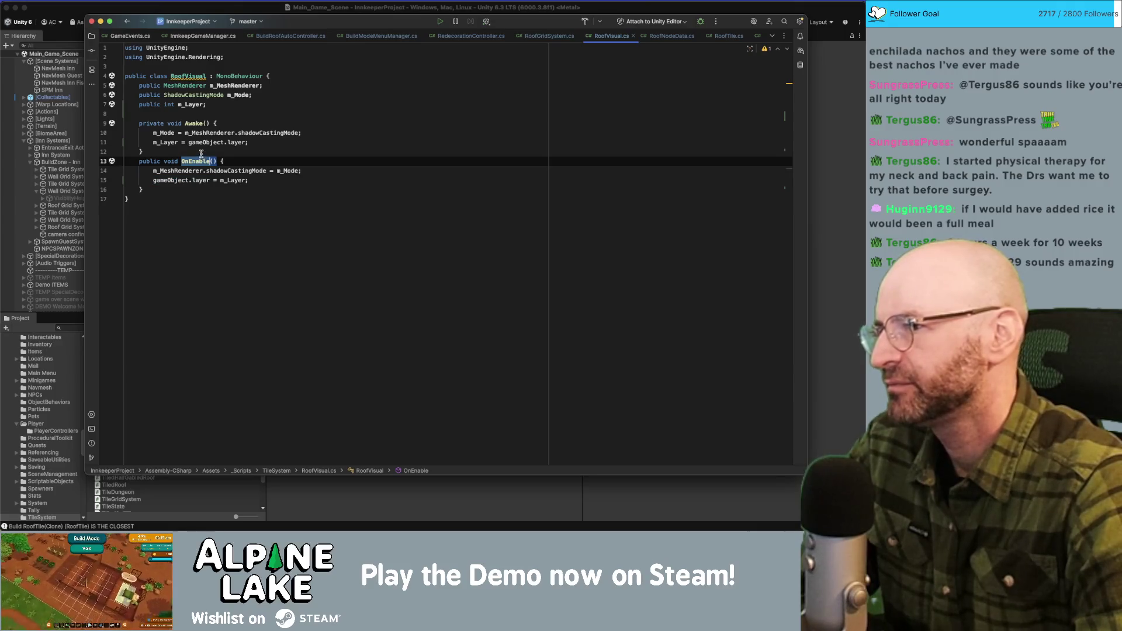
pyautogui.doubleClick(198, 124)
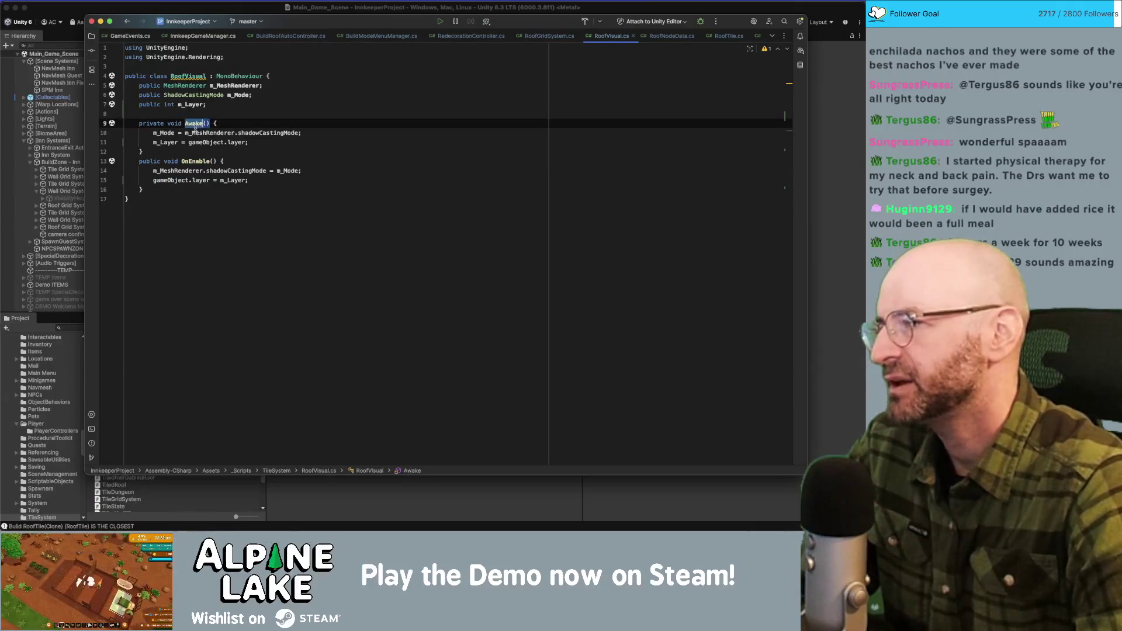
pyautogui.press('super+Tab')
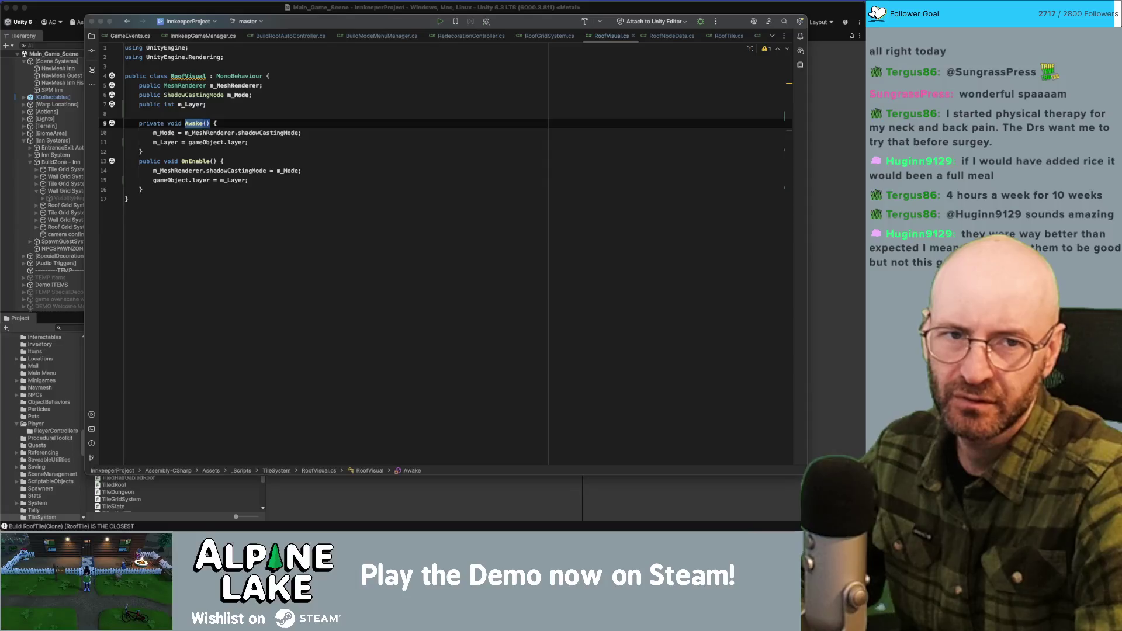
pyautogui.press('super+Tab')
# Scroll the Script Lifecycle Flowchart from Initialization down to OnDisable and OnDestroy.
pyautogui.scroll(3, 507, 299)
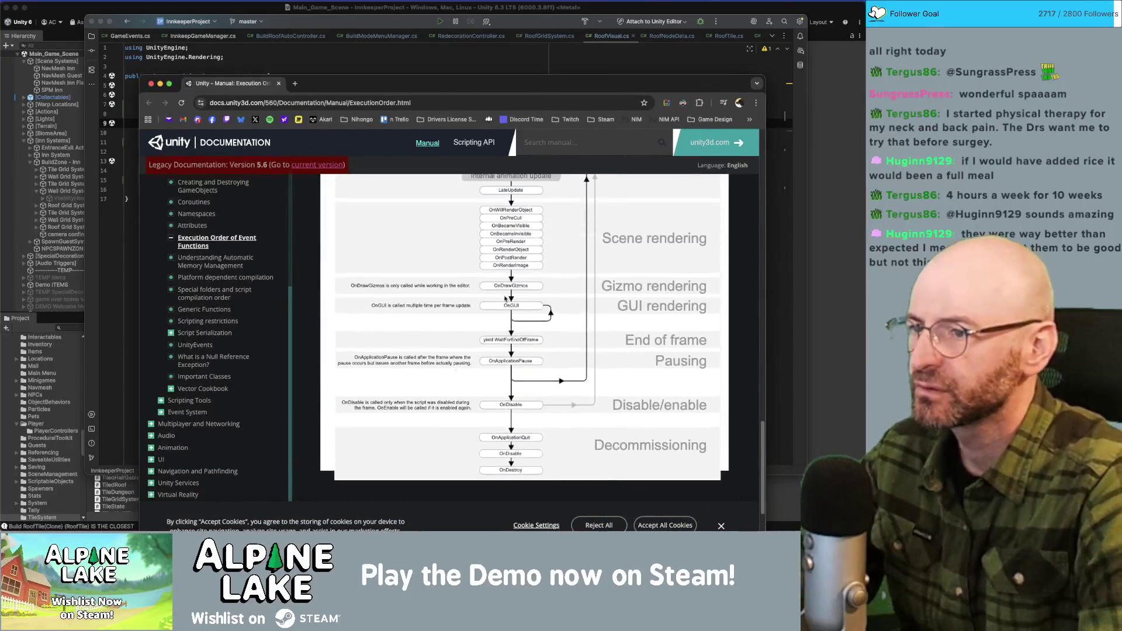
pyautogui.scroll(5, 506, 299)
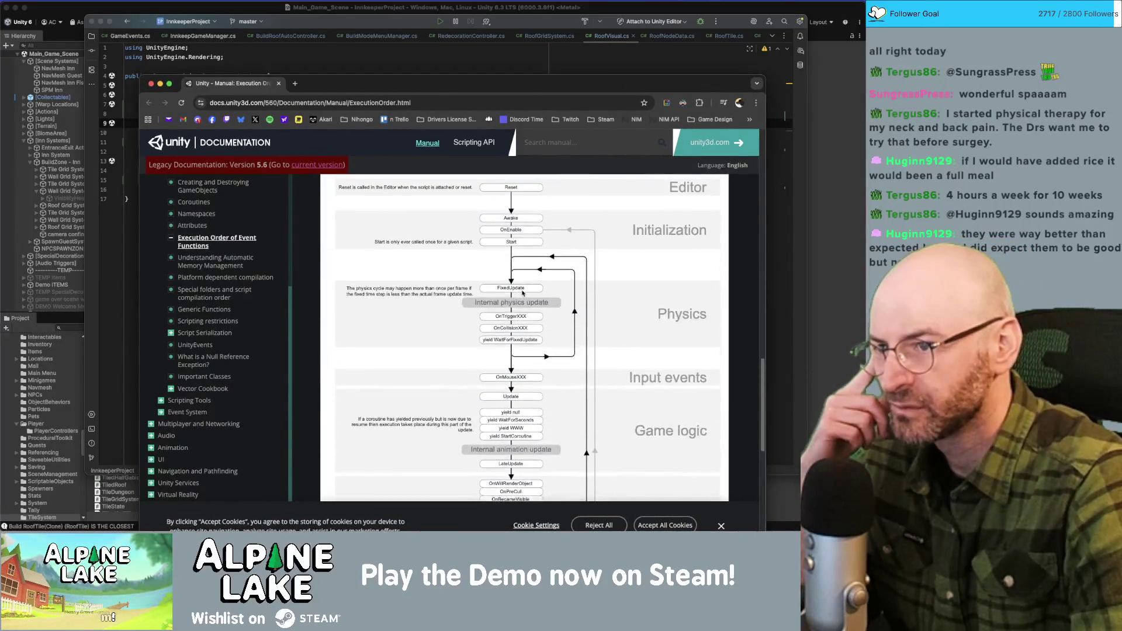
pyautogui.scroll(1, 523, 293)
pyautogui.scroll(2, 600, 258)
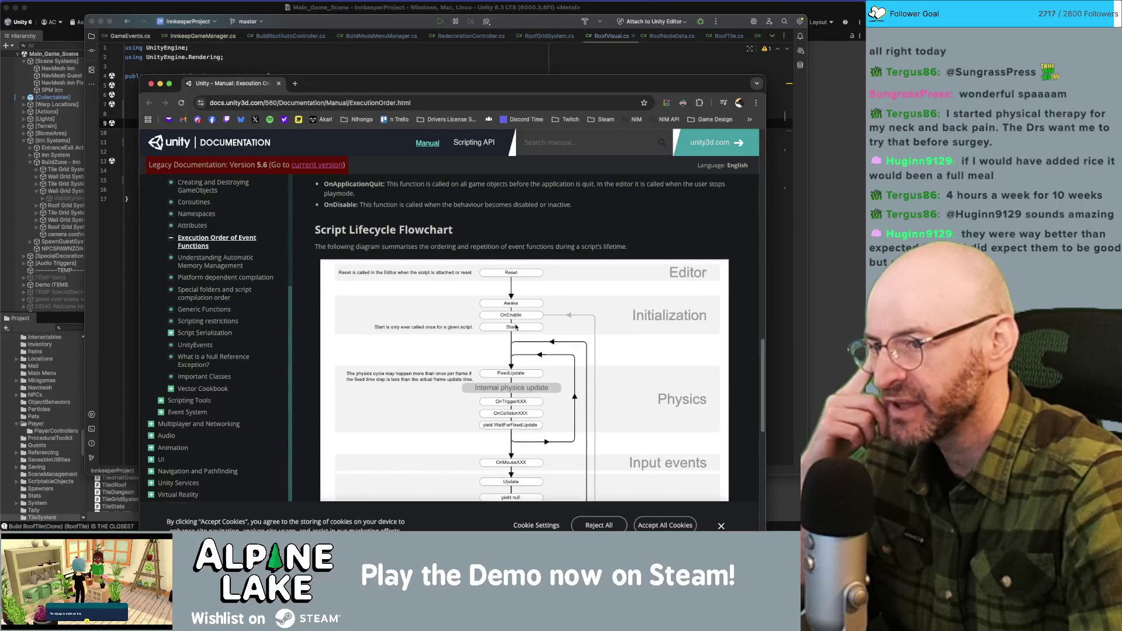
pyautogui.scroll(-1, 513, 327)
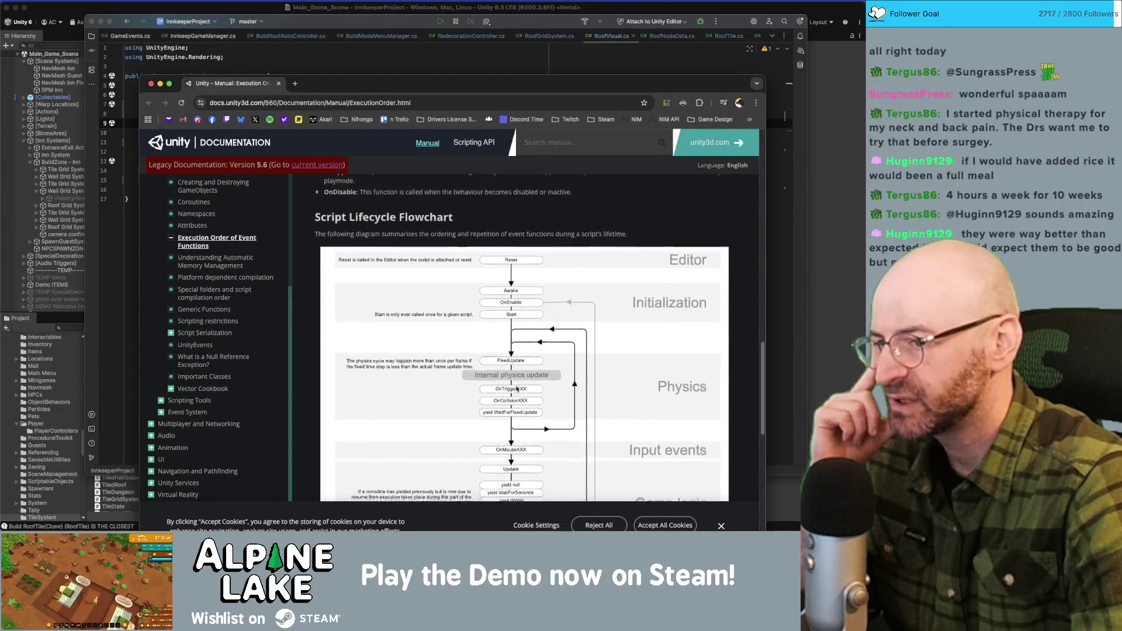
pyautogui.scroll(-3, 516, 387)
pyautogui.scroll(-1, 520, 401)
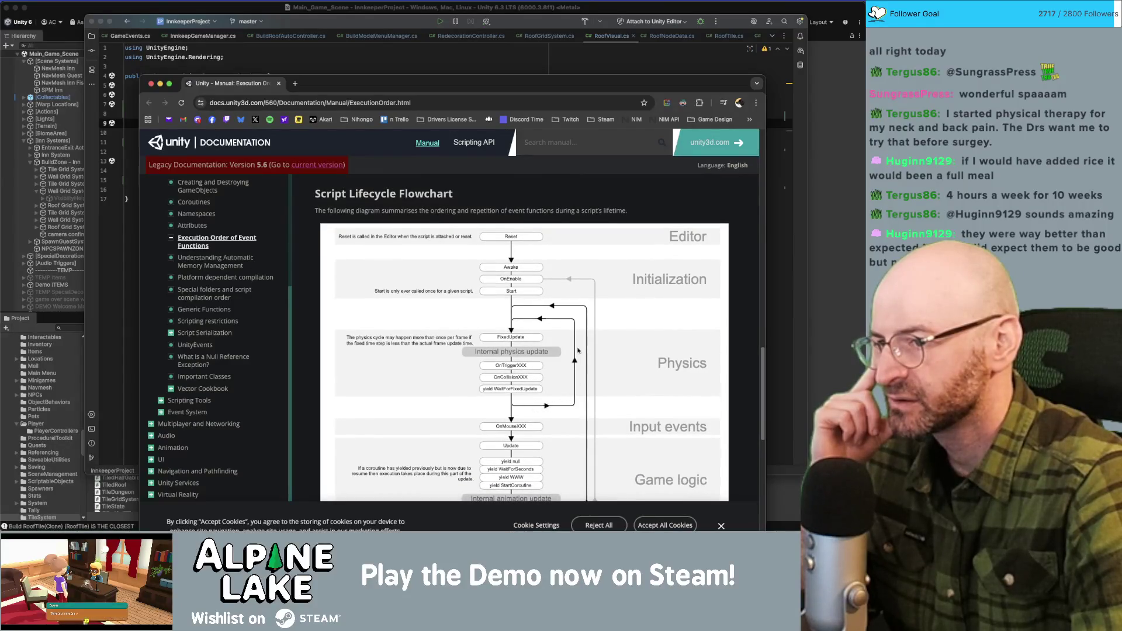
pyautogui.scroll(-5, 508, 364)
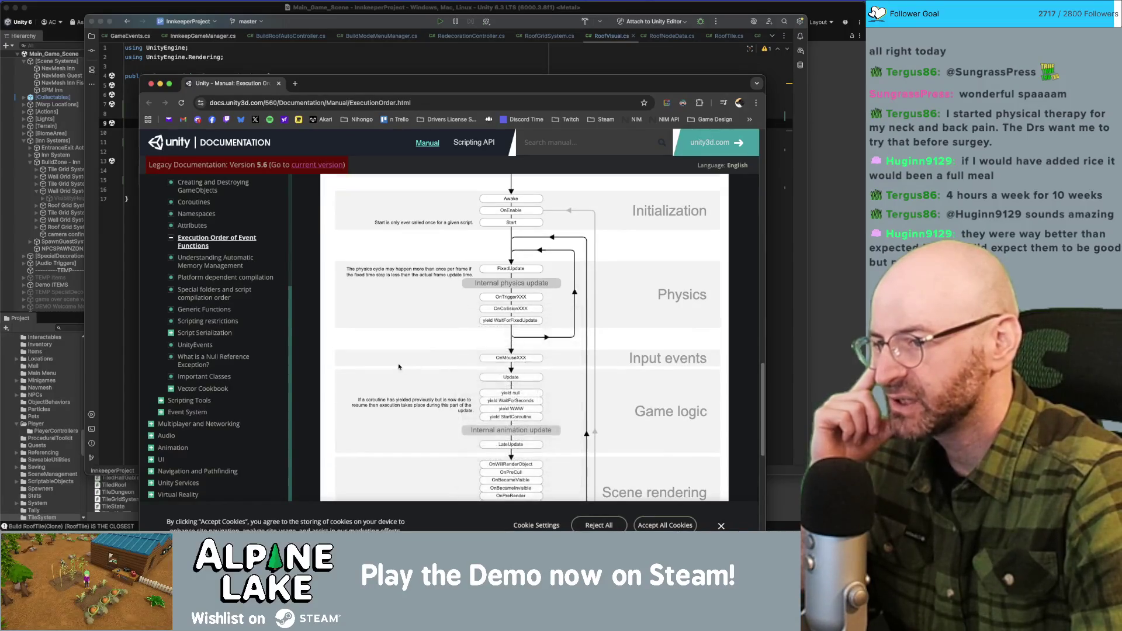
pyautogui.scroll(-1, 473, 372)
pyautogui.scroll(-1, 473, 372)
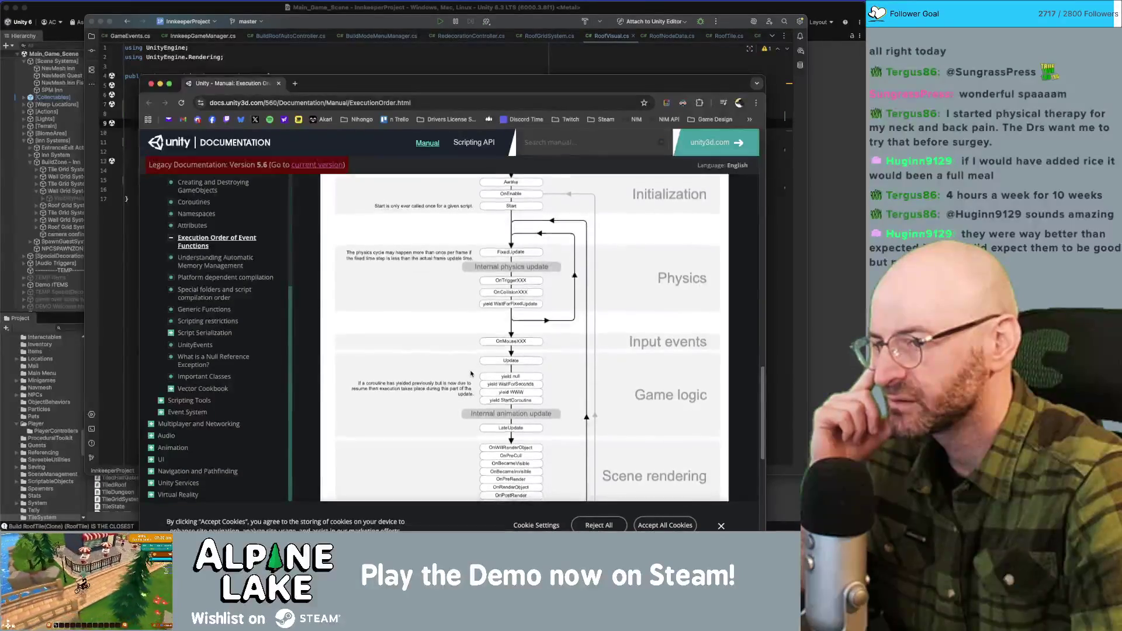
pyautogui.scroll(-1, 471, 374)
pyautogui.scroll(-1, 473, 369)
pyautogui.scroll(-2, 473, 371)
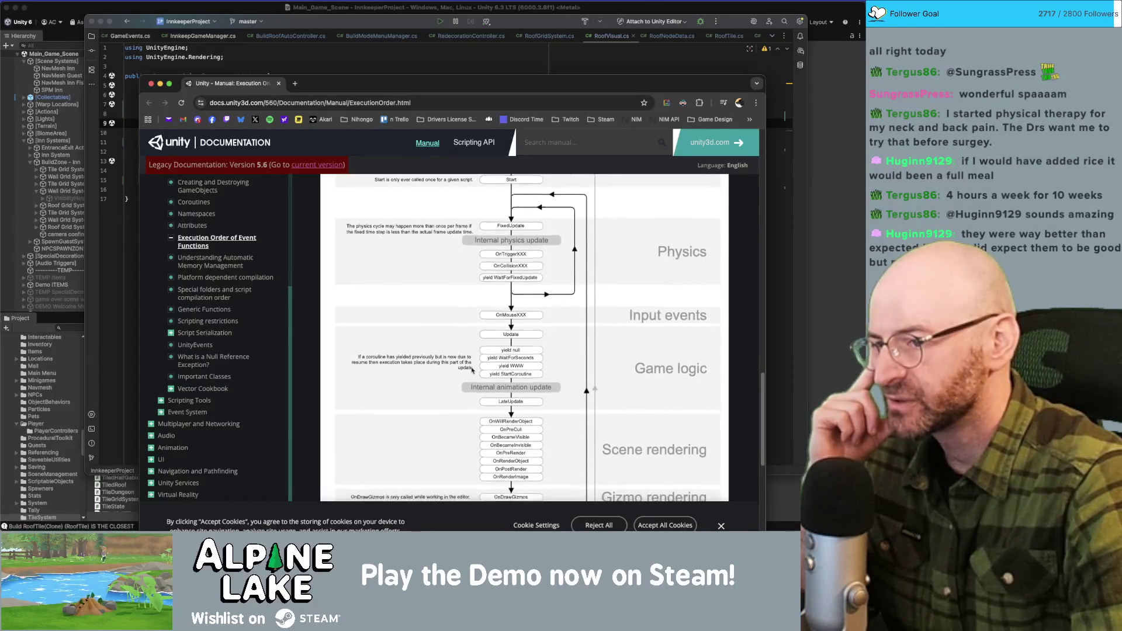
pyautogui.scroll(-2, 472, 370)
pyautogui.scroll(-1, 473, 370)
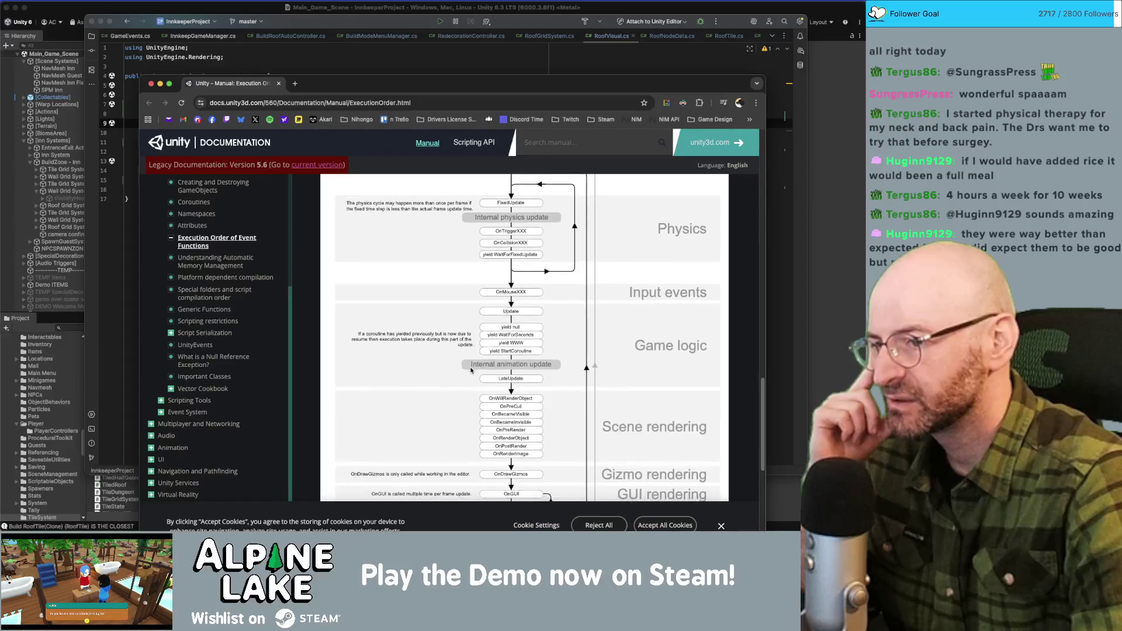
pyautogui.scroll(-2, 510, 379)
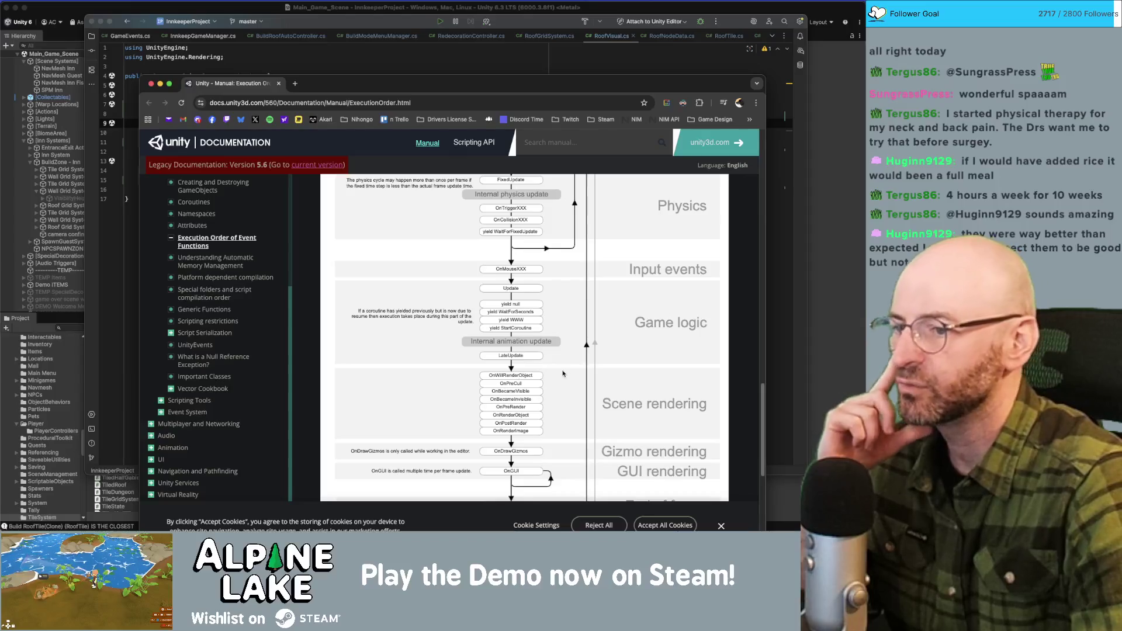
pyautogui.scroll(-1, 519, 364)
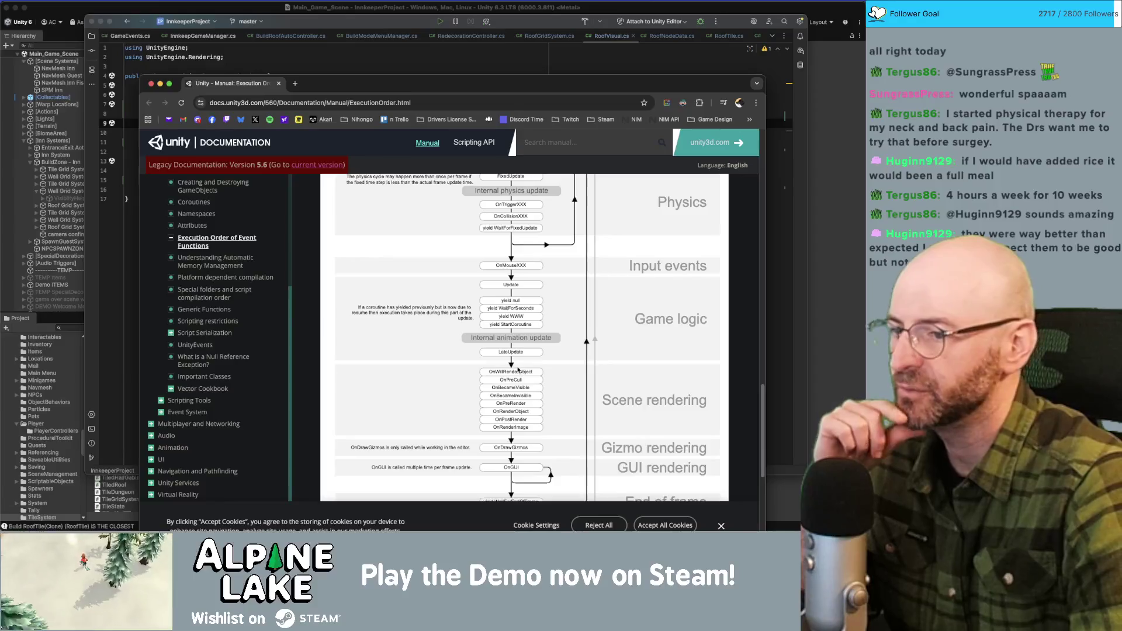
pyautogui.scroll(-2, 518, 370)
pyautogui.scroll(-4, 515, 370)
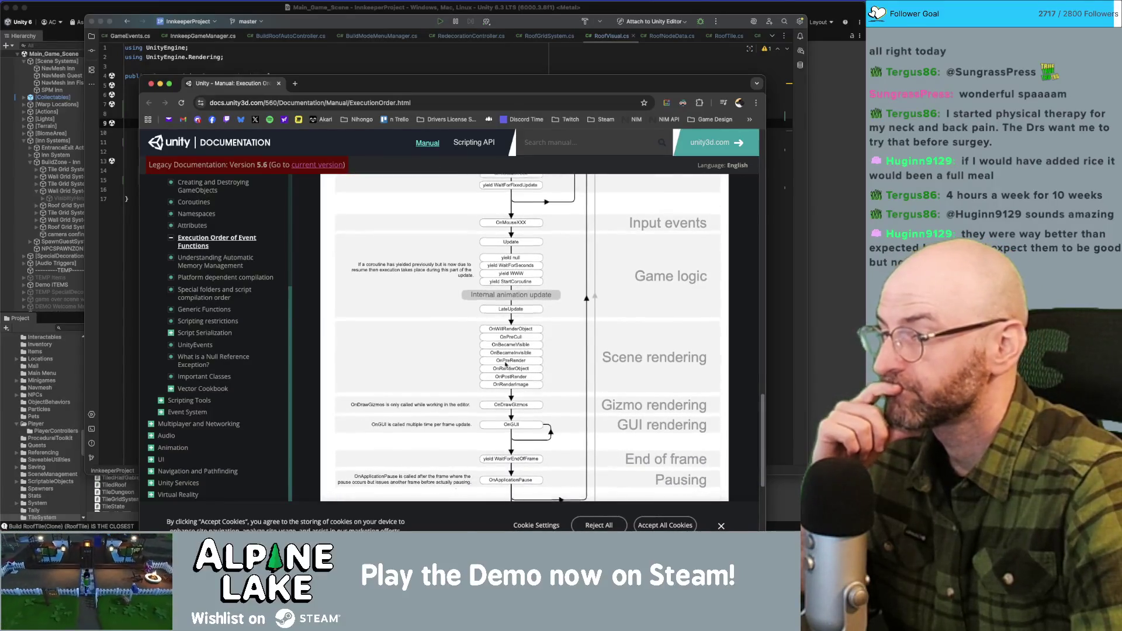
pyautogui.scroll(-7, 508, 367)
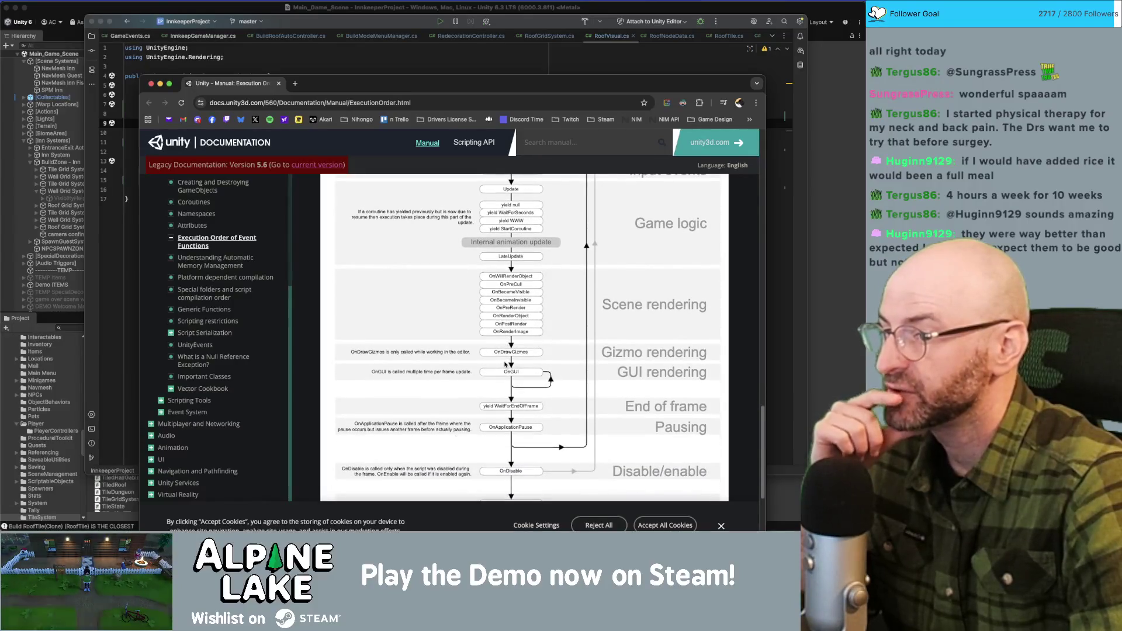
pyautogui.scroll(-2, 505, 366)
pyautogui.scroll(-4, 504, 366)
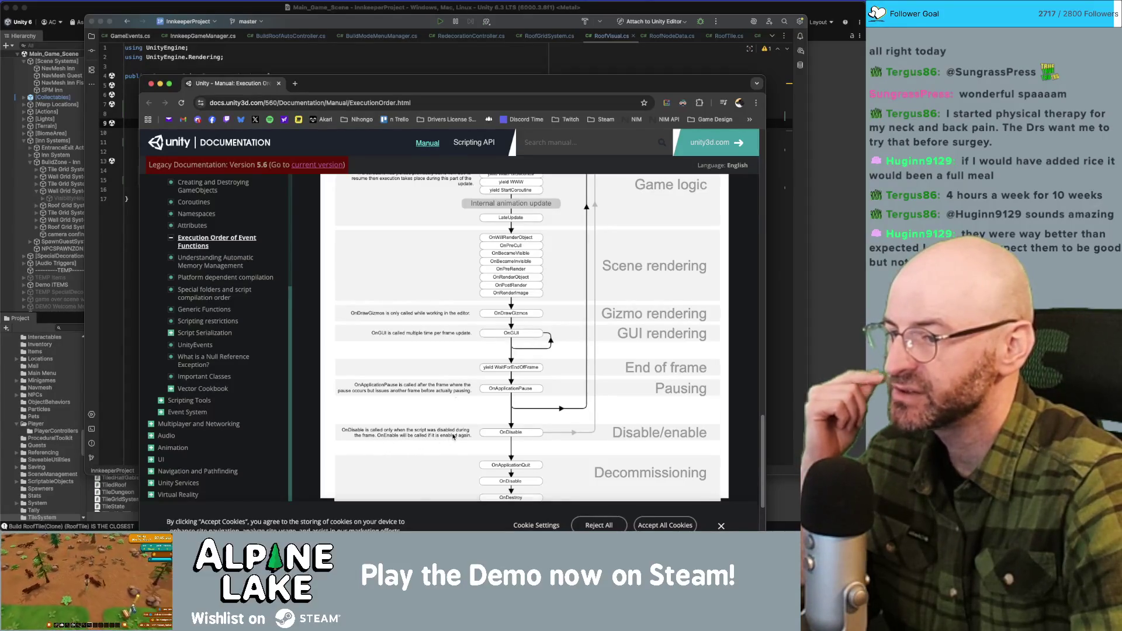
pyautogui.scroll(-3, 470, 439)
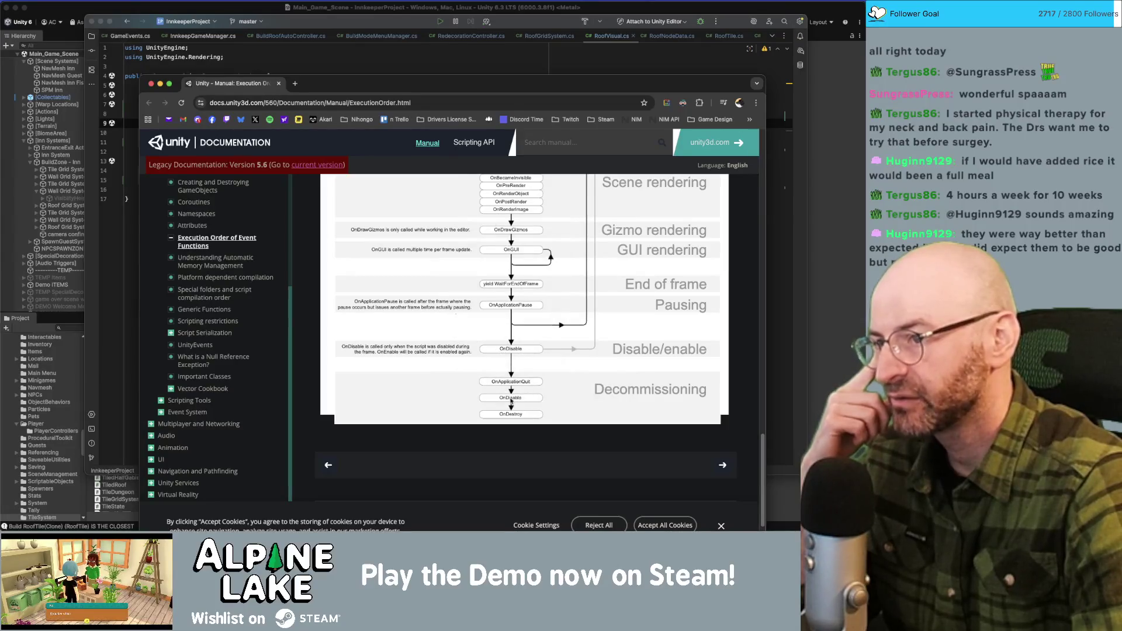
pyautogui.scroll(15, 514, 400)
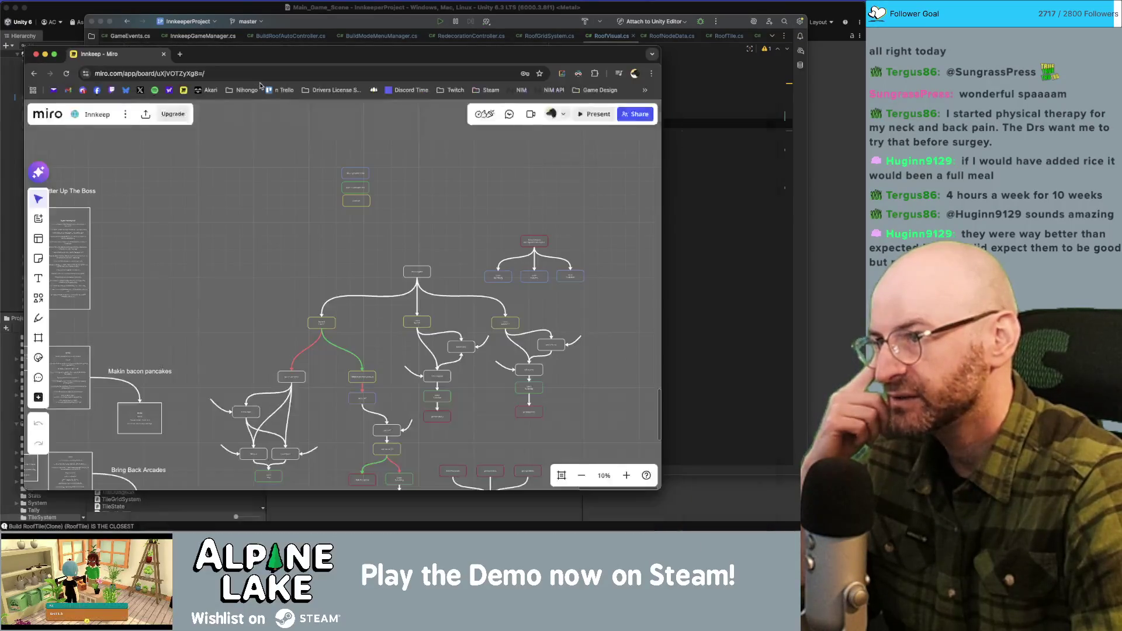
# Look over the Innkeep Miro board, nudge its window down, then bring RoofVisual.cs back.
pyautogui.press('super+grave')
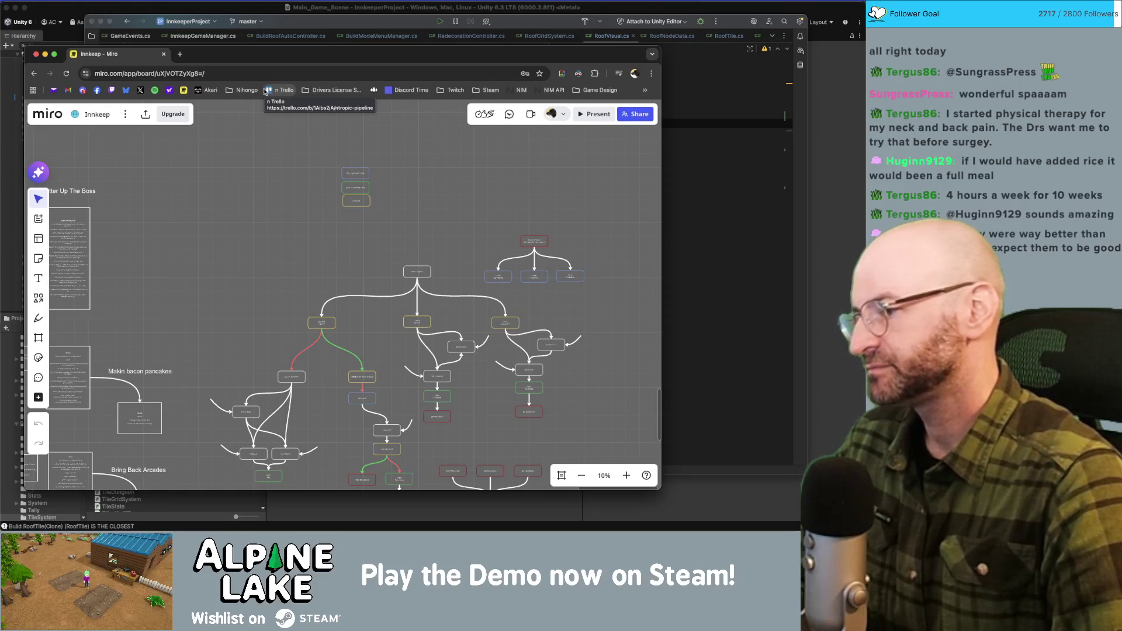
pyautogui.click(264, 92)
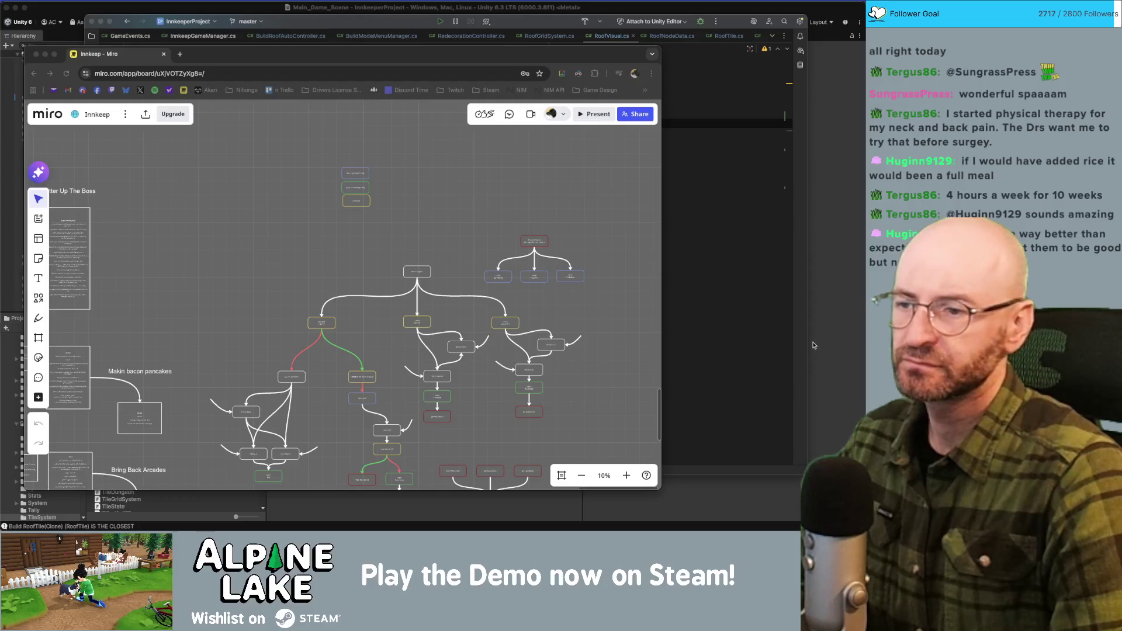
pyautogui.moveTo(197, 55); pyautogui.dragTo(194, 76)
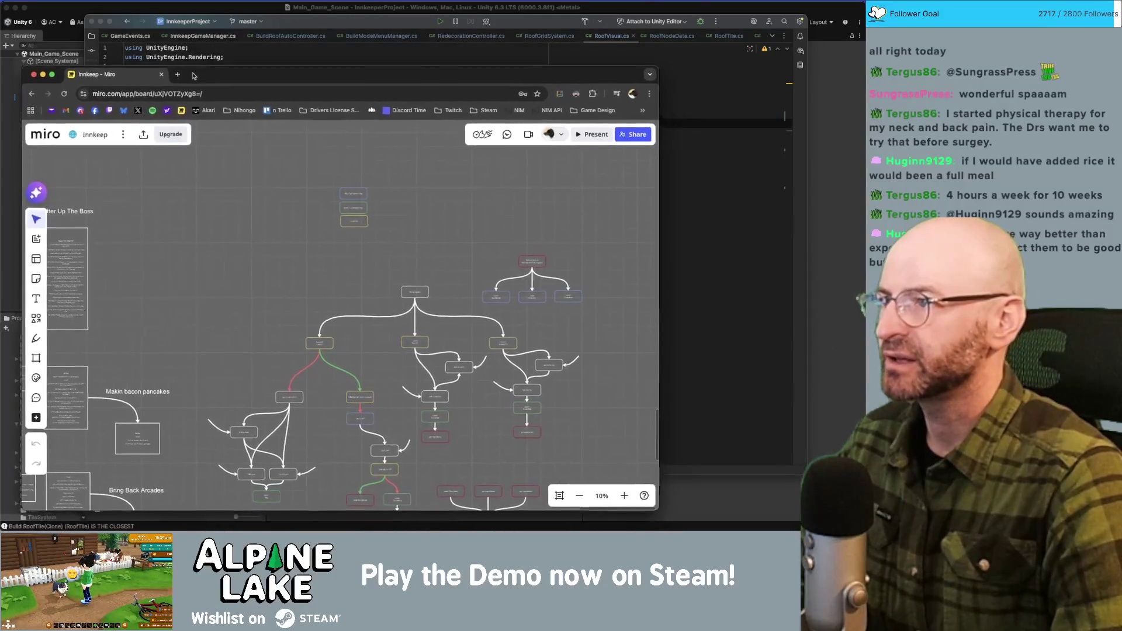
pyautogui.click(194, 57)
pyautogui.click(327, 106)
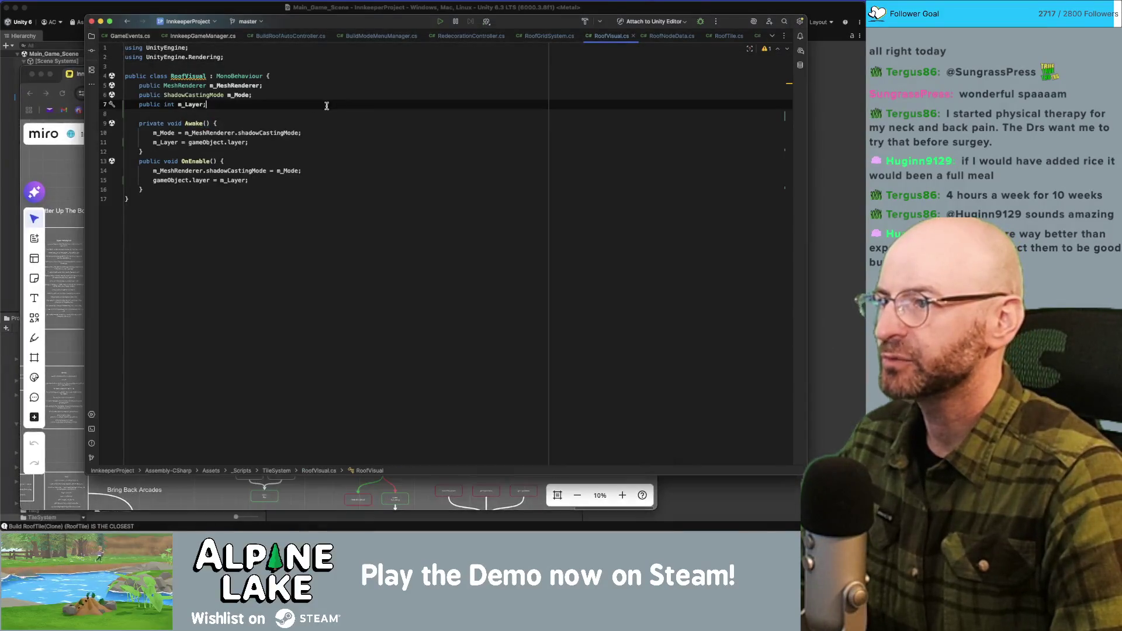
# Start Play mode in Unity and cycle redecorating from foundation through walls to Roofing mode.
pyautogui.click(275, 123)
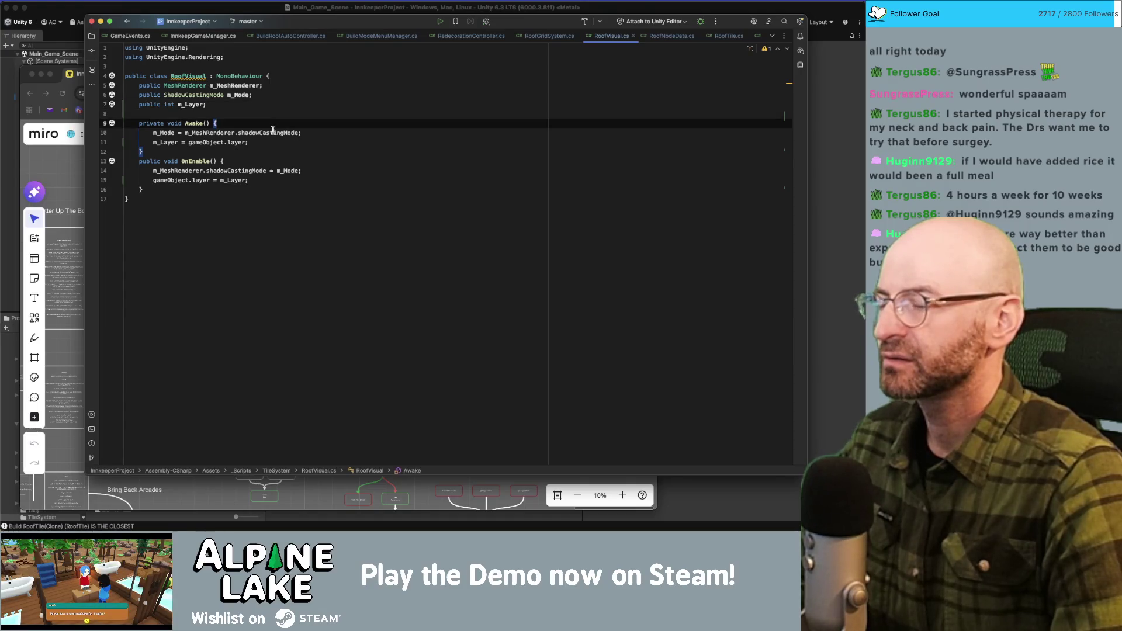
pyautogui.press('super+Tab')
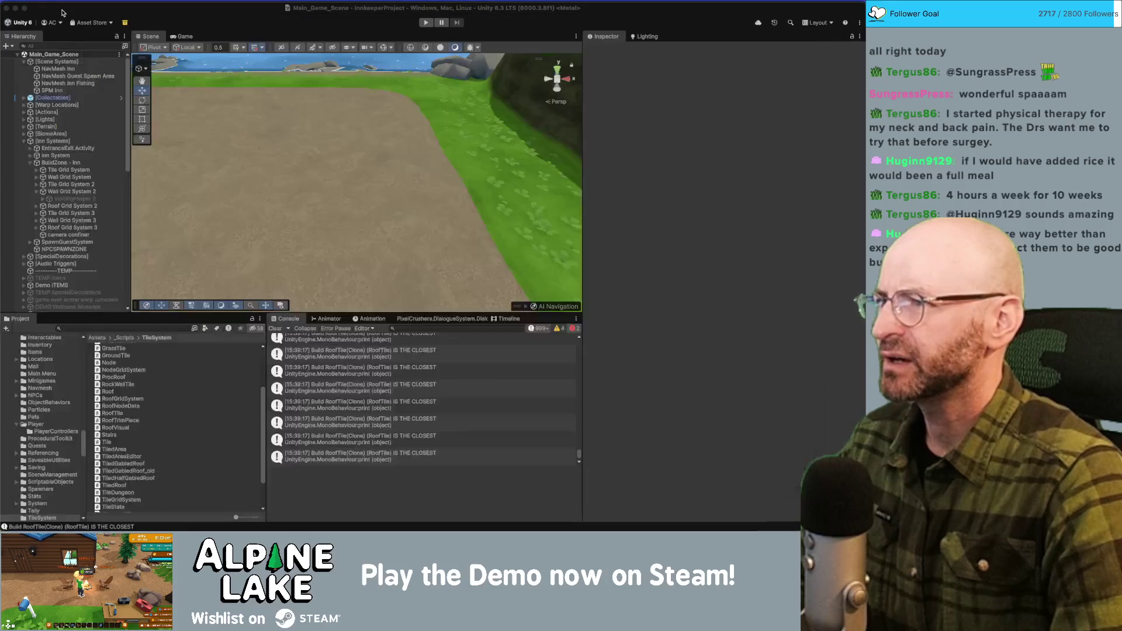
pyautogui.click(427, 24)
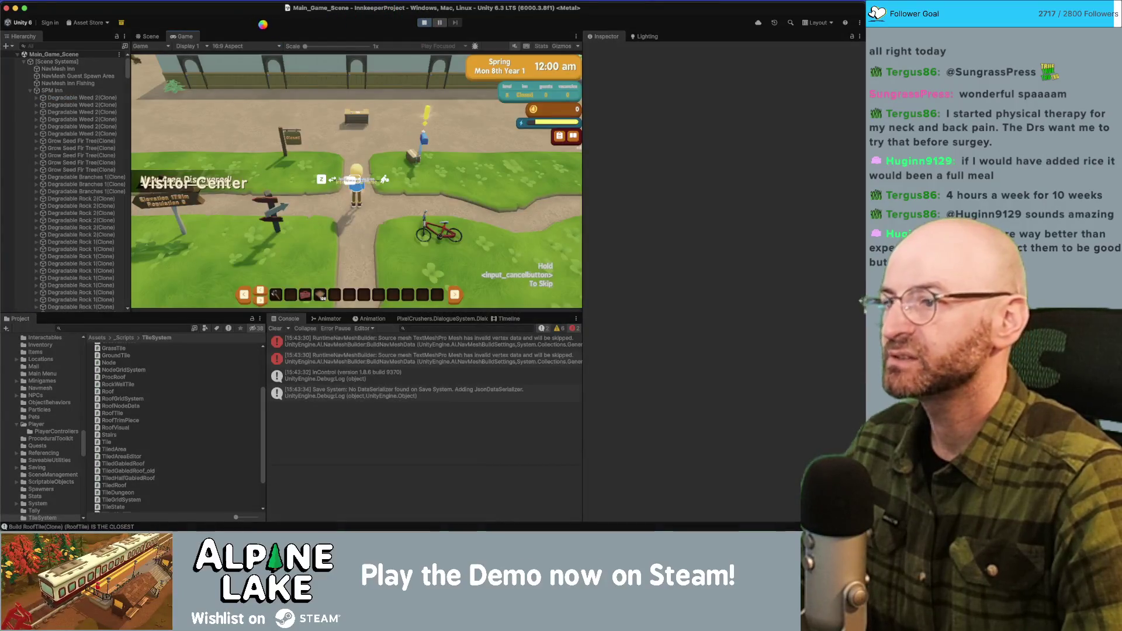
pyautogui.press('b')
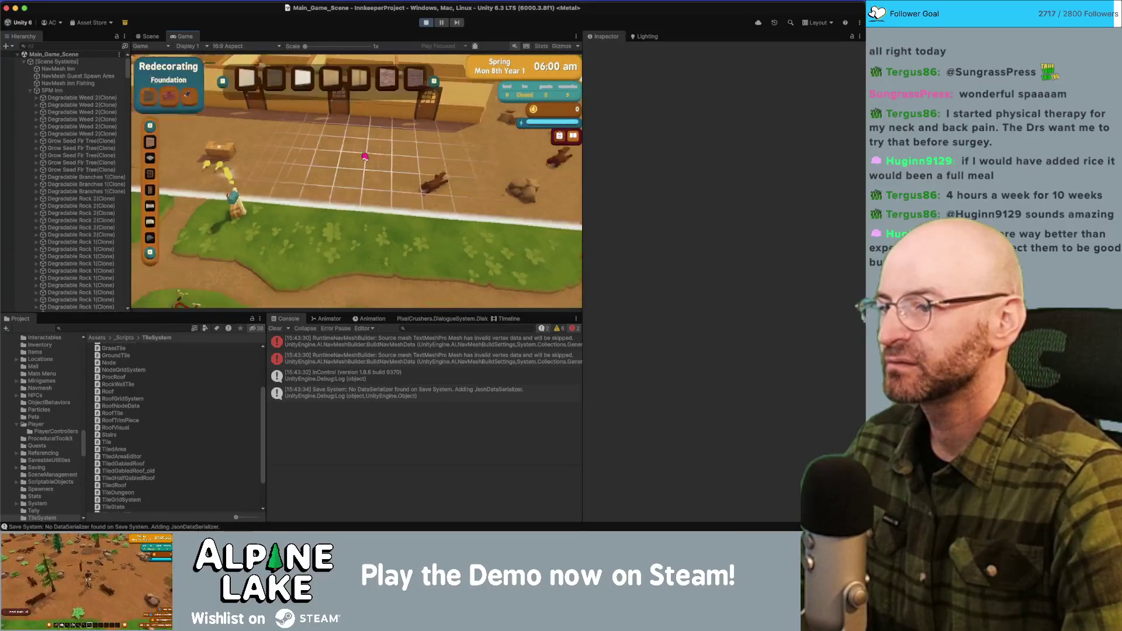
pyautogui.press('Tab')
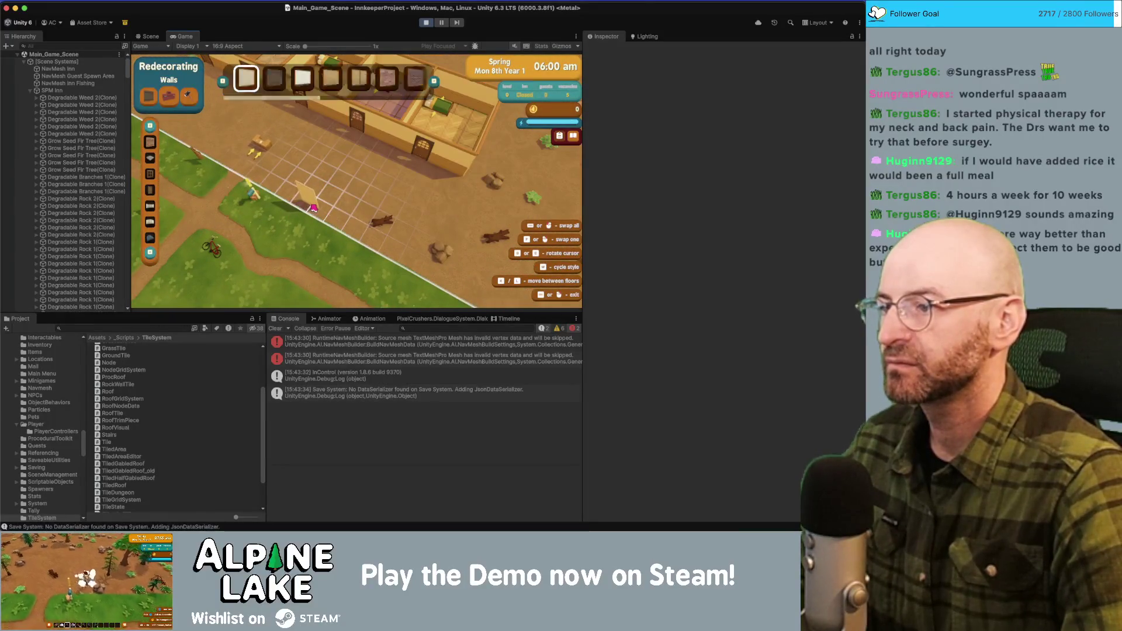
pyautogui.press('Tab')
pyautogui.press('Tab')
pyautogui.press('Tab')
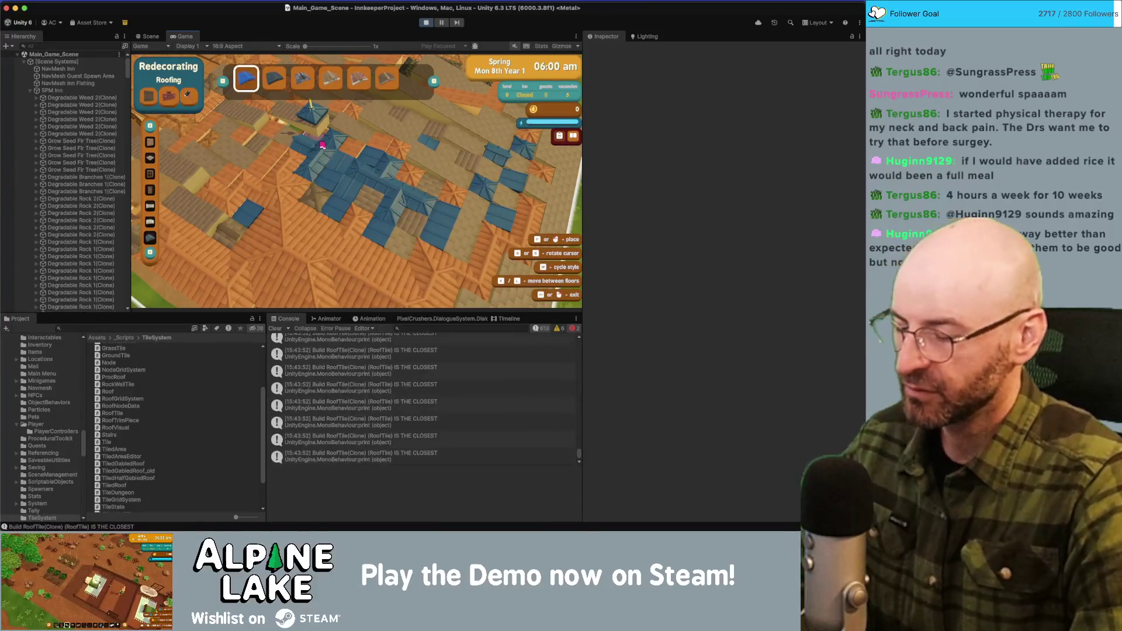
# Toggle the roof layer on and off with Q/E to compare roof and ground-floor views.
pyautogui.press('q')
pyautogui.press('e')
pyautogui.press('q')
pyautogui.press('e')
pyautogui.press('q')
pyautogui.press('e')
pyautogui.press('q')
pyautogui.press('e')
pyautogui.press('q')
pyautogui.press('e')
pyautogui.press('q')
pyautogui.press('e')
pyautogui.press('q')
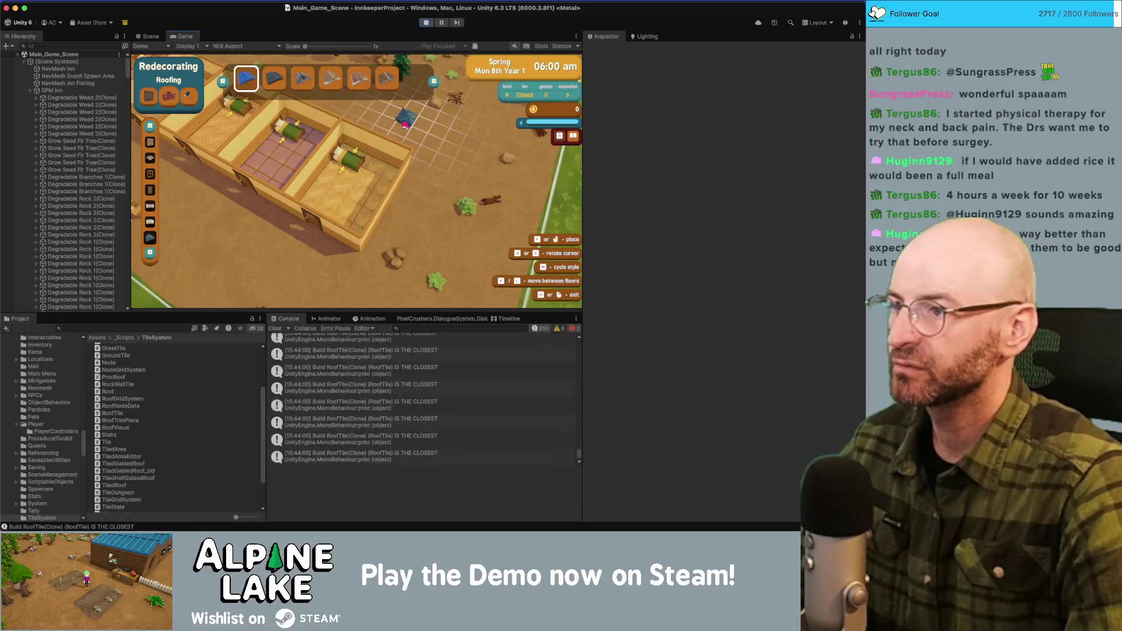
pyautogui.press('e')
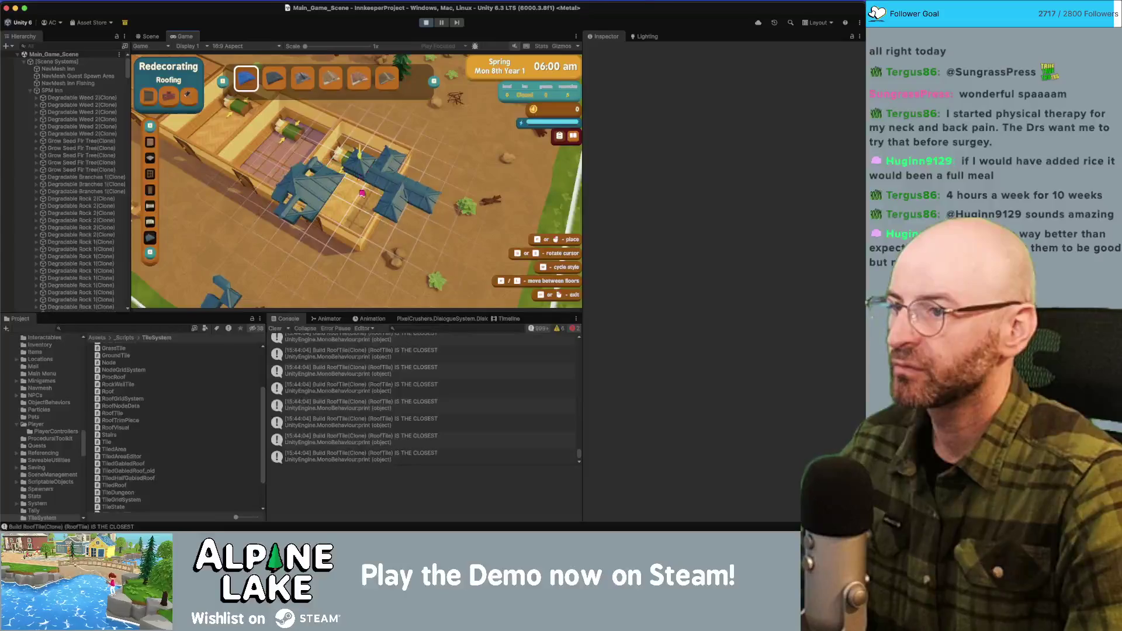
pyautogui.press('e')
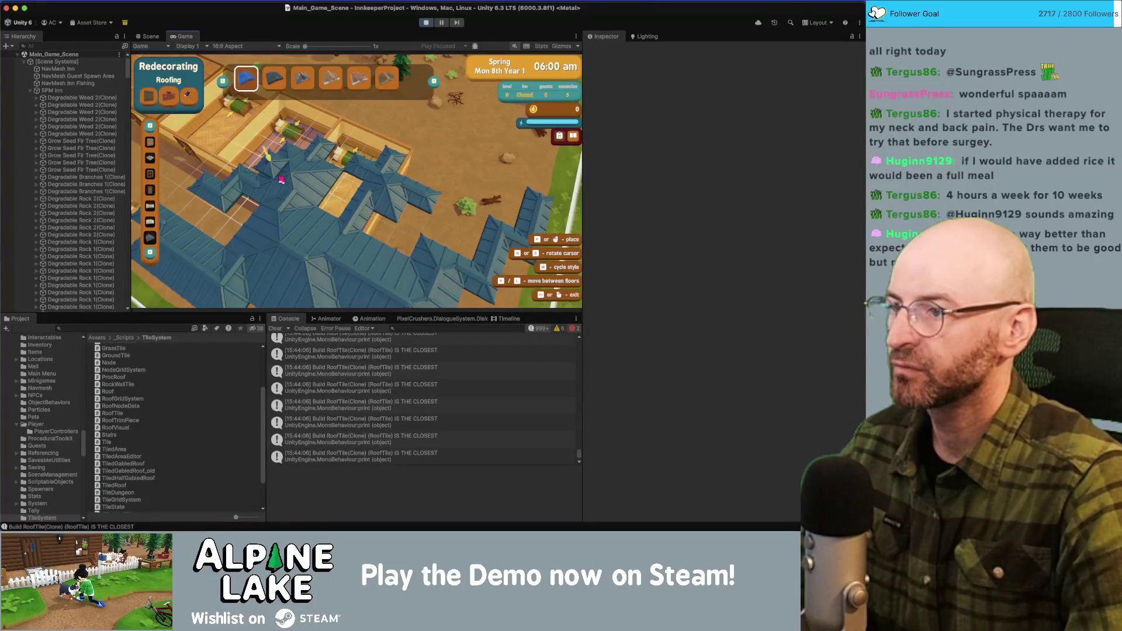
pyautogui.press('q')
pyautogui.press('e')
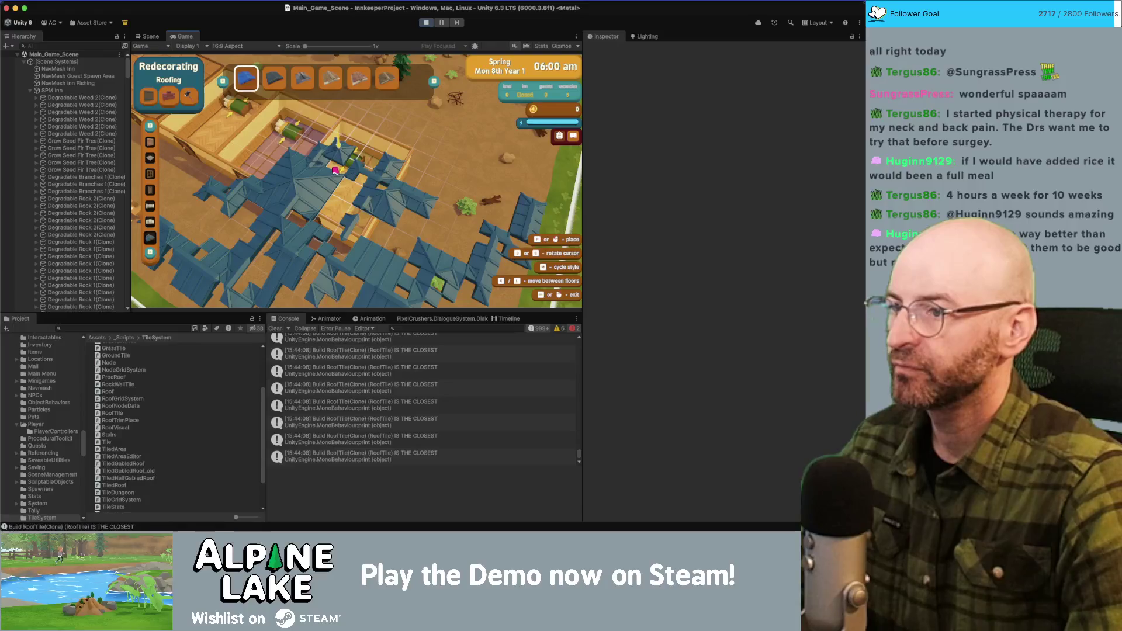
pyautogui.press('q')
pyautogui.press('e')
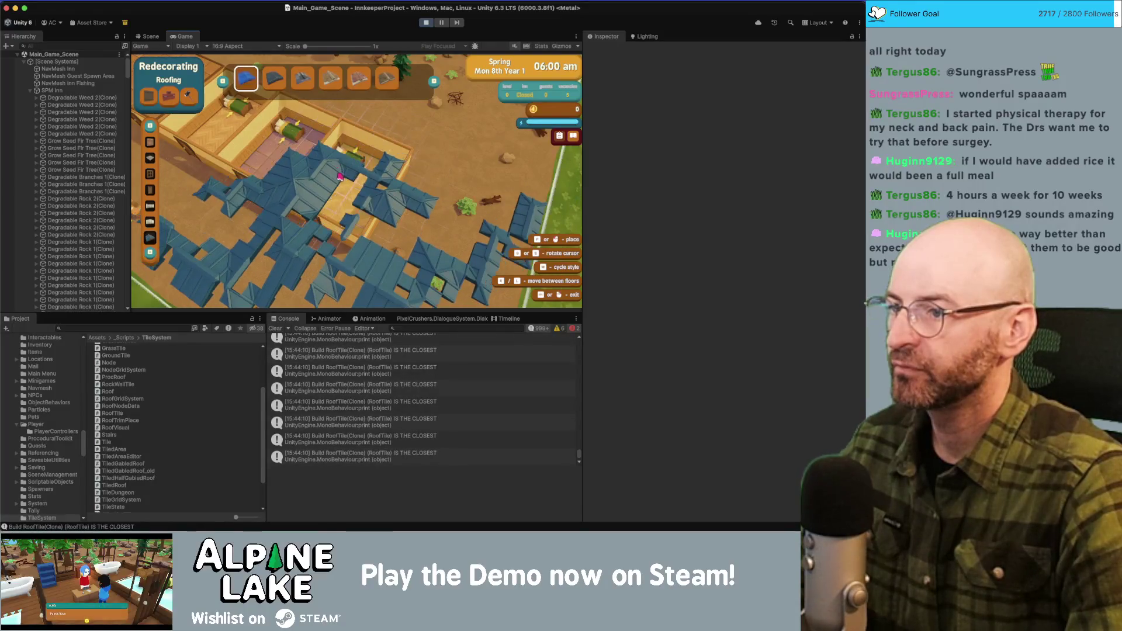
# Rebuild the inn's roof, hide and show its tiles, clear the Console, then exit Roofing mode.
pyautogui.click(347, 191)
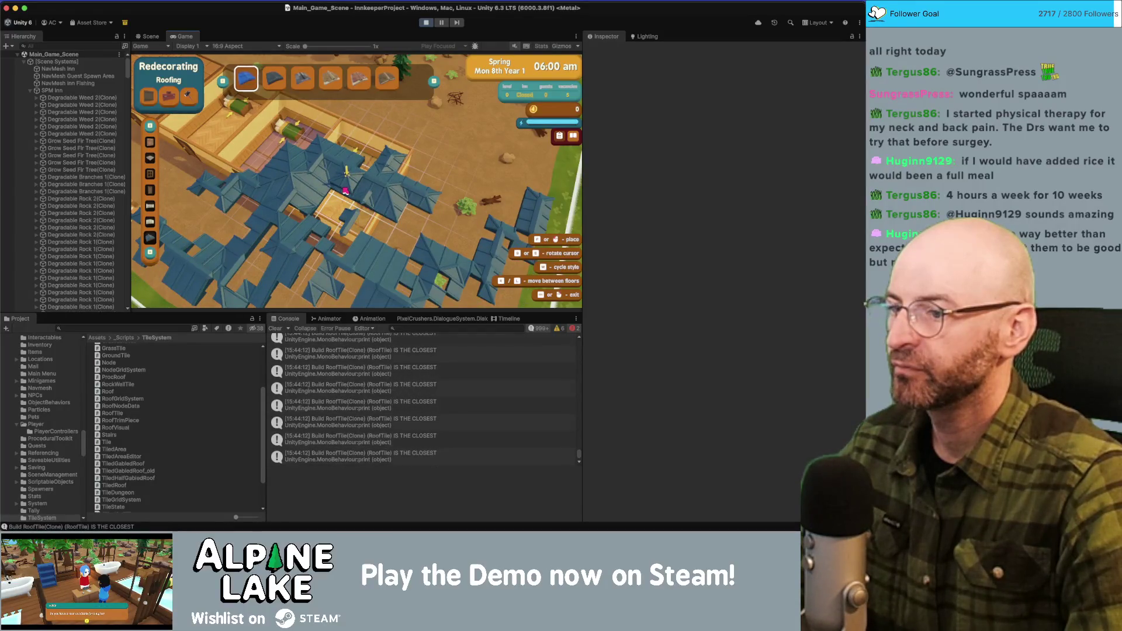
pyautogui.press('e')
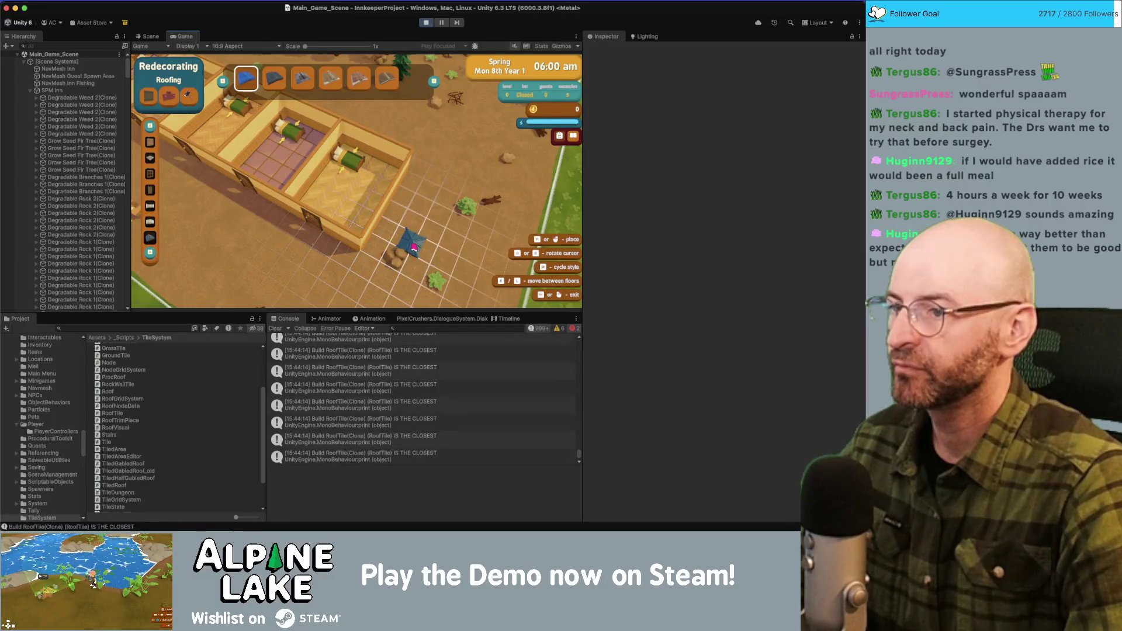
pyautogui.press('e')
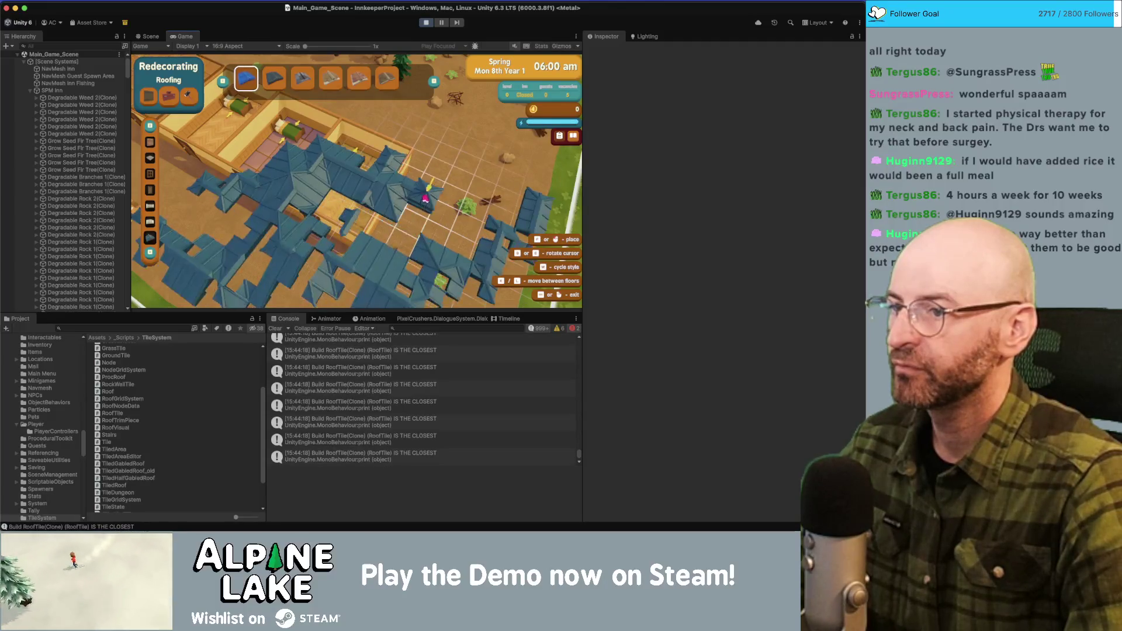
pyautogui.press('e')
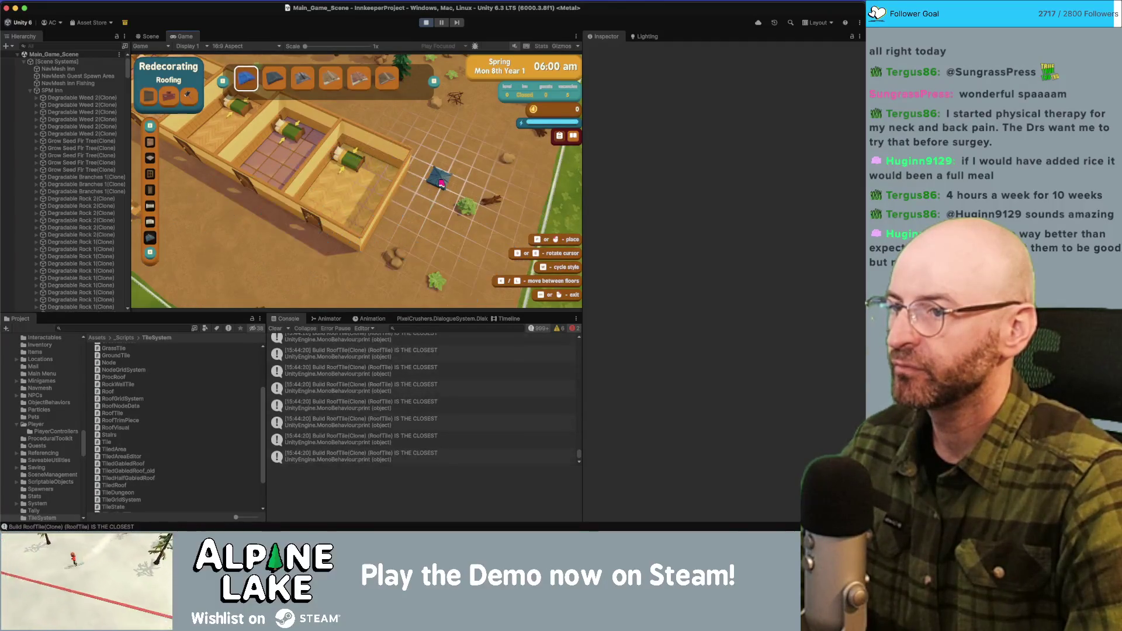
pyautogui.press('e')
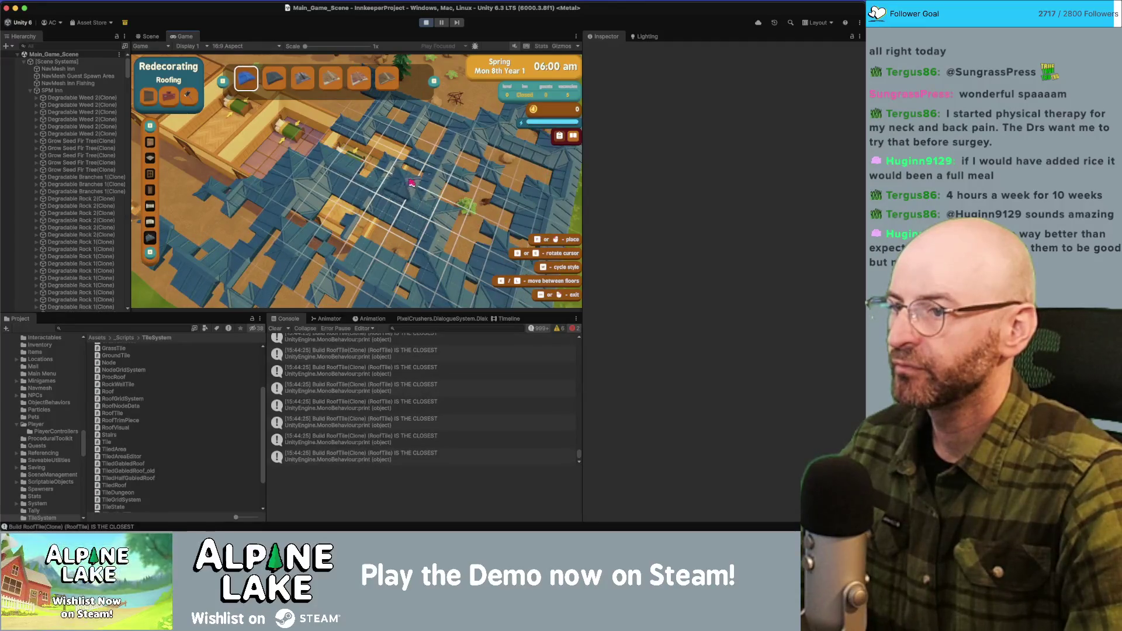
pyautogui.press('pagedown')
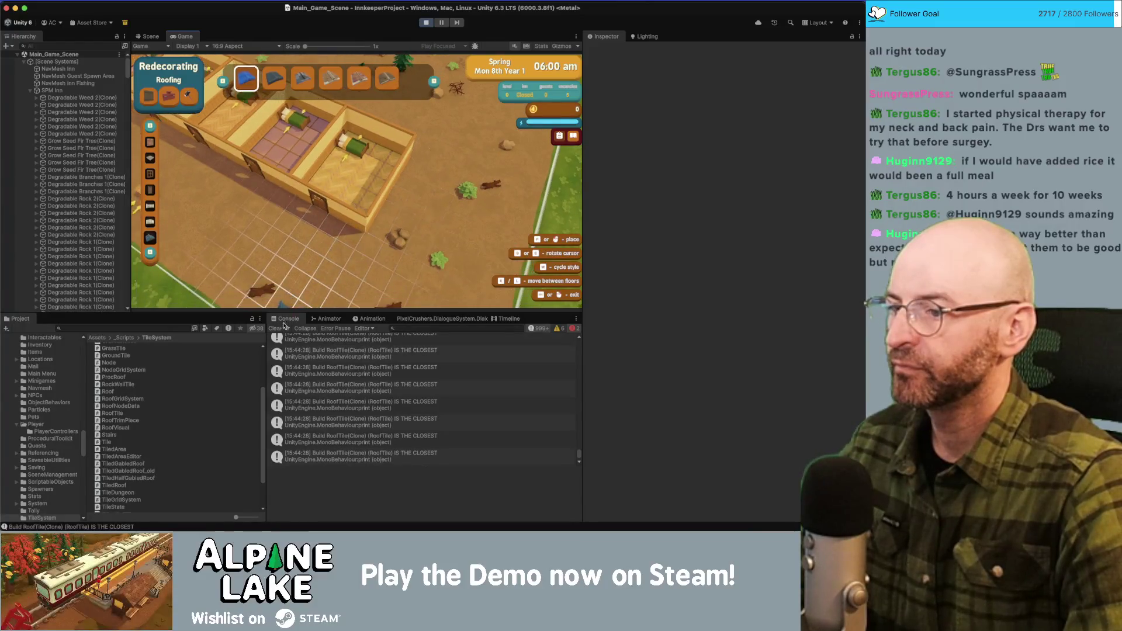
pyautogui.click(283, 326)
pyautogui.press('pageup')
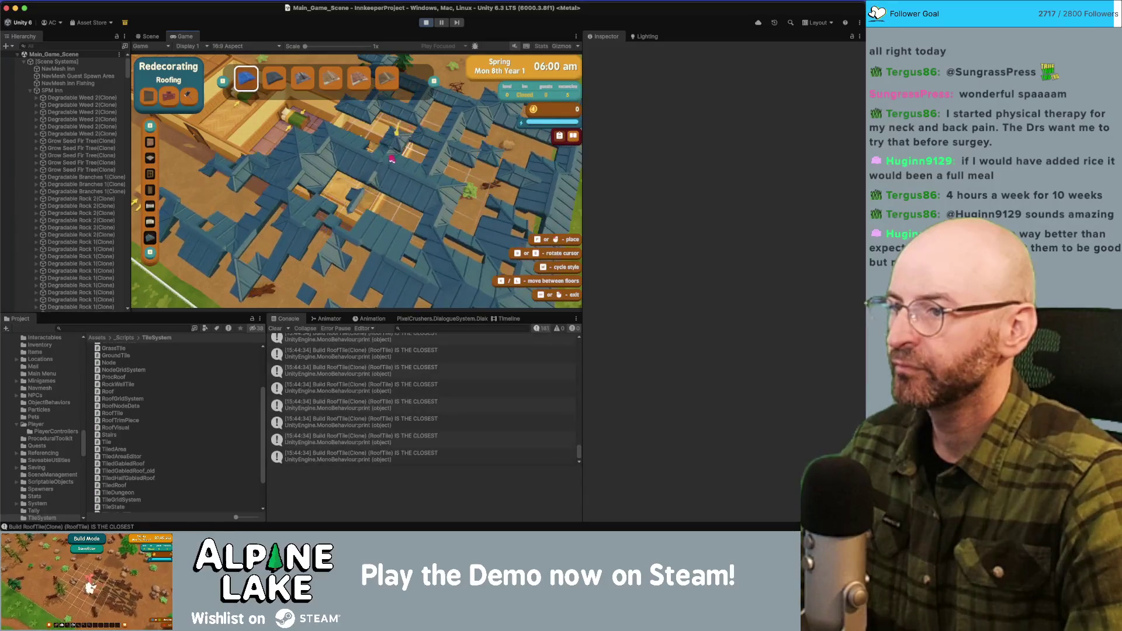
pyautogui.press('w')
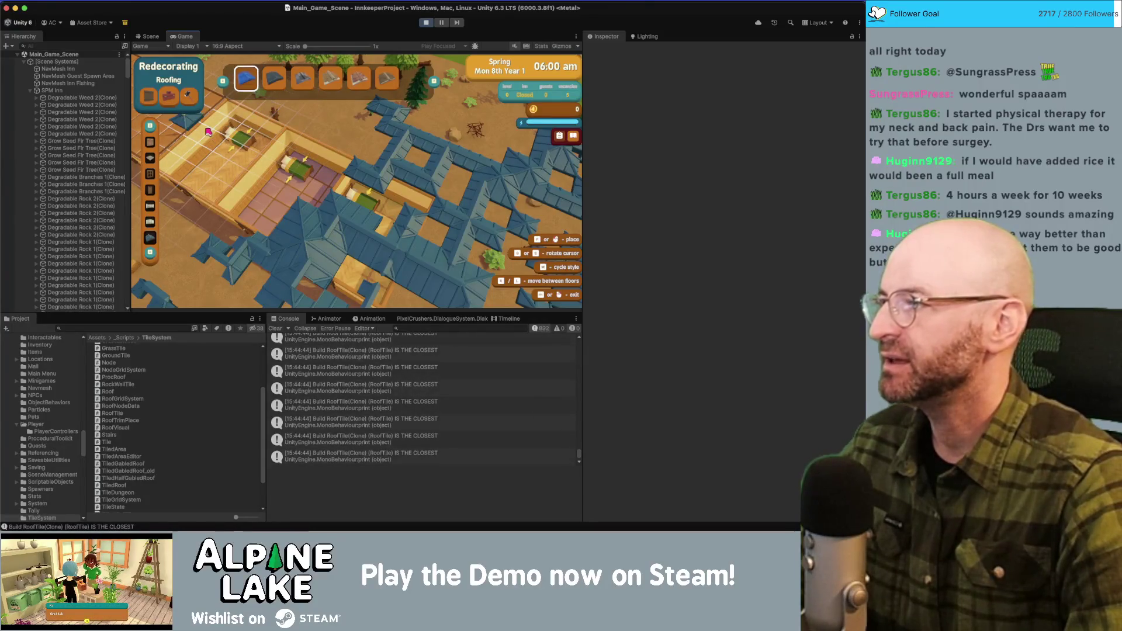
pyautogui.rightClick(228, 136)
pyautogui.press('w')
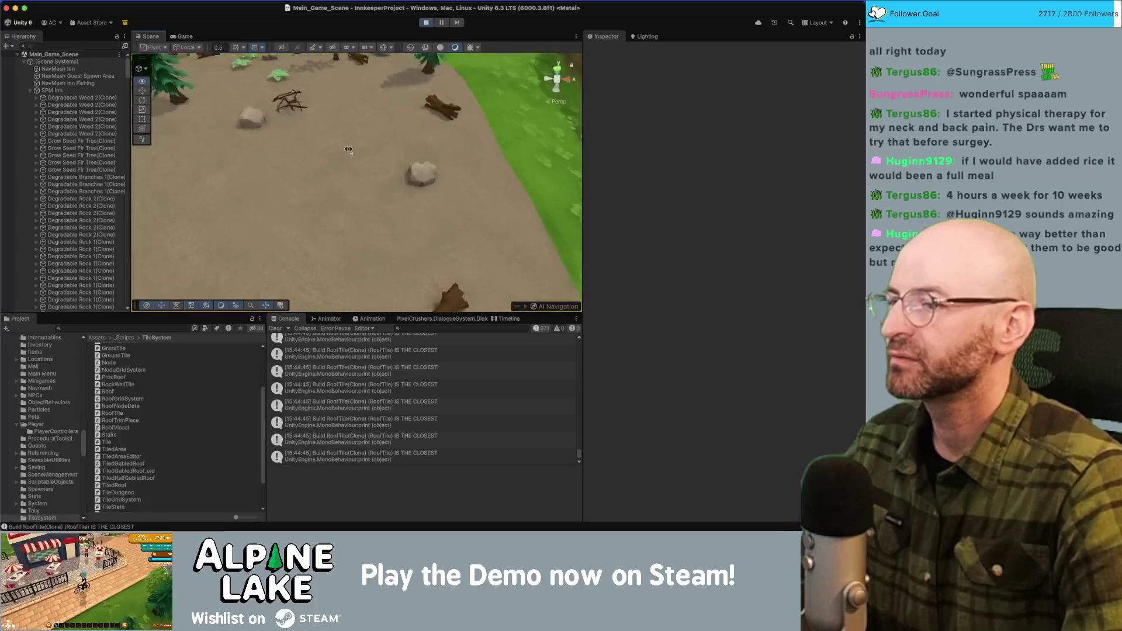
# Expand Roof Stone Corner Outer Pool, frame Roof Stone Corner Outer_2, and open its Layer dropdown.
pyautogui.moveTo(348, 149); pyautogui.dragTo(570, 137)
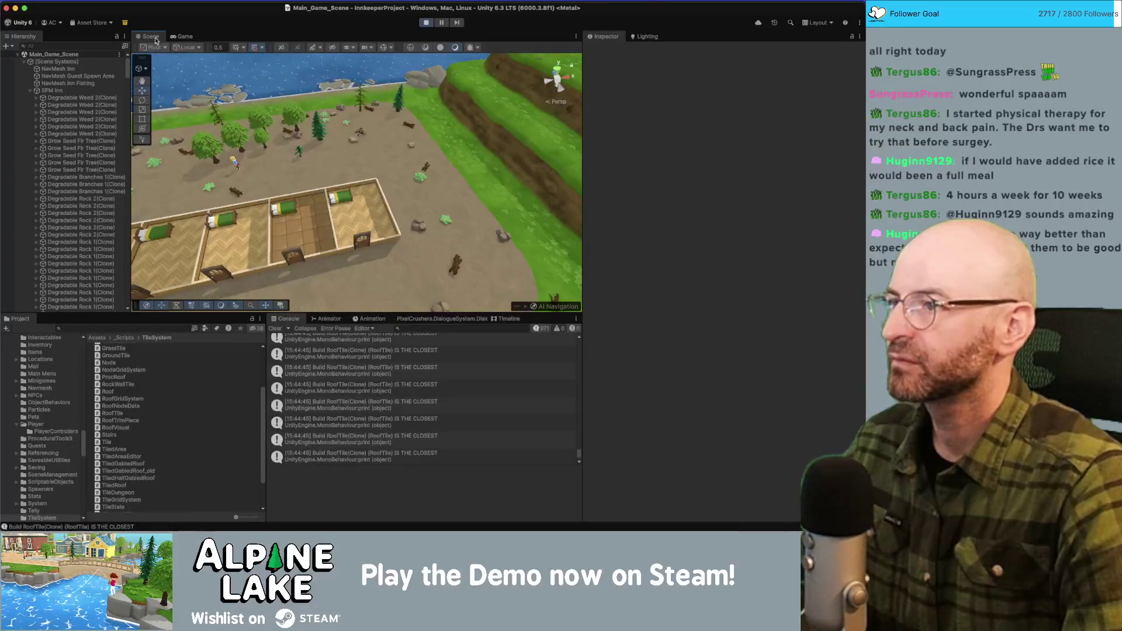
pyautogui.click(181, 37)
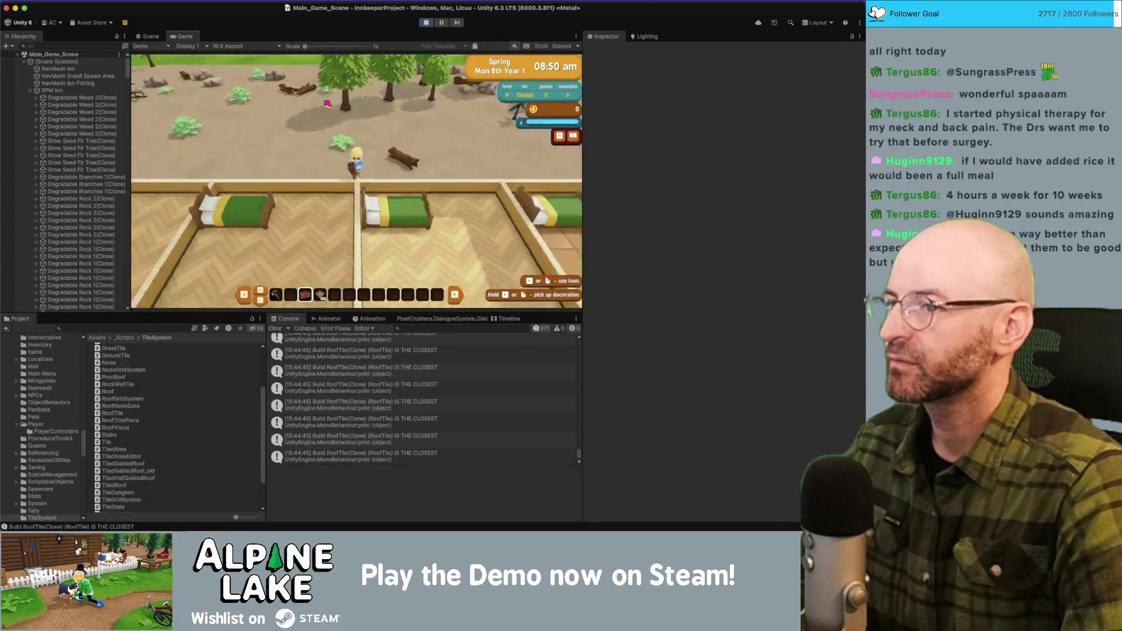
pyautogui.click(150, 37)
pyautogui.moveTo(365, 173); pyautogui.dragTo(339, 158)
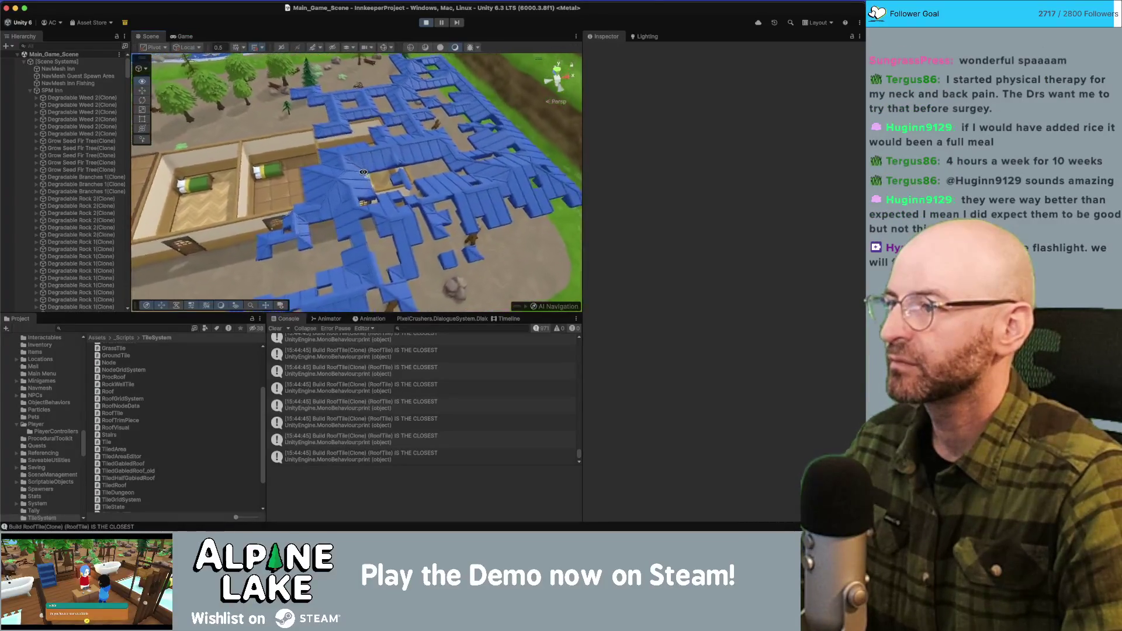
pyautogui.scroll(-10, 78, 184)
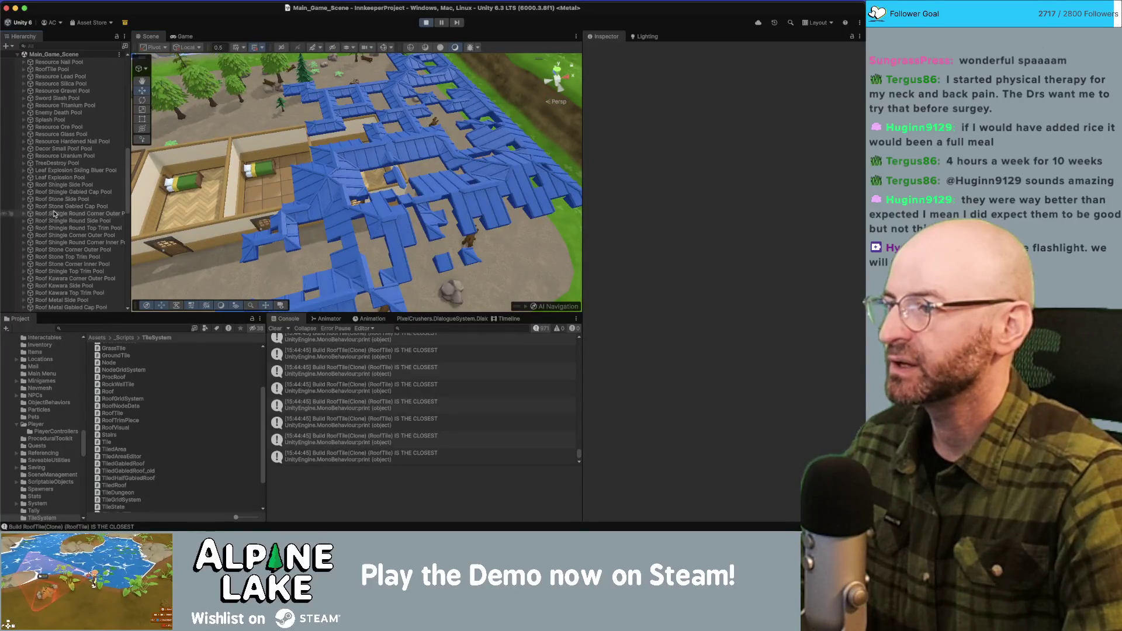
pyautogui.scroll(-2, 54, 214)
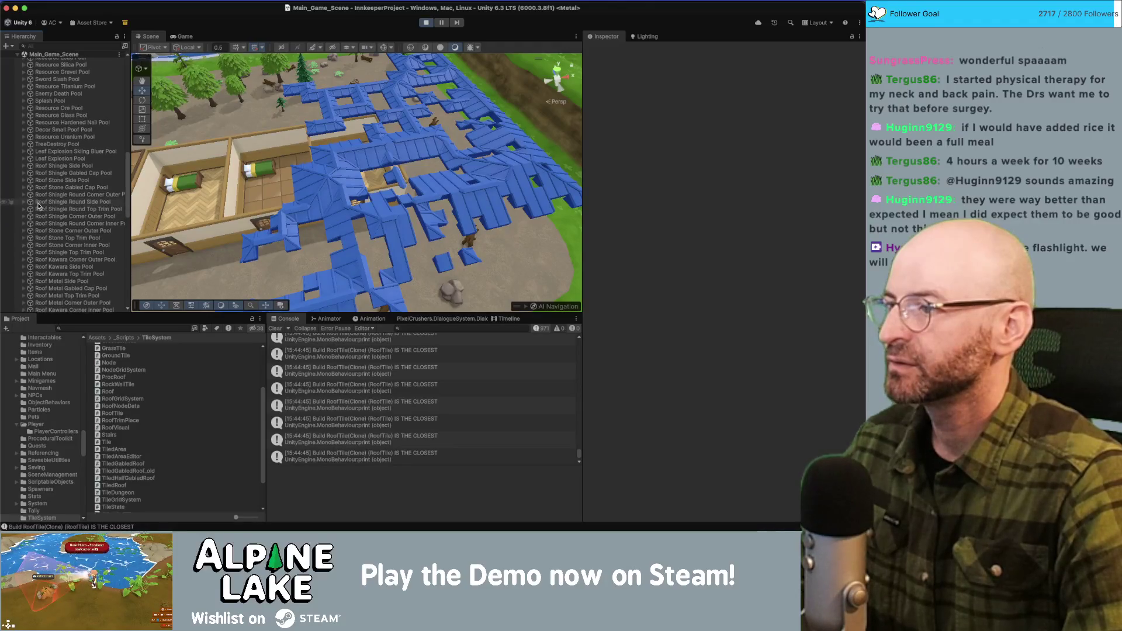
pyautogui.scroll(-5, 41, 208)
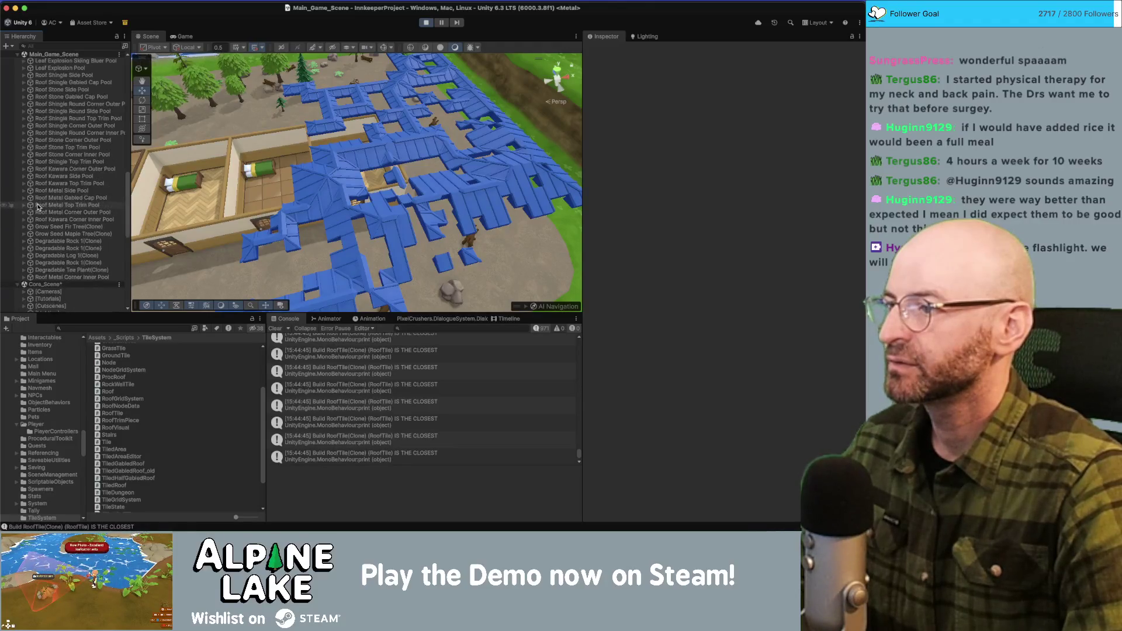
pyautogui.click(26, 141)
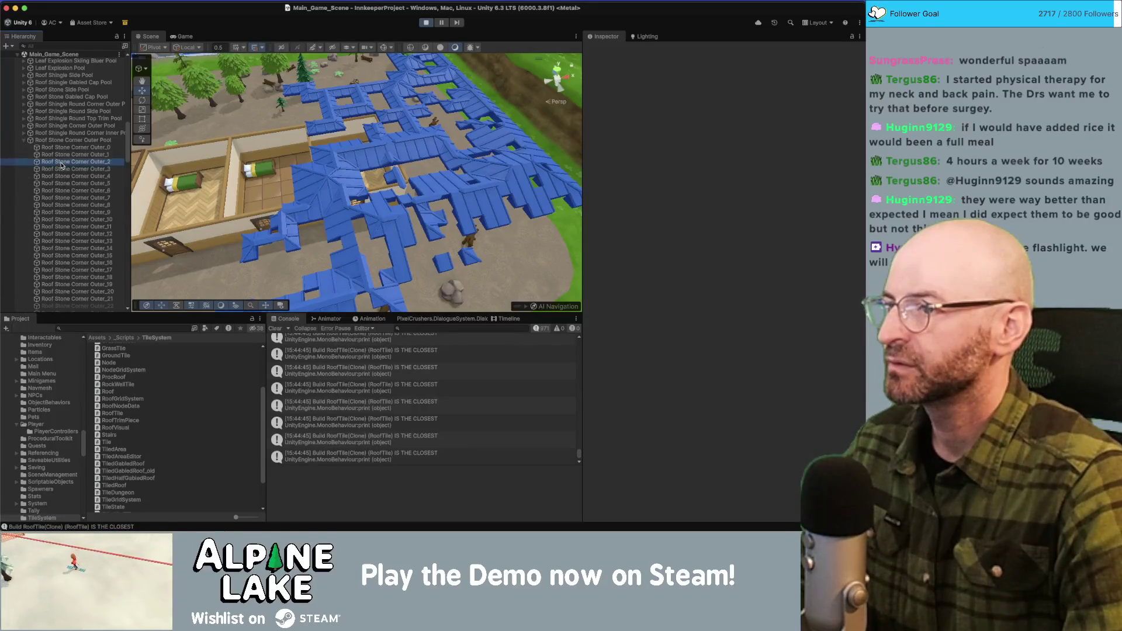
pyautogui.press('f')
pyautogui.moveTo(322, 167)
pyautogui.mouseDown()
pyautogui.moveTo(379, 104)
pyautogui.moveTo(372, 176)
pyautogui.mouseUp()
pyautogui.click(775, 61)
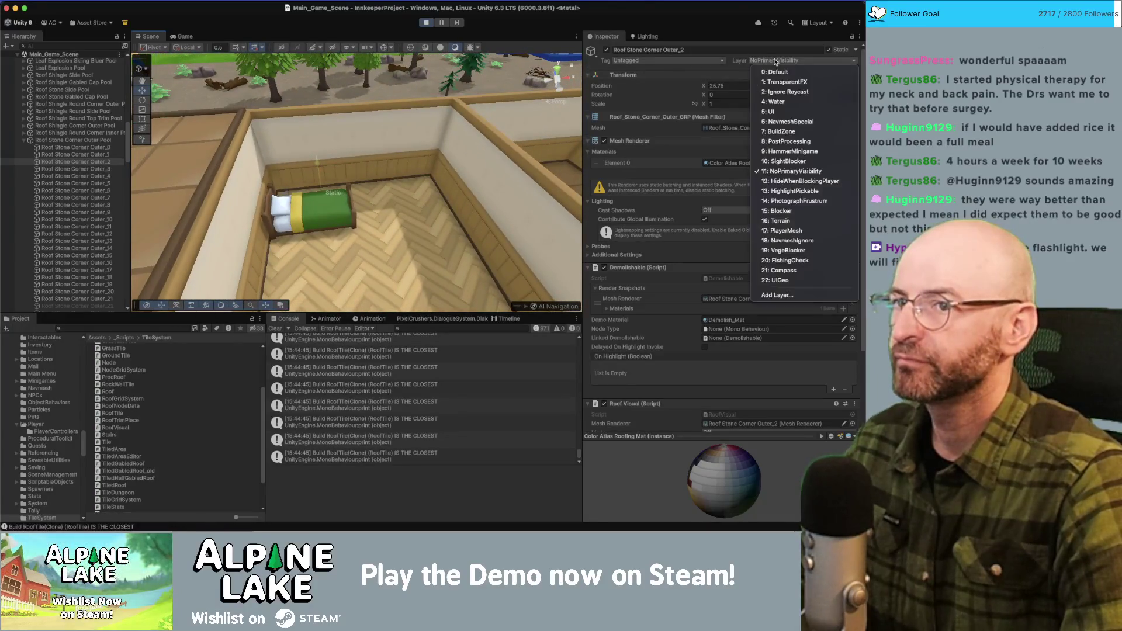
# Put Outer_2, then Roof Stone Corner Outer_0 through Outer_21, on the Default layer.
pyautogui.click(774, 71)
pyautogui.moveTo(392, 136); pyautogui.dragTo(341, 150)
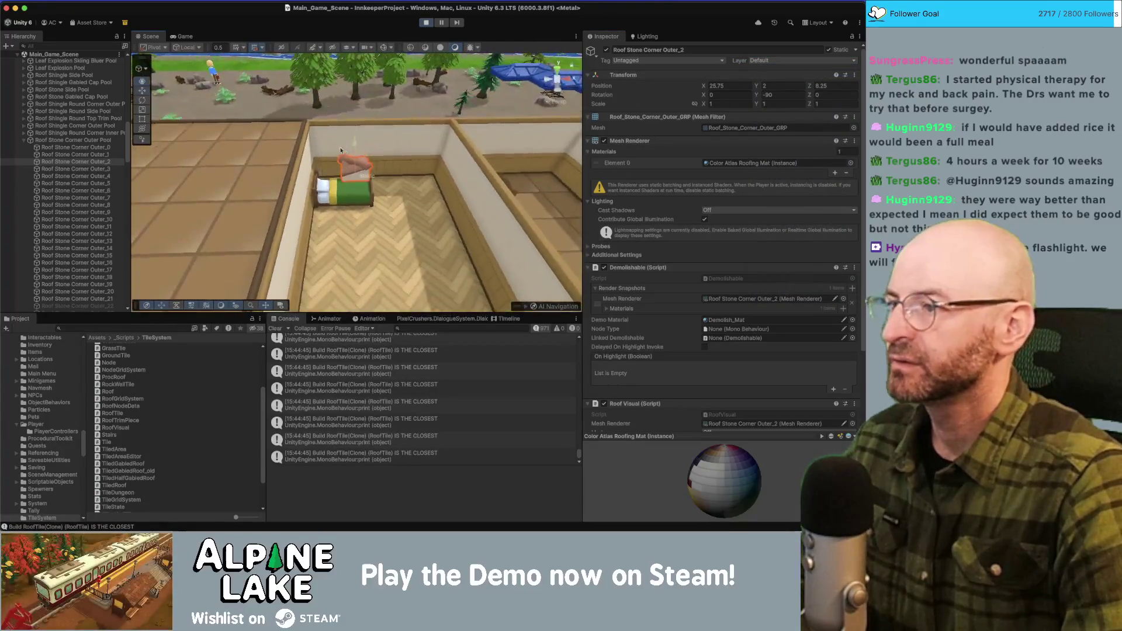
pyautogui.click(88, 147)
pyautogui.scroll(-5, 105, 193)
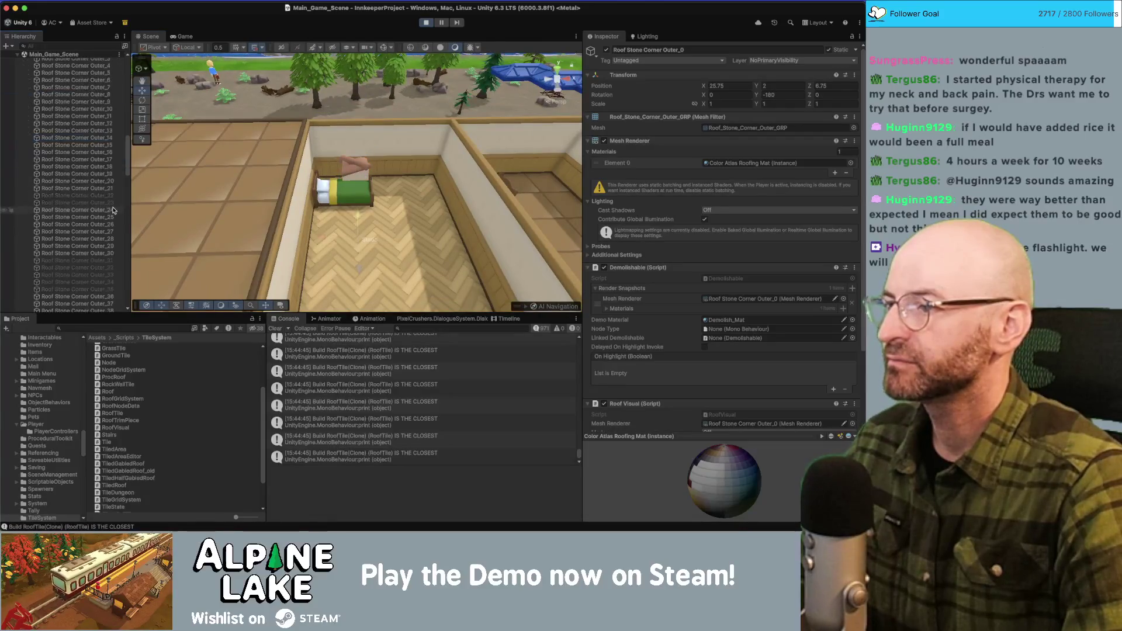
pyautogui.keyDown('shift'); pyautogui.click(110, 190); pyautogui.keyUp('shift')
pyautogui.click(777, 66)
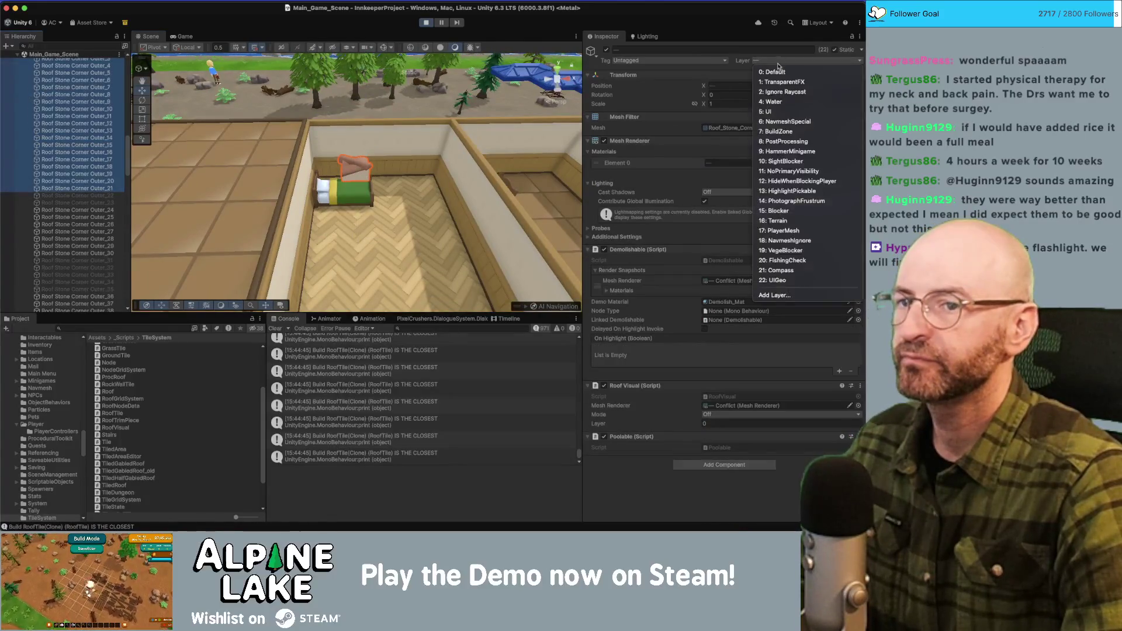
pyautogui.click(779, 73)
# Check the layers of Roof Stone Corner Outer_24, _54, _56, _57 and a roof tile in the scene.
pyautogui.moveTo(420, 141)
pyautogui.mouseDown()
pyautogui.moveTo(453, 123)
pyautogui.moveTo(105, 214)
pyautogui.mouseUp()
pyautogui.click(104, 212)
pyautogui.scroll(-10, 104, 214)
pyautogui.click(91, 159)
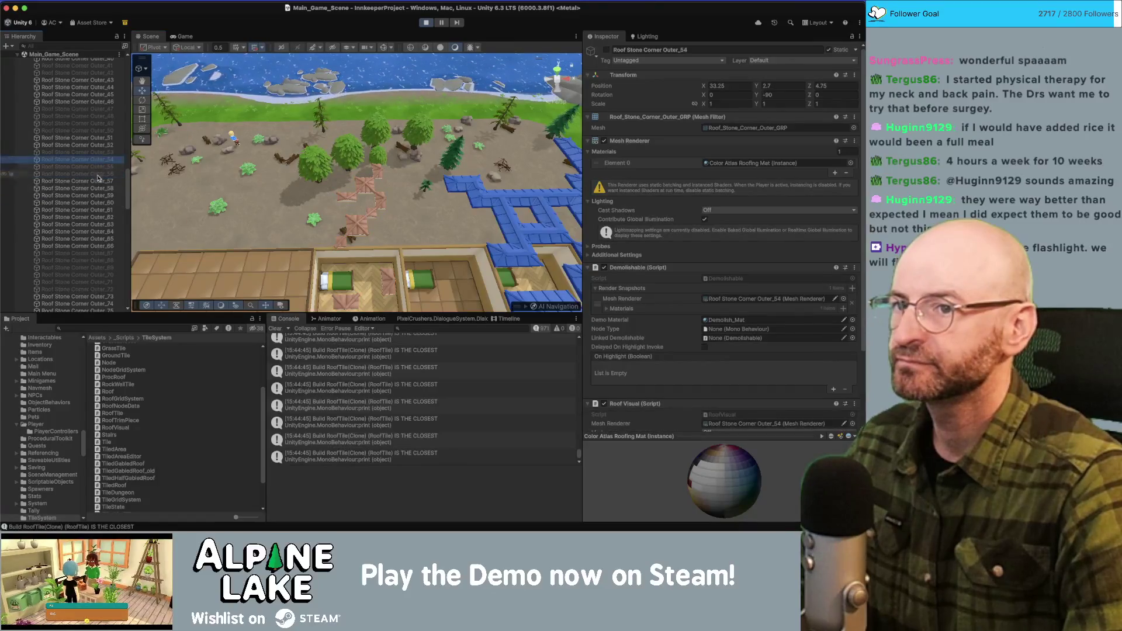
pyautogui.click(92, 174)
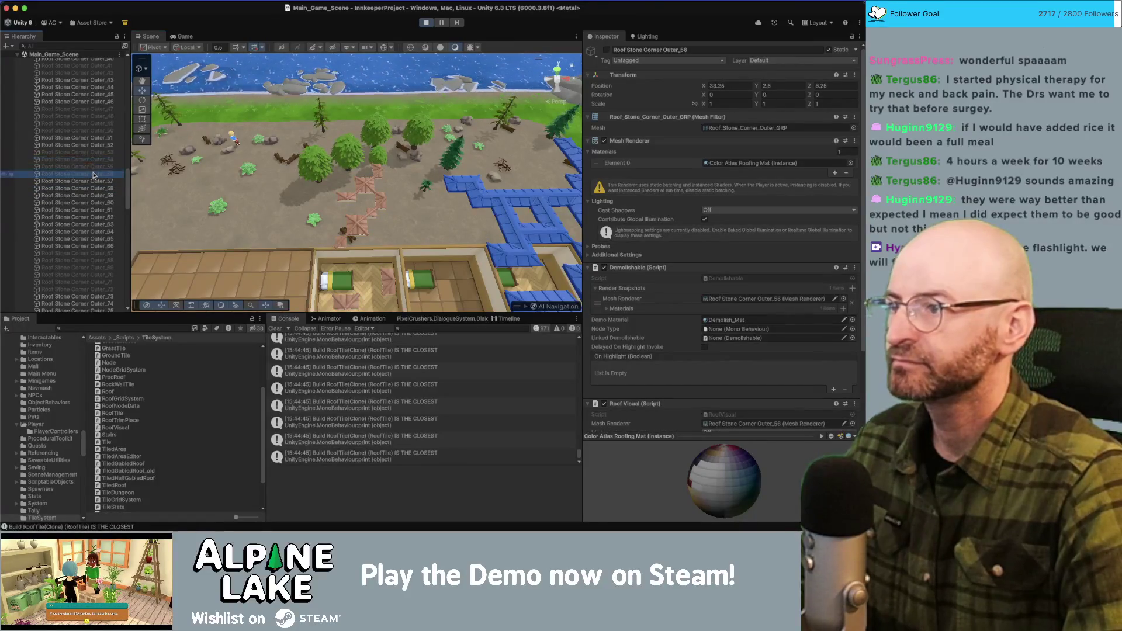
pyautogui.click(94, 181)
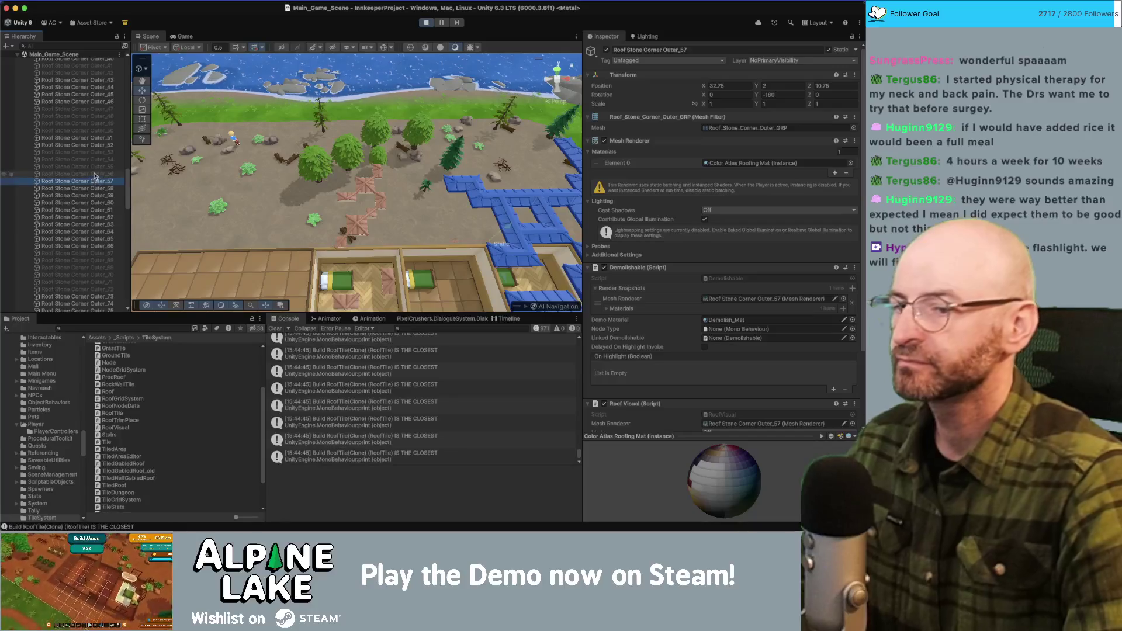
pyautogui.scroll(-4, 841, 246)
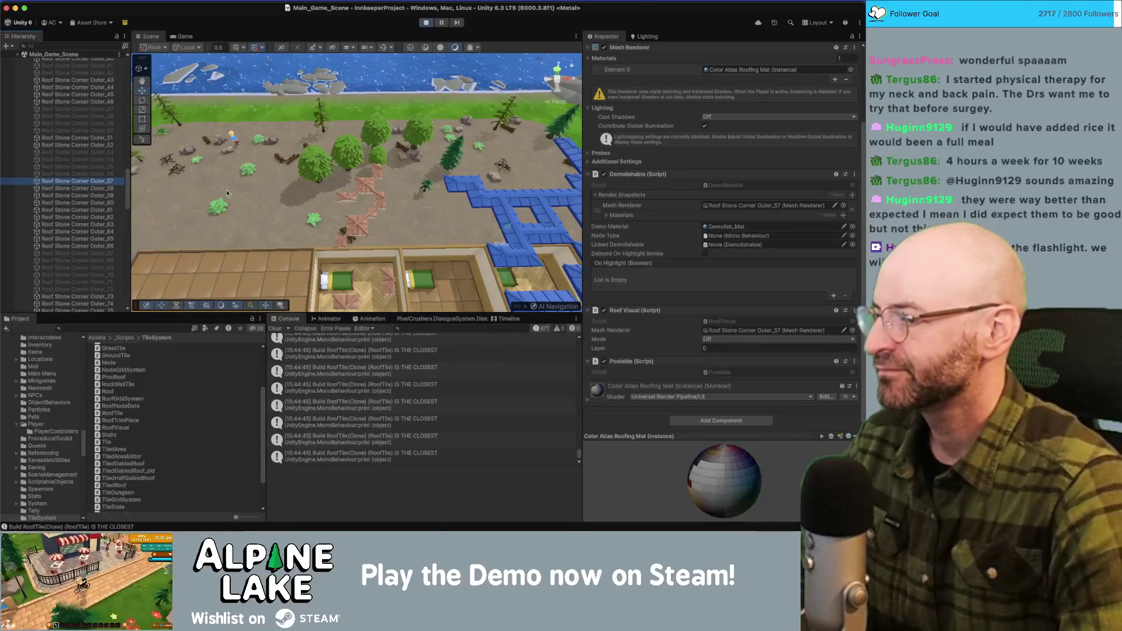
pyautogui.scroll(5, 352, 186)
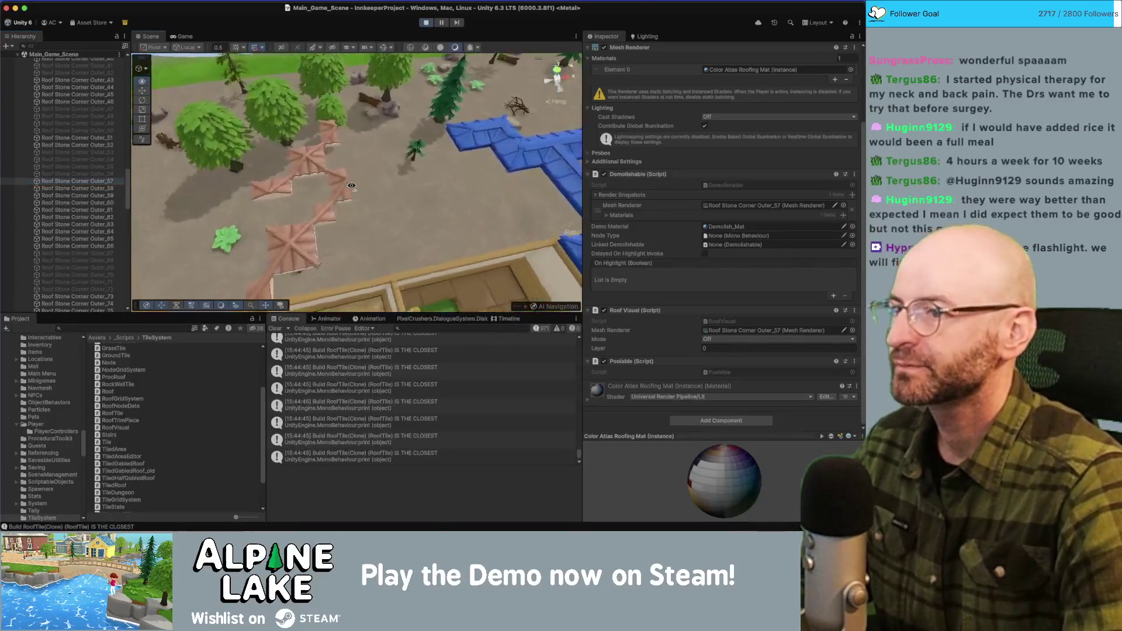
pyautogui.scroll(-3, 351, 187)
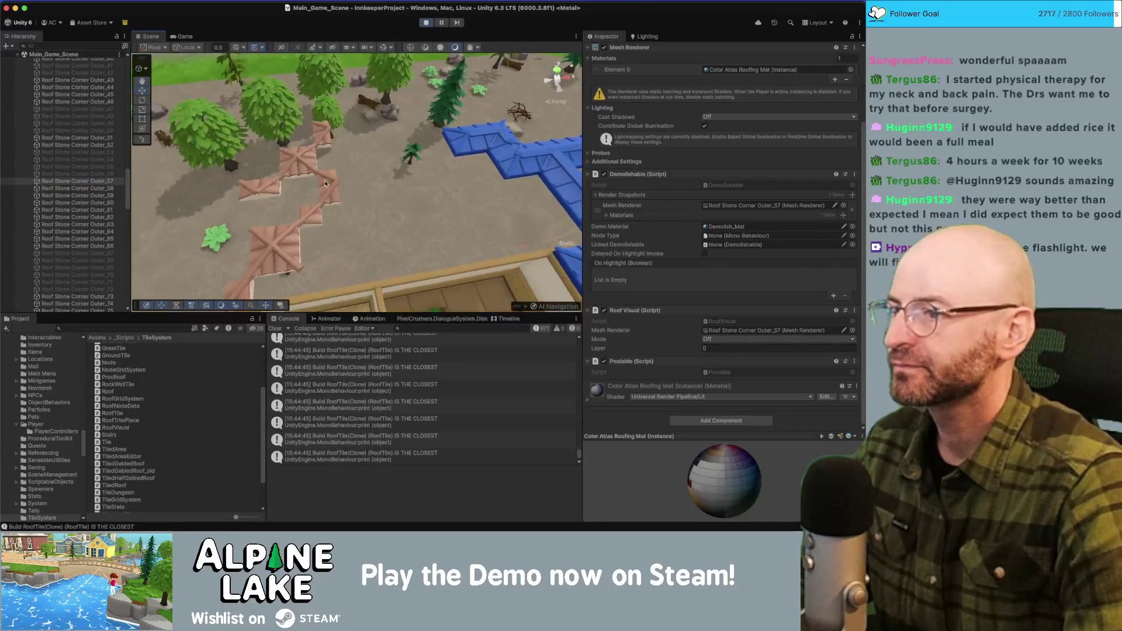
pyautogui.click(328, 182)
pyautogui.scroll(10, 121, 177)
pyautogui.scroll(5, 121, 177)
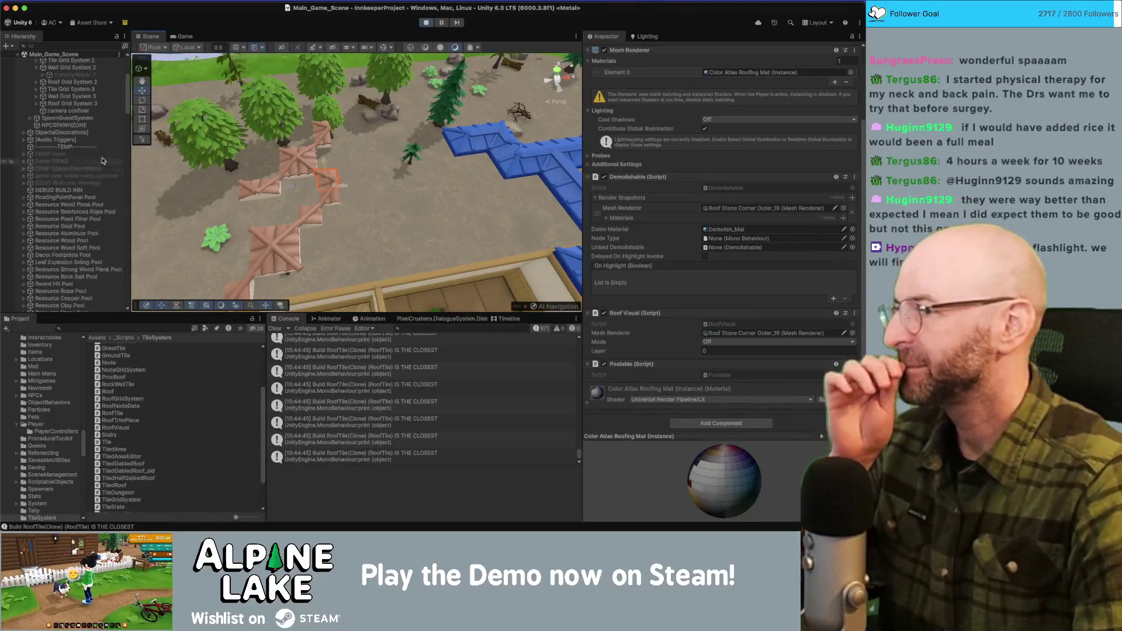
pyautogui.click(86, 45)
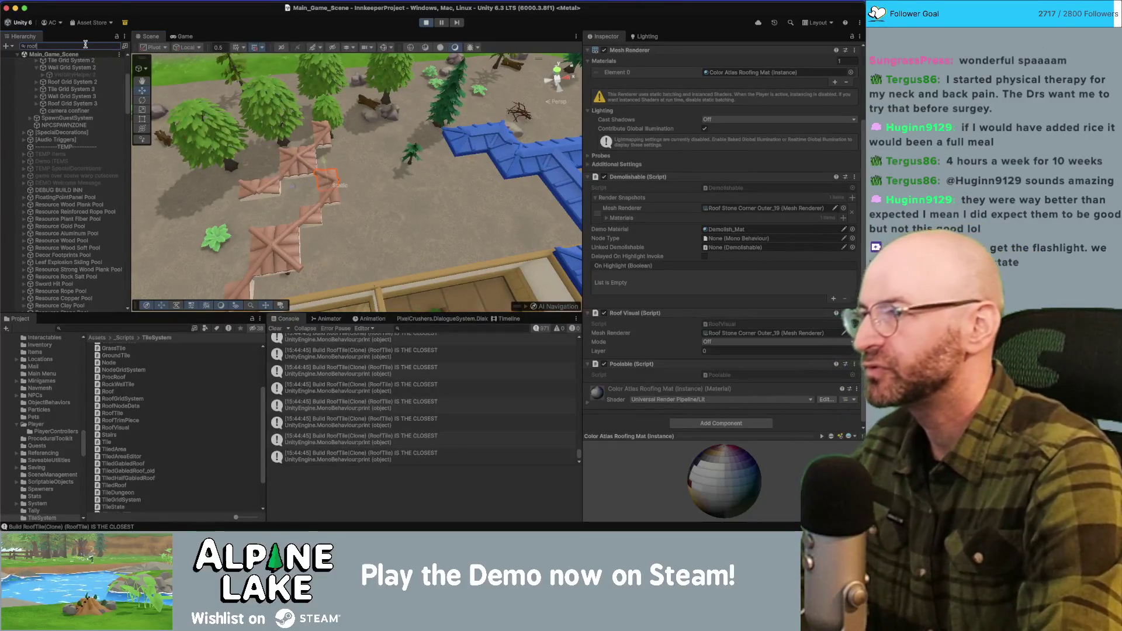
# Filter the Hierarchy for 'rooftile', inspect a Build RoofTile(Clone), then clear the search and select the next clone.
pyautogui.write('rooftile')
pyautogui.click(66, 147)
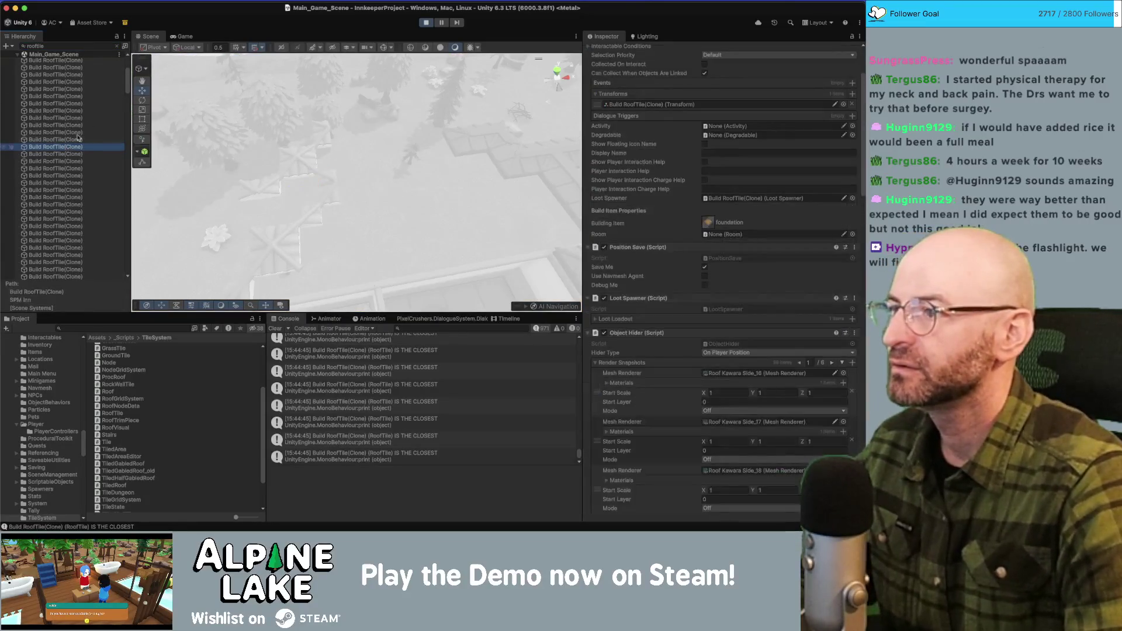
pyautogui.click(174, 37)
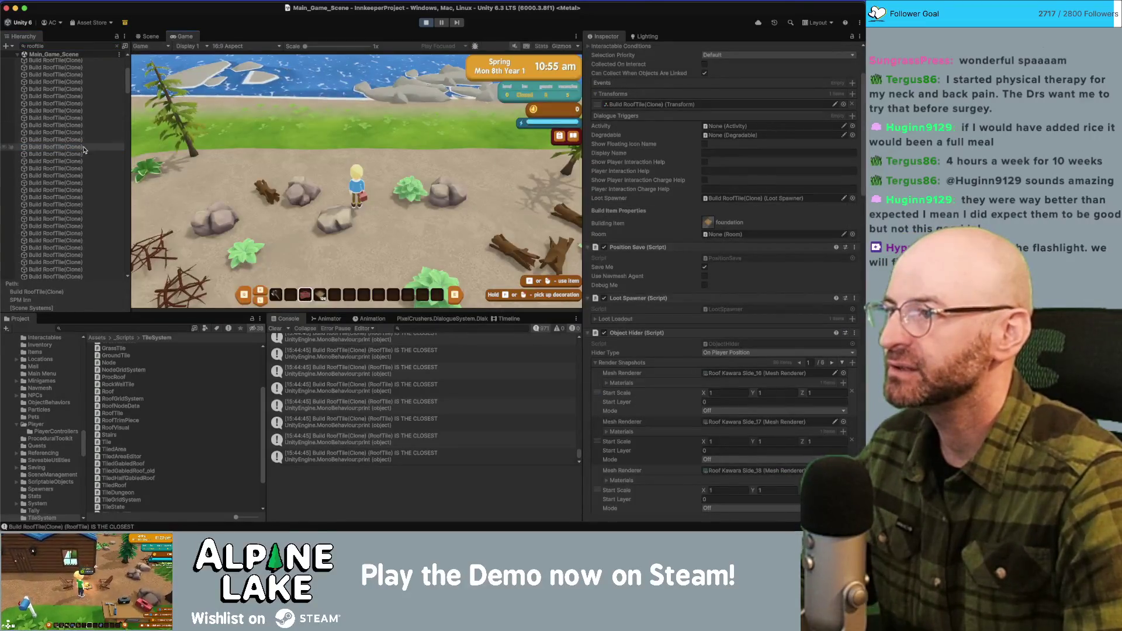
pyautogui.press('super+1')
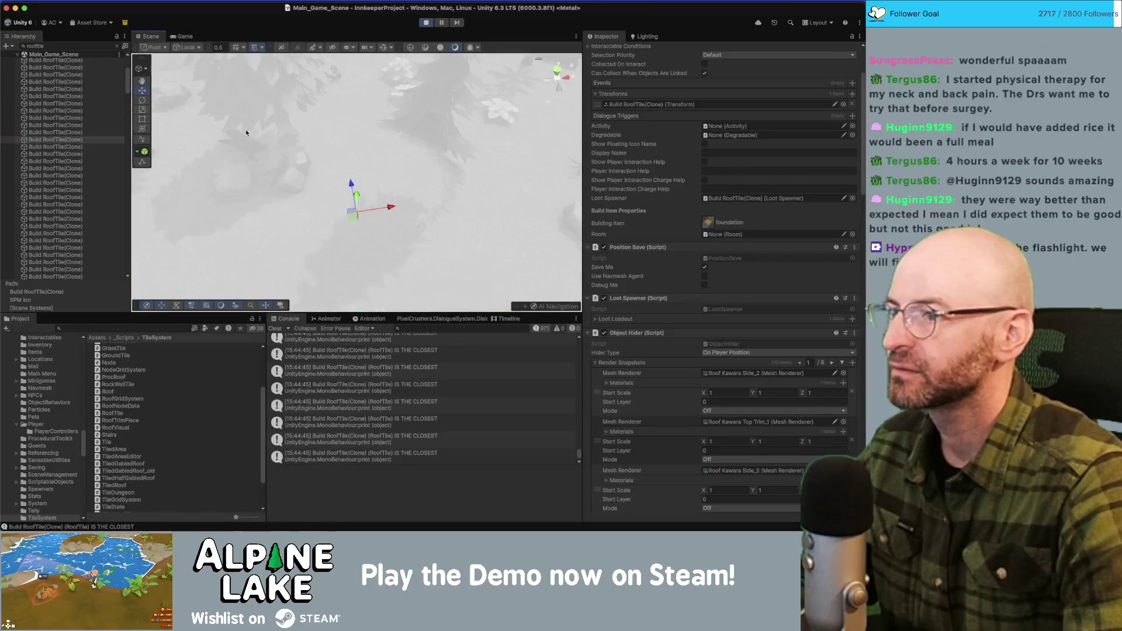
pyautogui.click(117, 48)
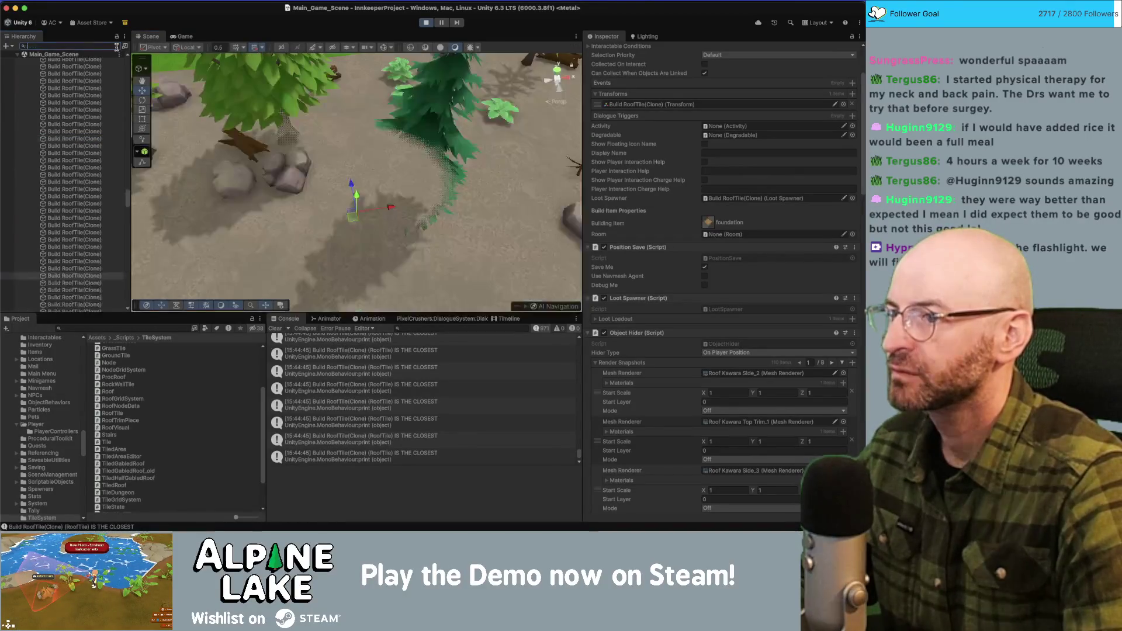
pyautogui.scroll(-5, 367, 191)
pyautogui.scroll(5, 174, 191)
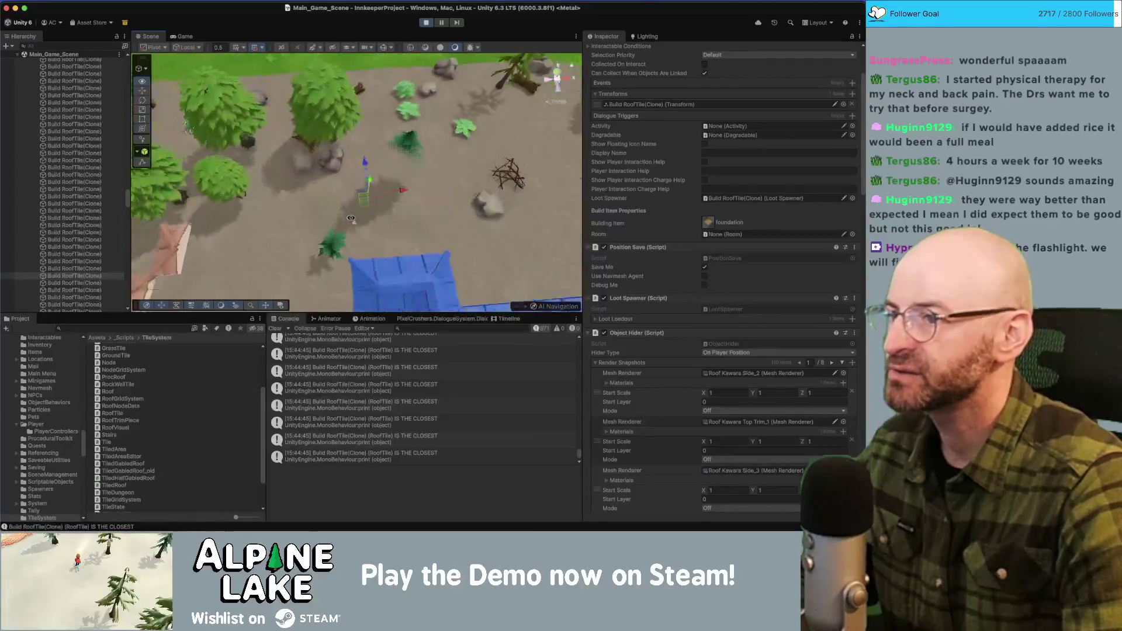
pyautogui.click(92, 276)
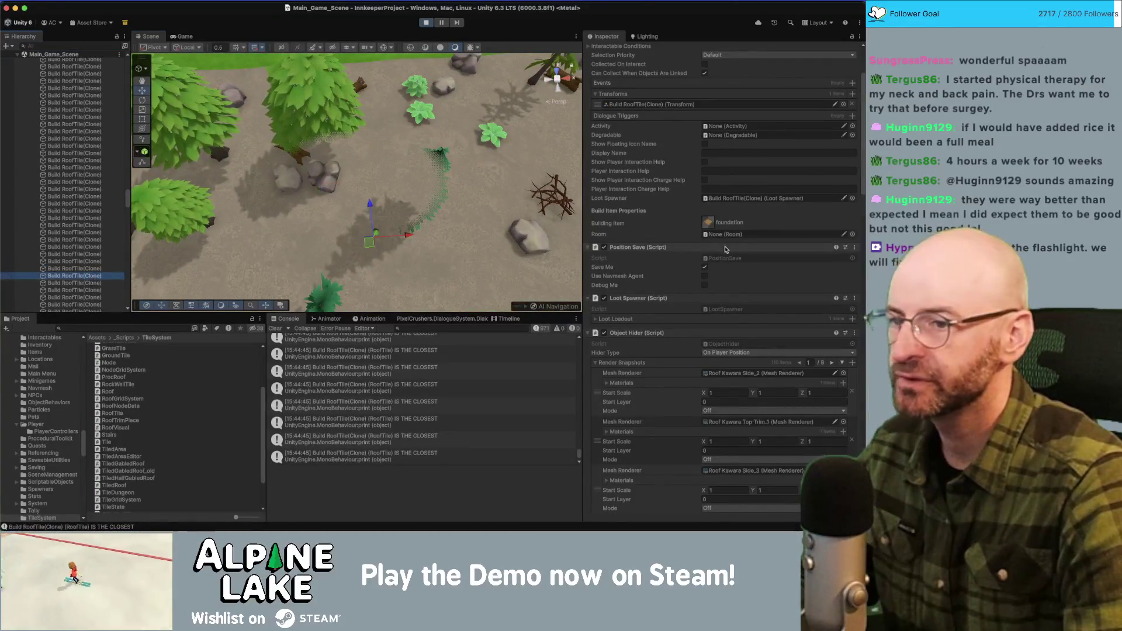
# Locate the Corner Outer_3, Roof Kawara Top Trim_1 and Roof Kawara Side_2 references and view Corner Outer_3's materials.
pyautogui.scroll(-5, 677, 268)
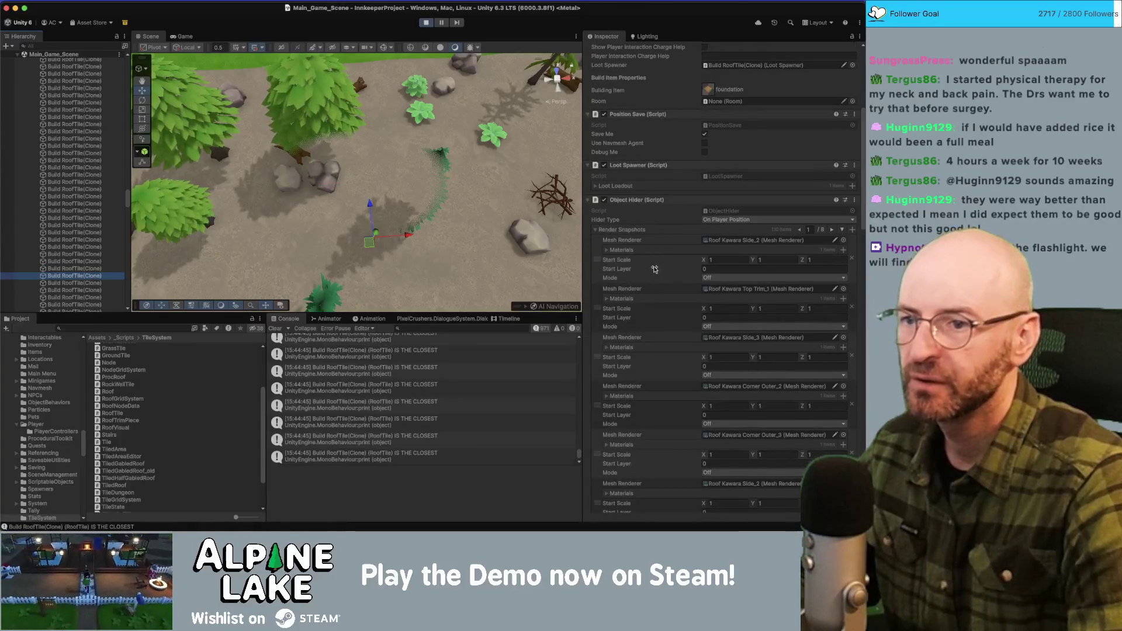
pyautogui.scroll(-1, 645, 267)
pyautogui.scroll(-1, 639, 259)
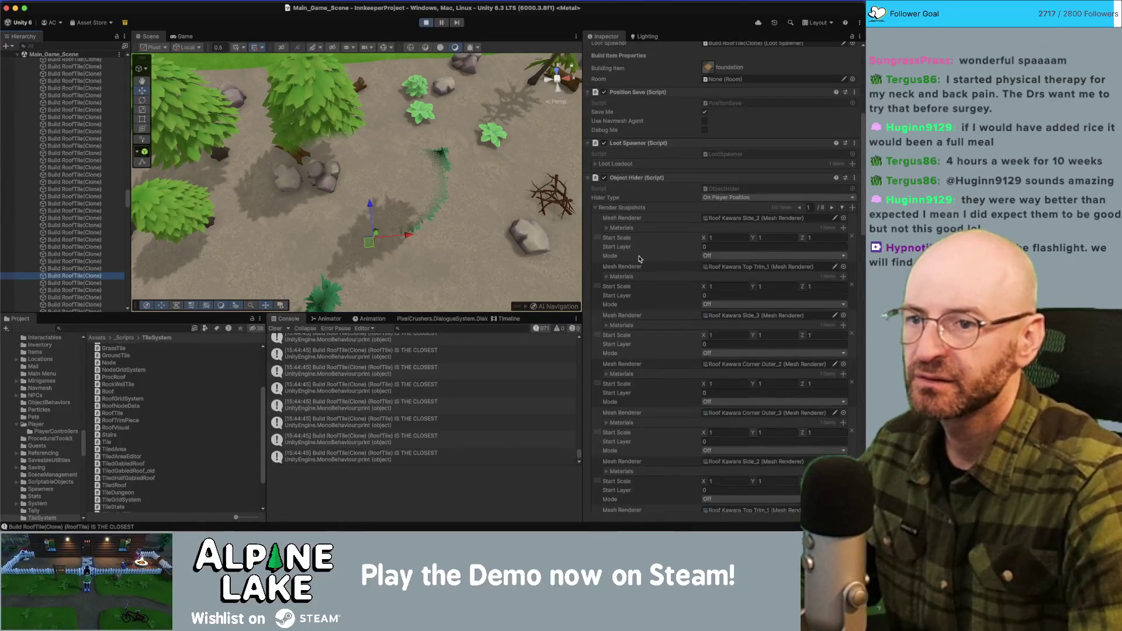
pyautogui.scroll(-1, 701, 292)
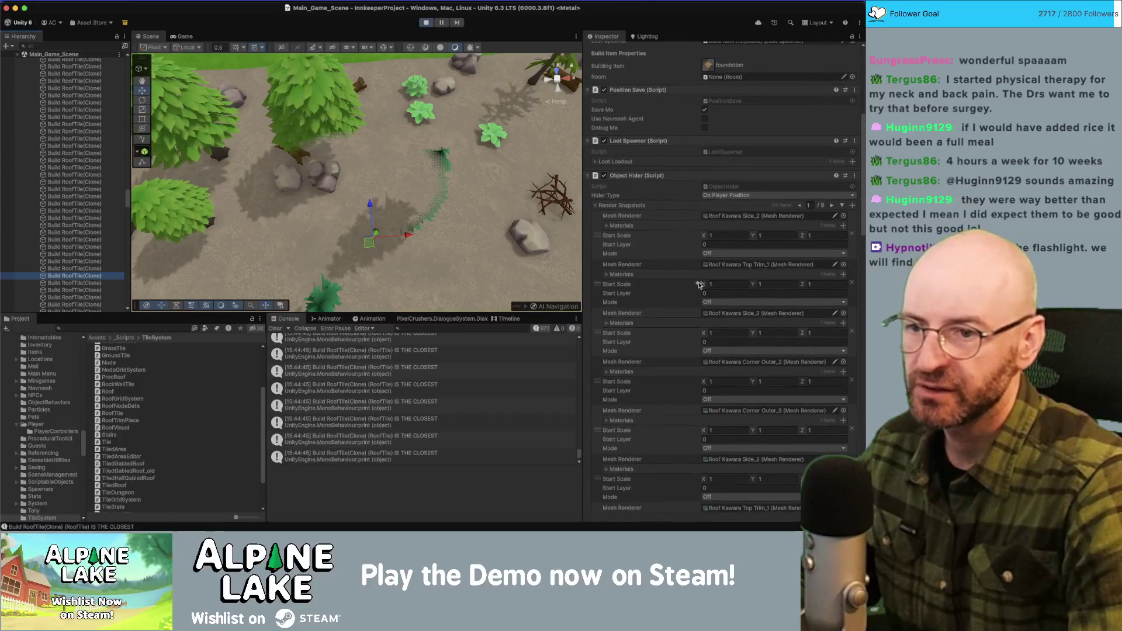
pyautogui.scroll(-5, 709, 331)
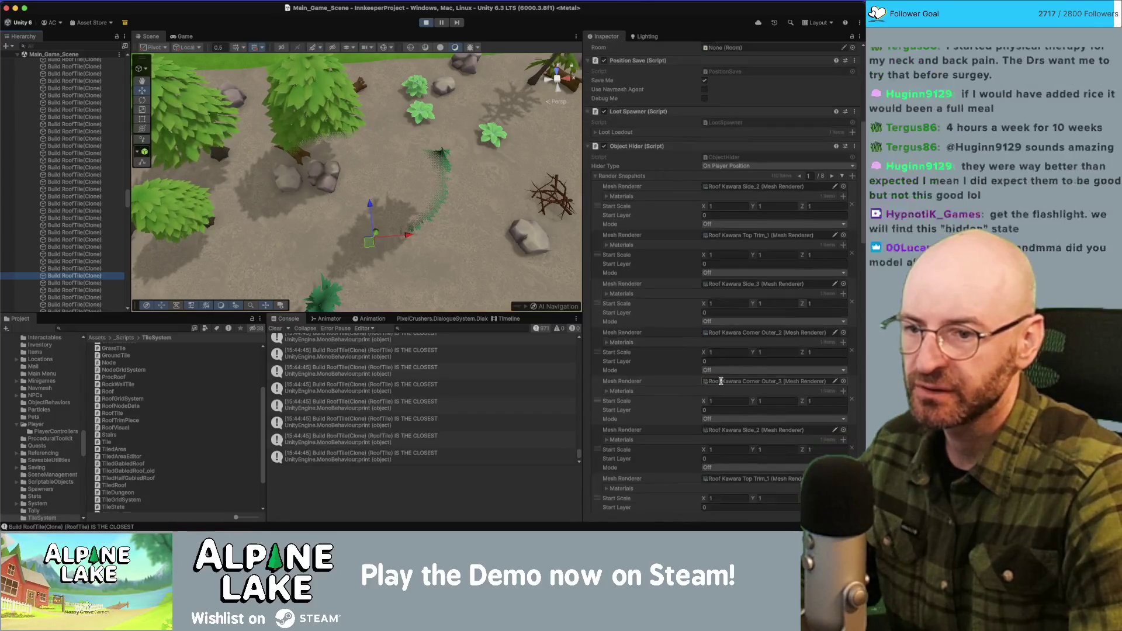
pyautogui.scroll(-2, 715, 409)
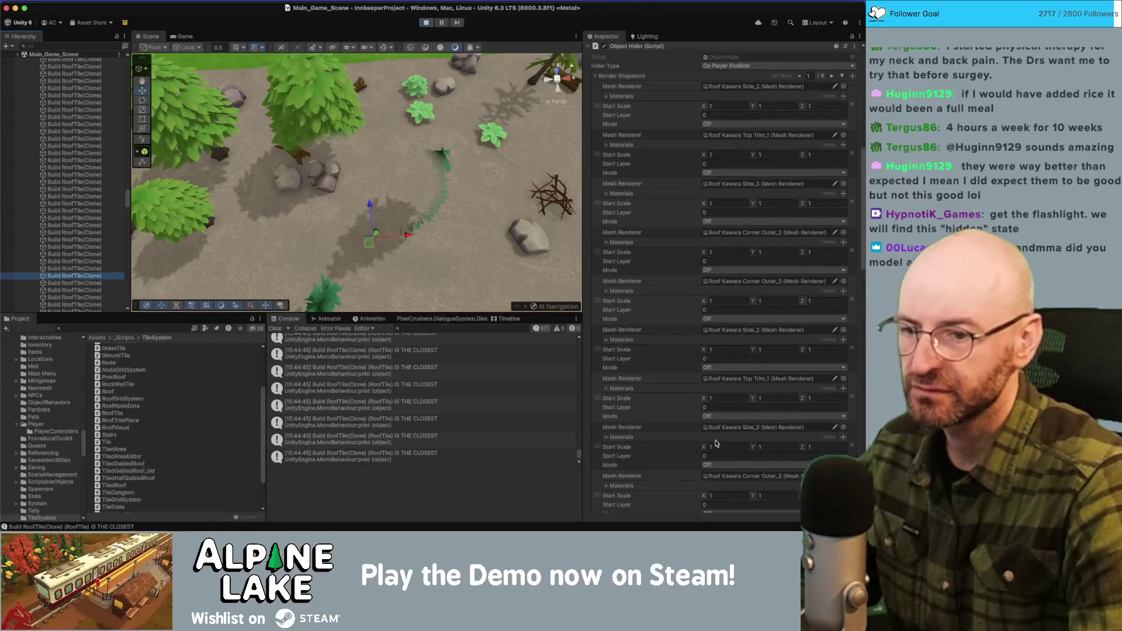
pyautogui.scroll(-10, 720, 447)
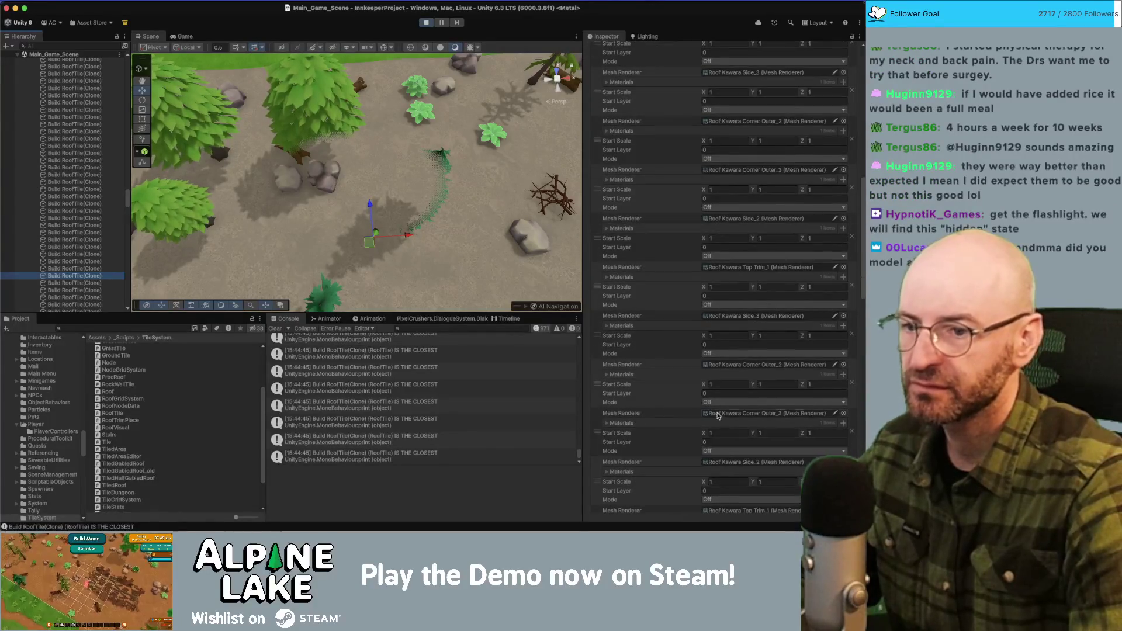
pyautogui.scroll(-10, 717, 412)
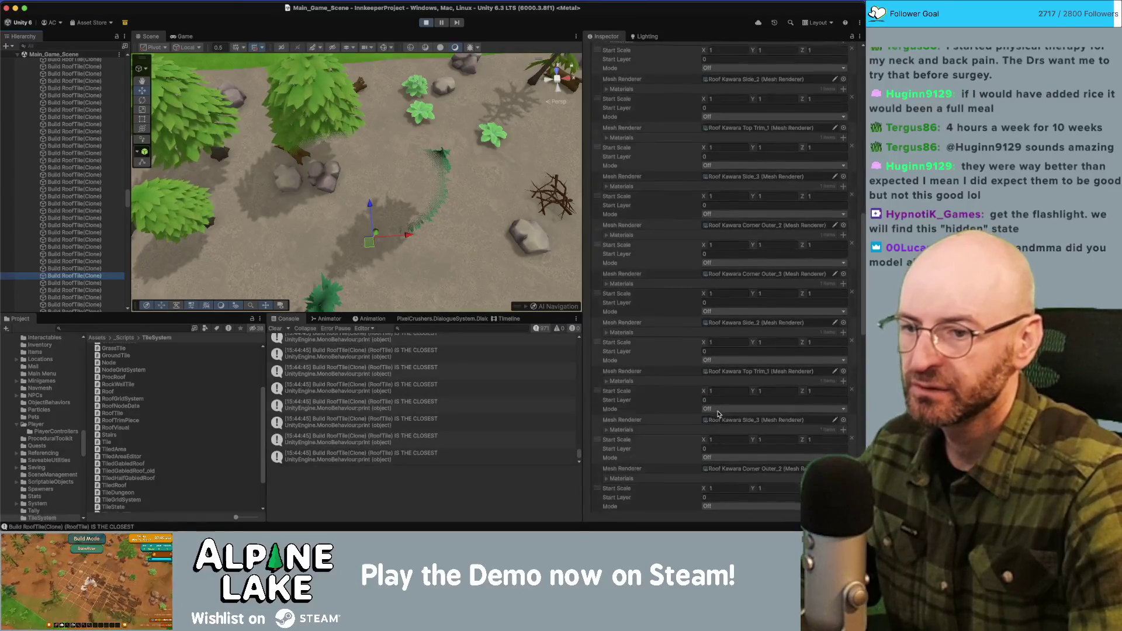
pyautogui.scroll(-2, 716, 418)
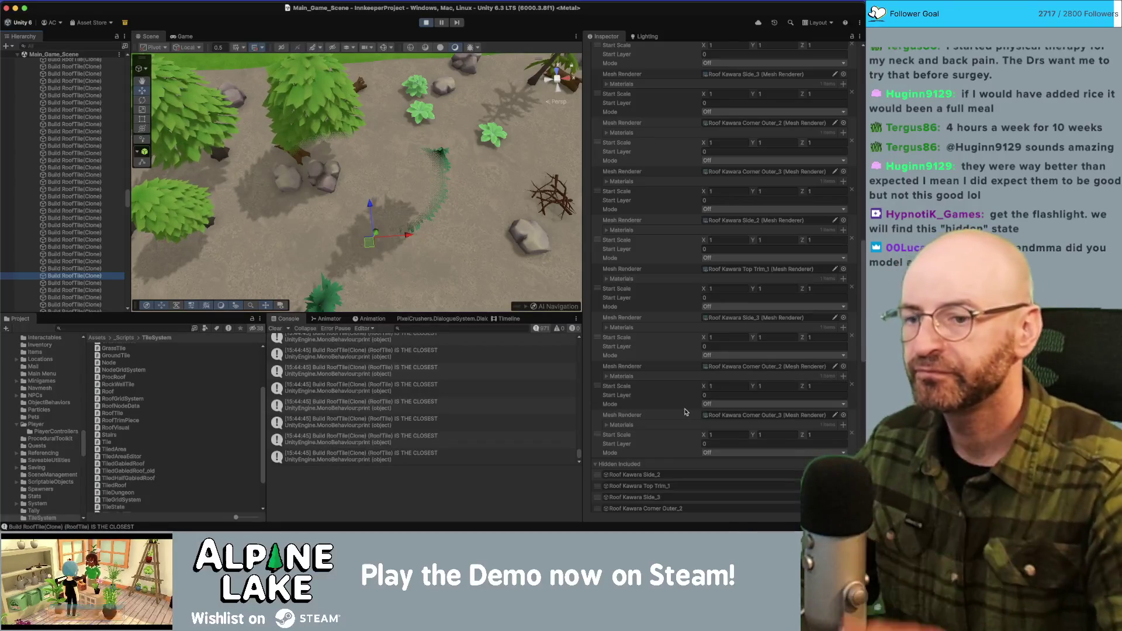
pyautogui.click(734, 415)
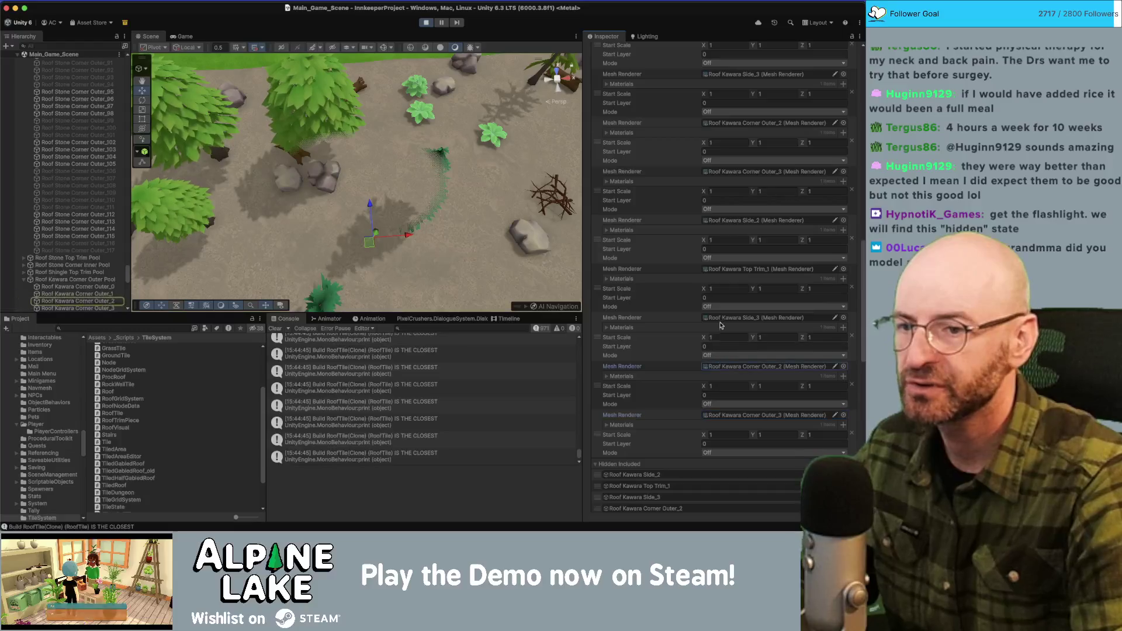
pyautogui.click(720, 269)
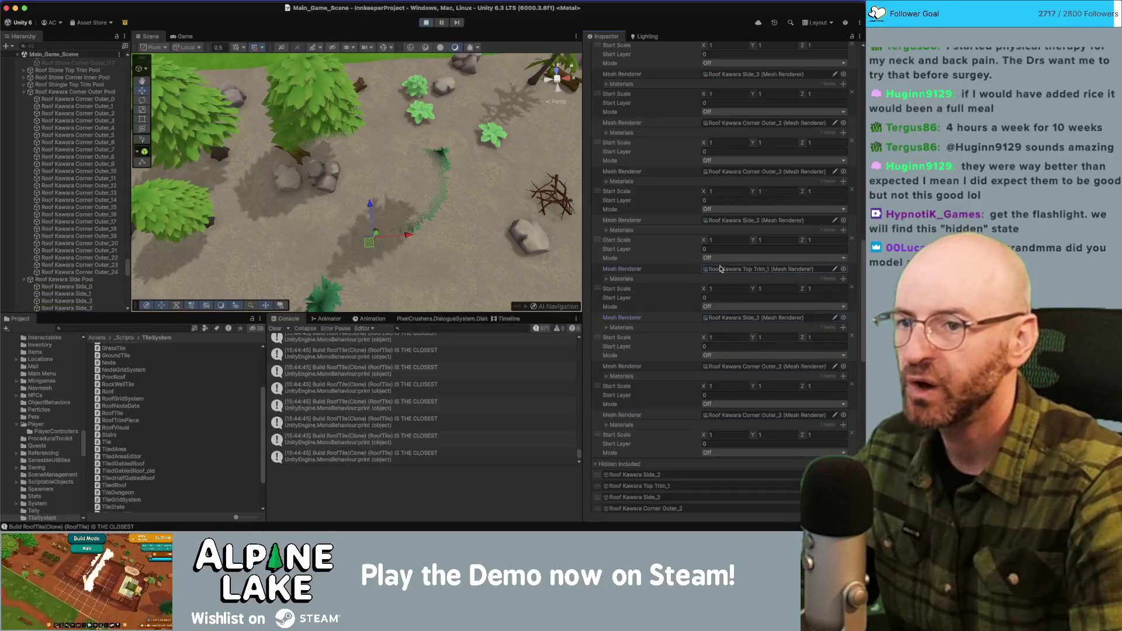
pyautogui.click(719, 220)
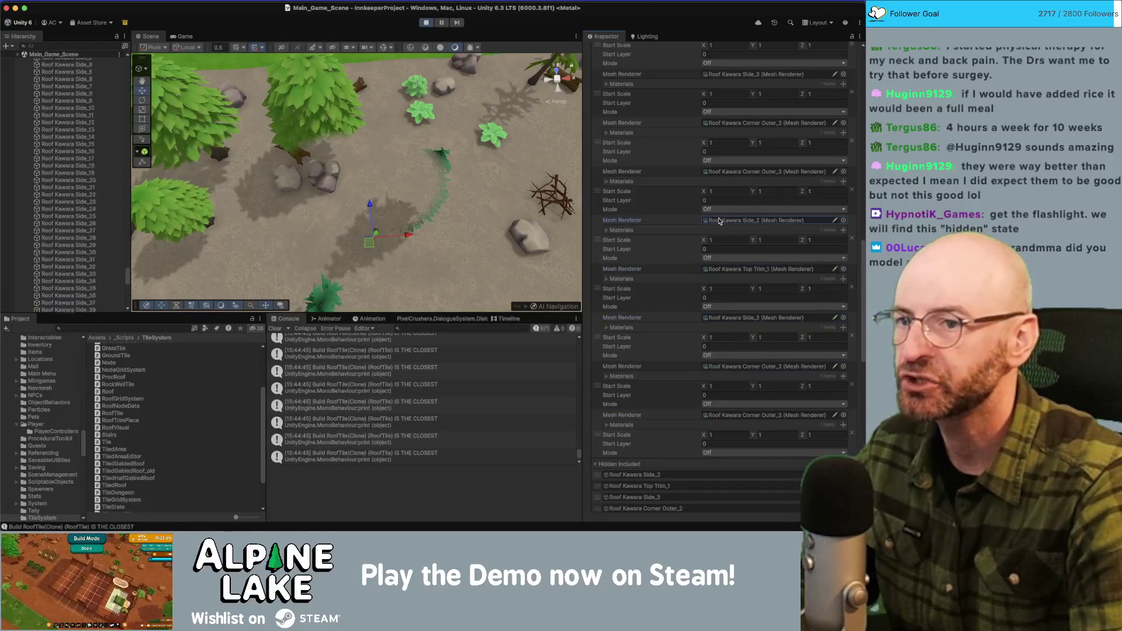
pyautogui.click(606, 181)
pyautogui.click(607, 182)
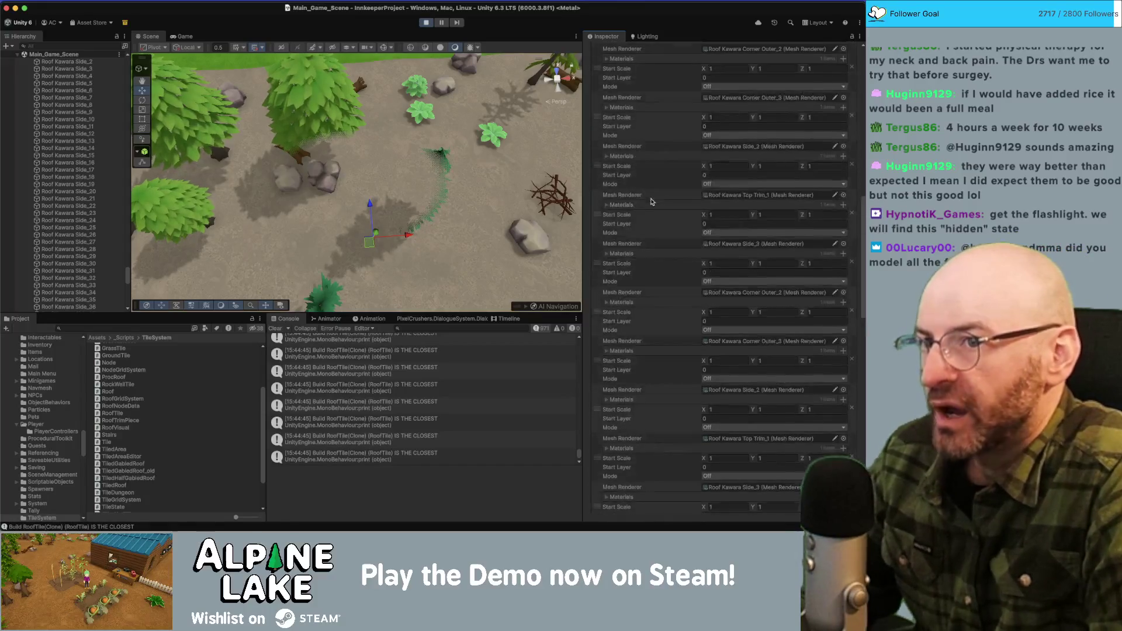
# Advance render snapshots to page 6 of 8, stop Play mode, and switch to the Miro board.
pyautogui.scroll(5, 659, 199)
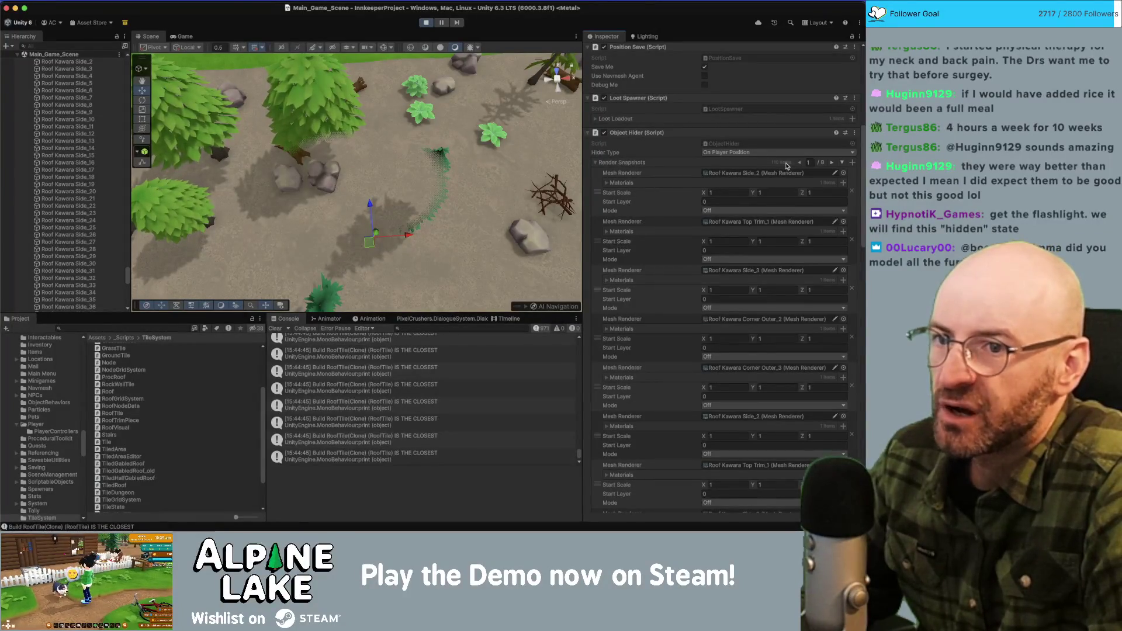
pyautogui.click(832, 162)
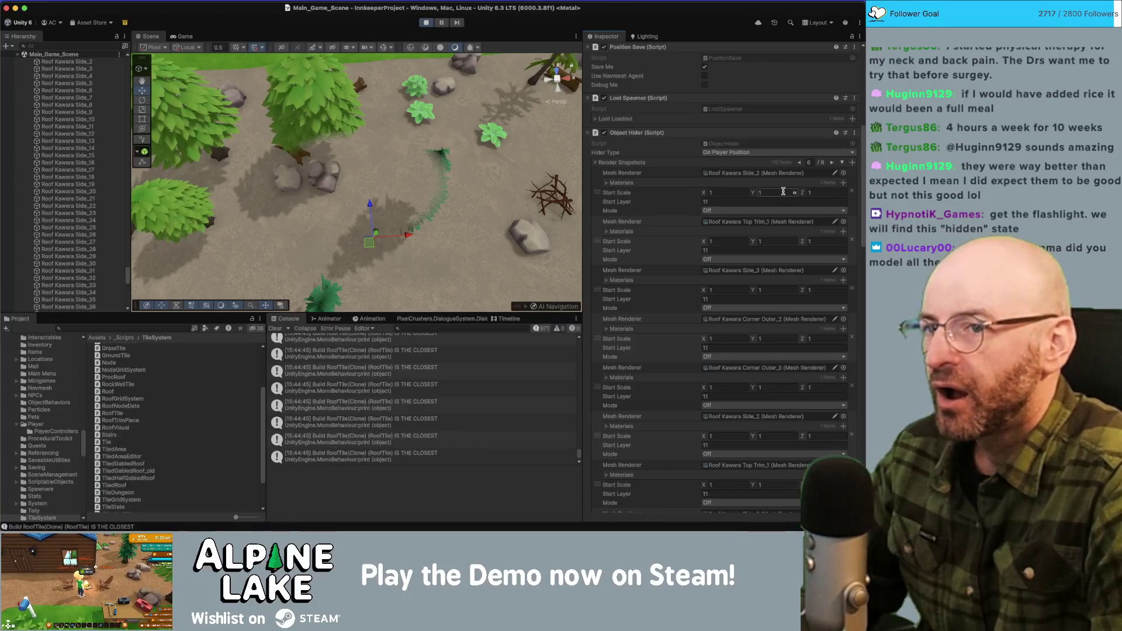
pyautogui.click(426, 22)
pyautogui.press('super+Tab')
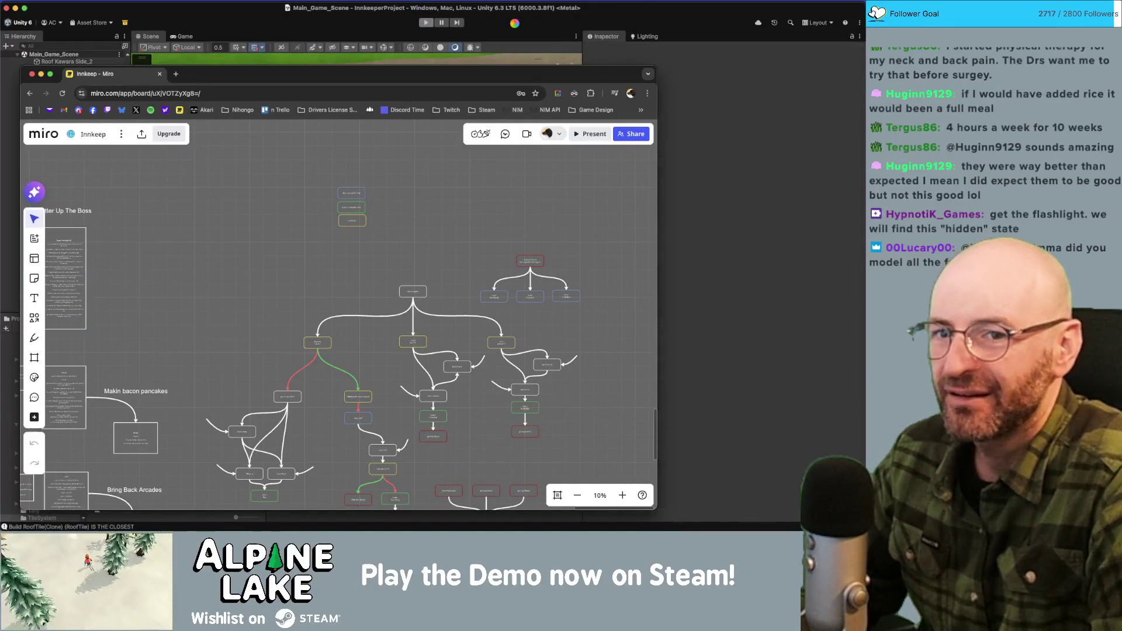
# Look through the RoofVisual.cs and RedecorationController.cs scripts in Rider, then return to Unity.
pyautogui.press('super+Tab')
pyautogui.click(234, 251)
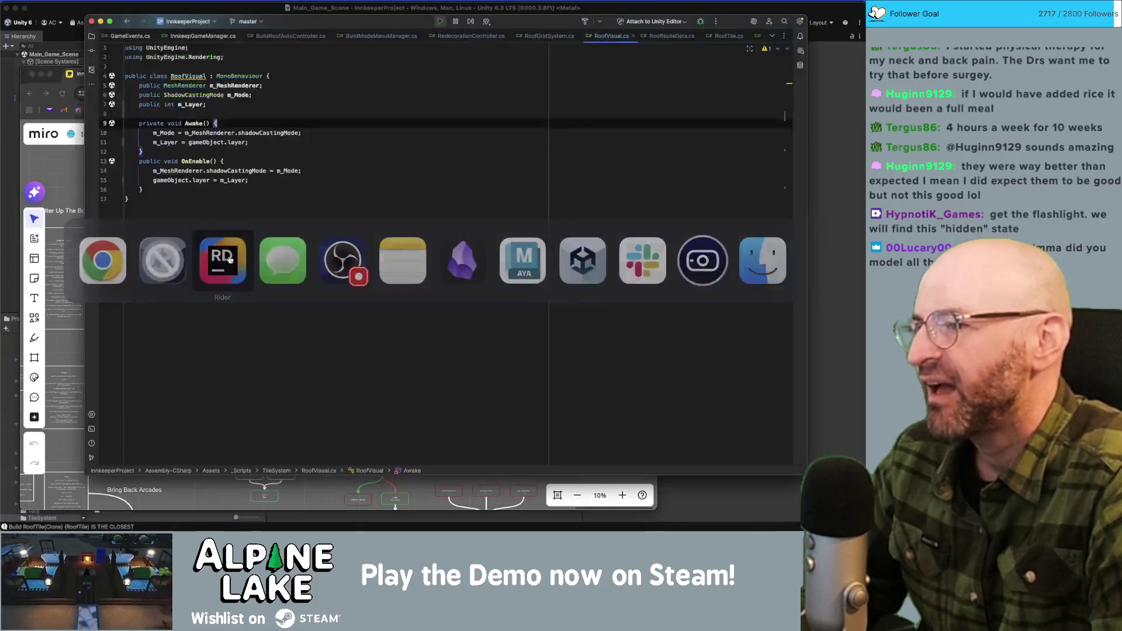
pyautogui.click(414, 113)
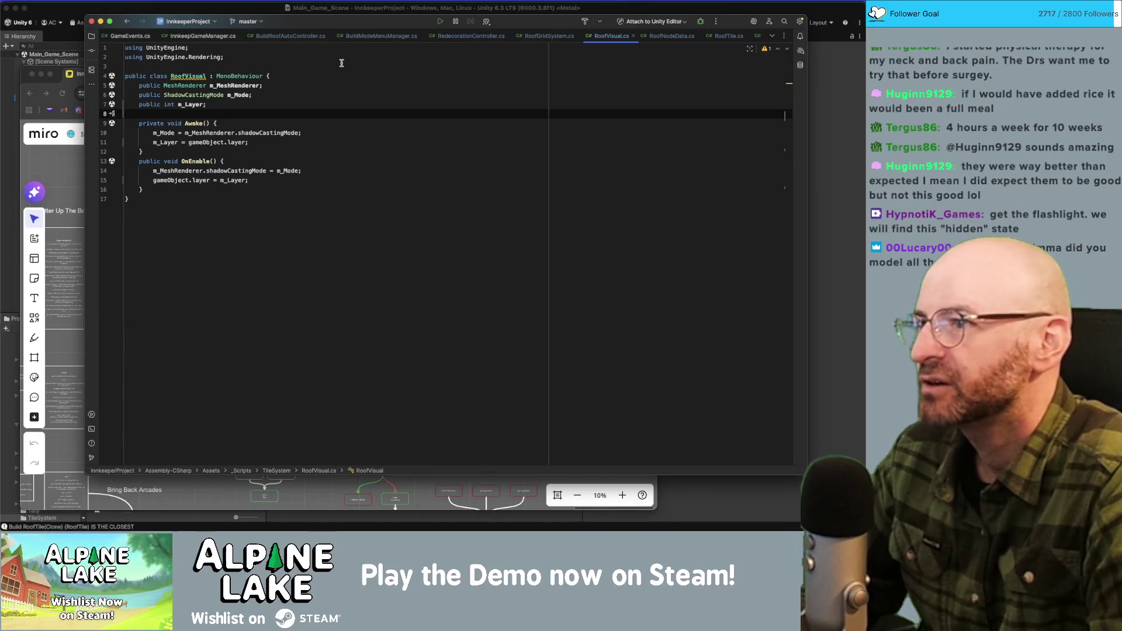
pyautogui.click(288, 36)
pyautogui.click(381, 36)
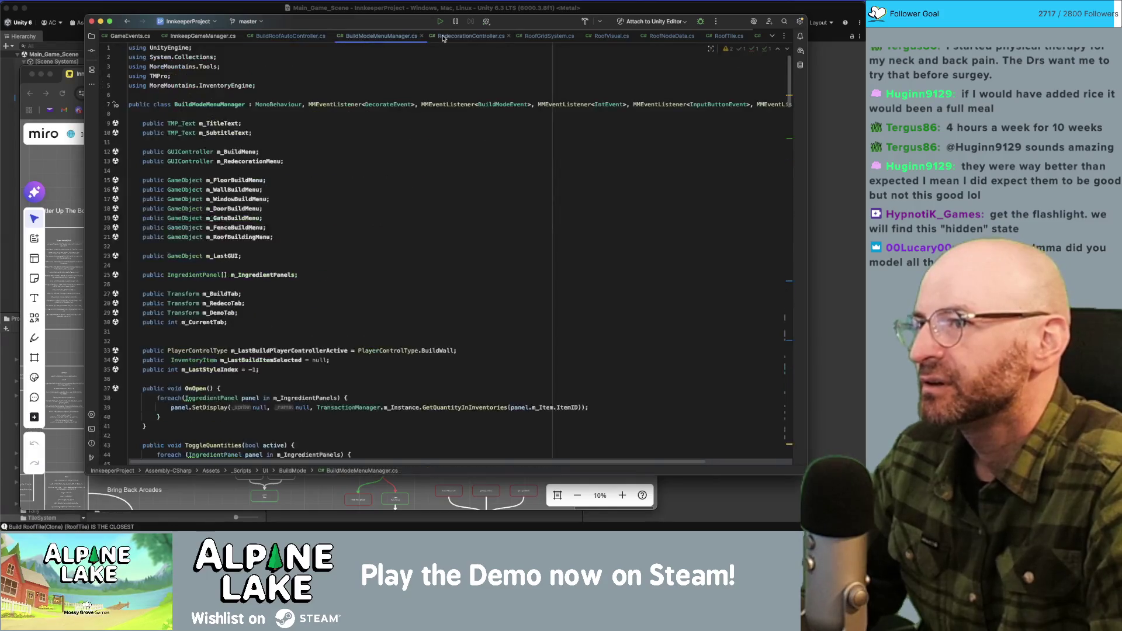
pyautogui.click(445, 36)
pyautogui.moveTo(266, 47); pyautogui.dragTo(253, 46)
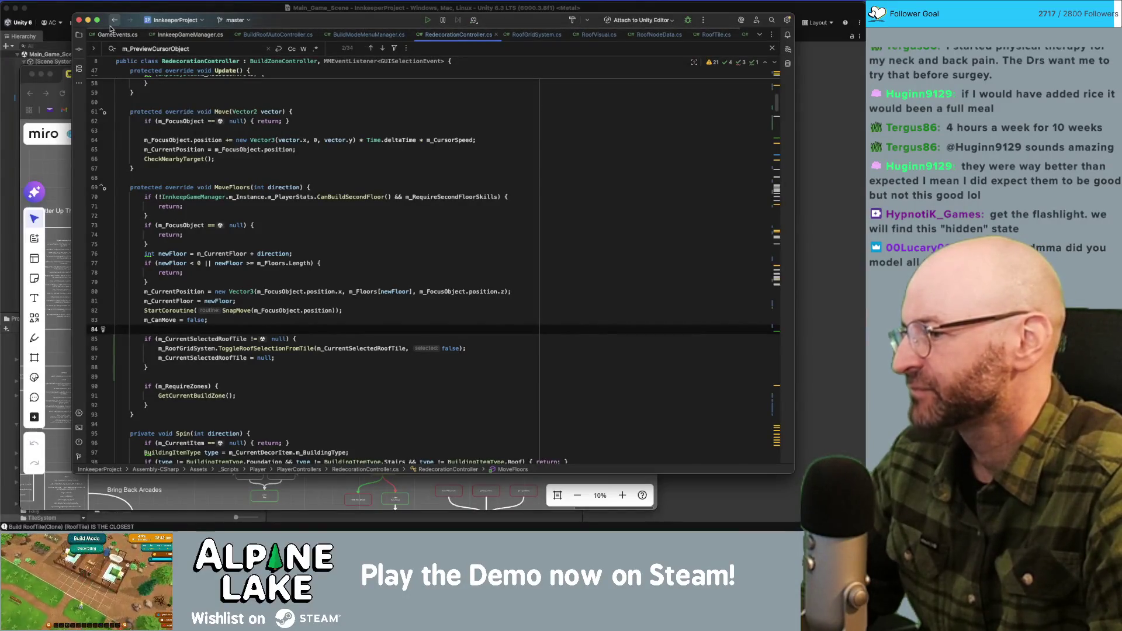
pyautogui.press('super+Tab')
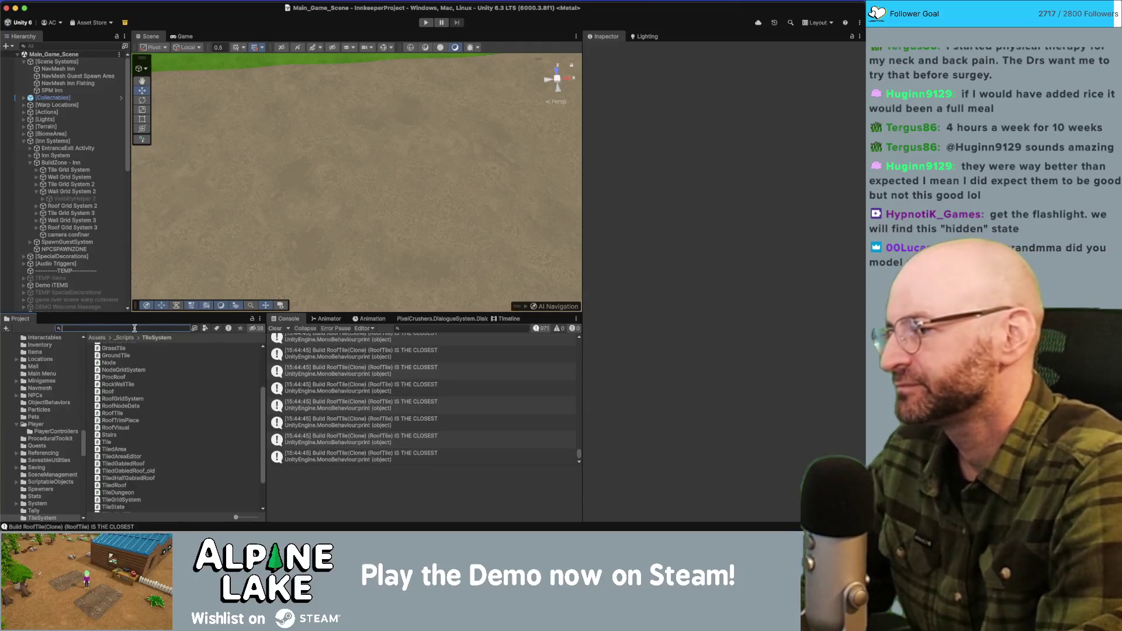
# In RoofTile.cs, check m_TopTrim2, GrabNodeVisuals and the InitHiddenIncluded call, then jump to its declaration.
pyautogui.write('objecth')
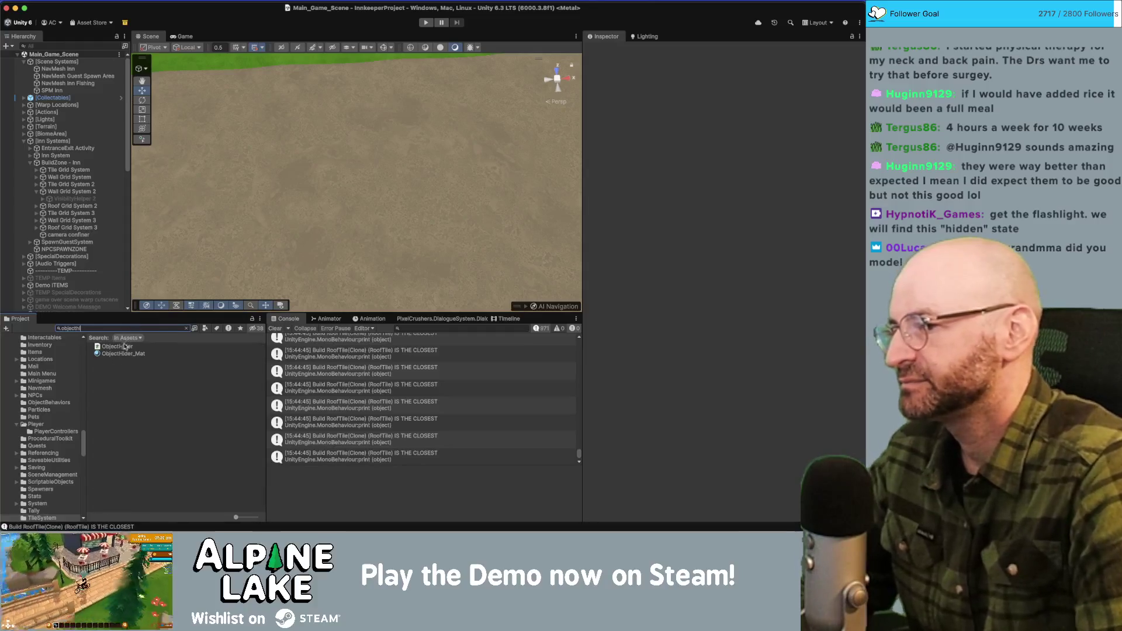
pyautogui.press('super+Tab')
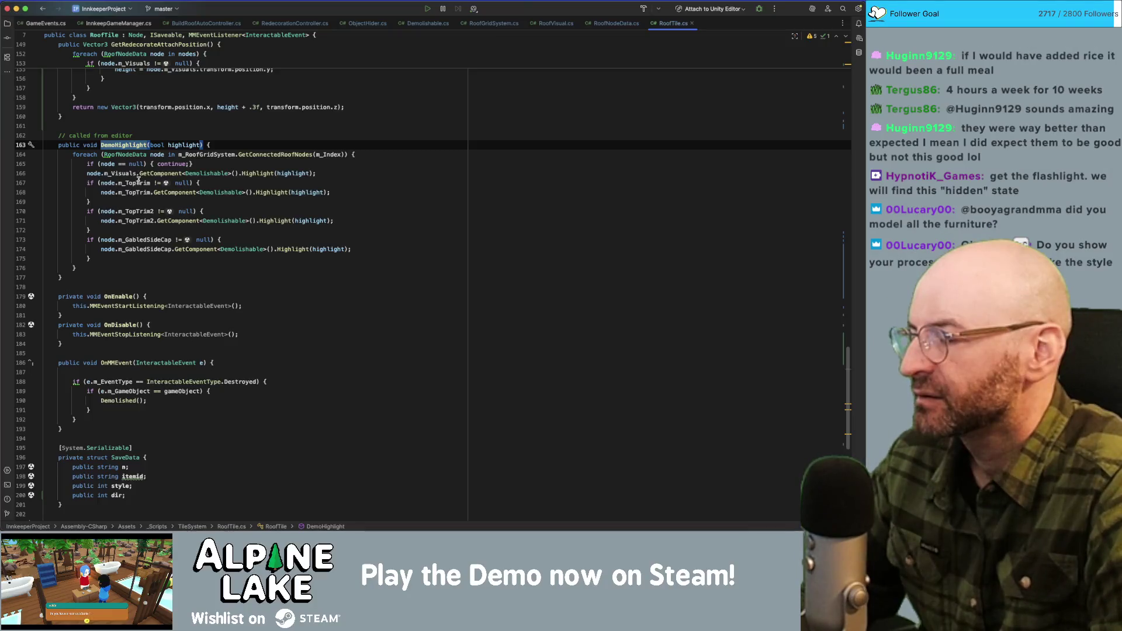
pyautogui.click(145, 212)
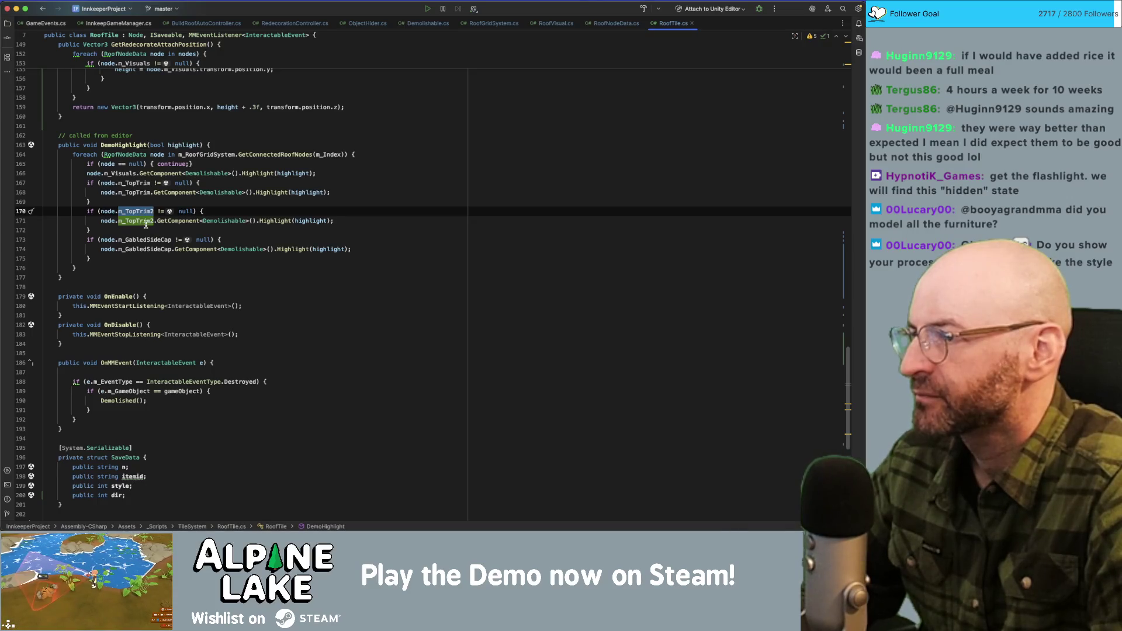
pyautogui.click(128, 255)
pyautogui.scroll(10, 134, 253)
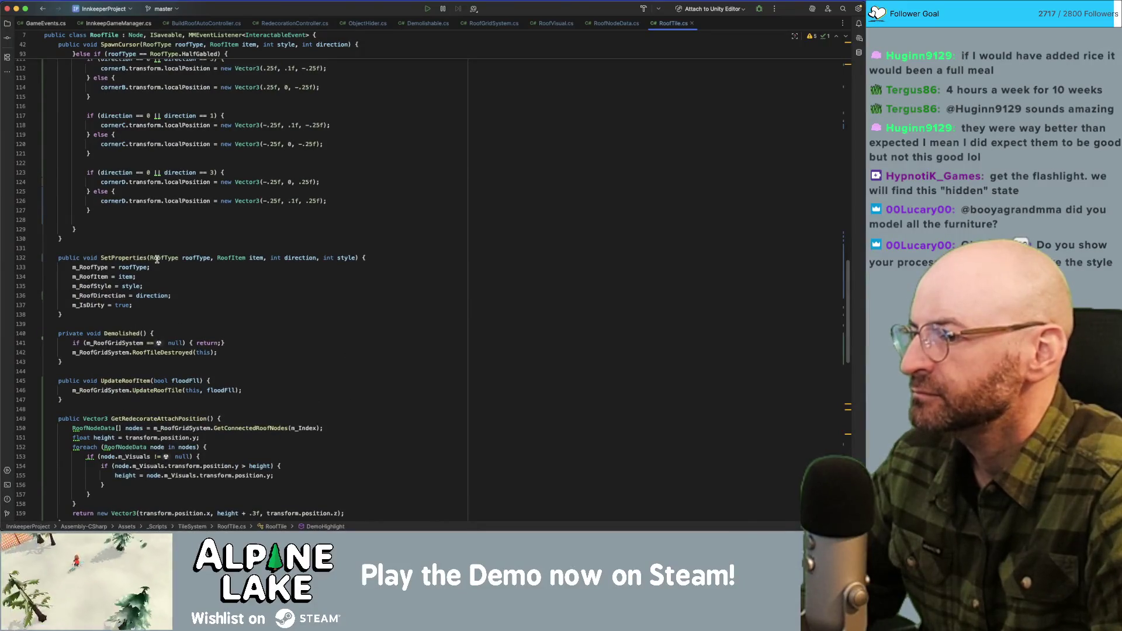
pyautogui.scroll(20, 157, 259)
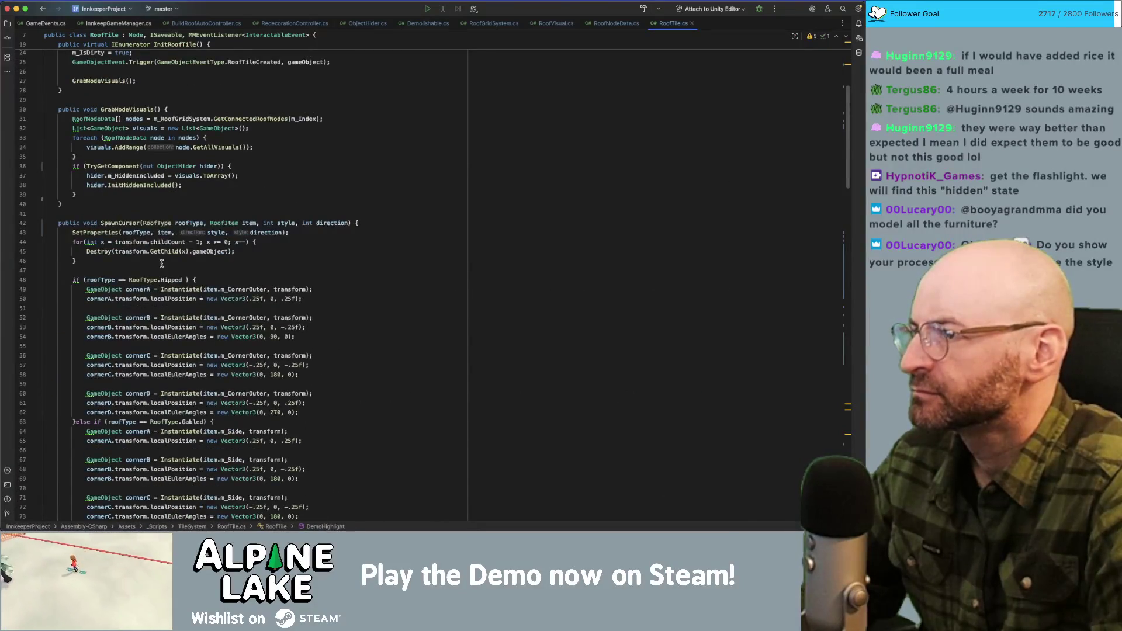
pyautogui.scroll(4, 162, 263)
pyautogui.click(131, 215)
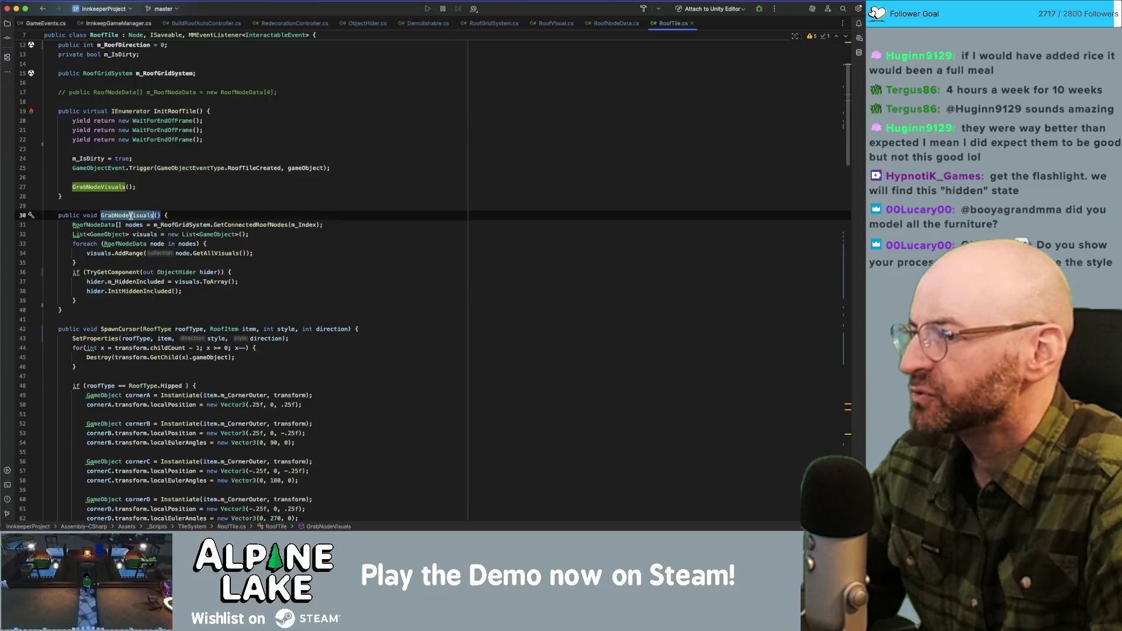
pyautogui.click(128, 293)
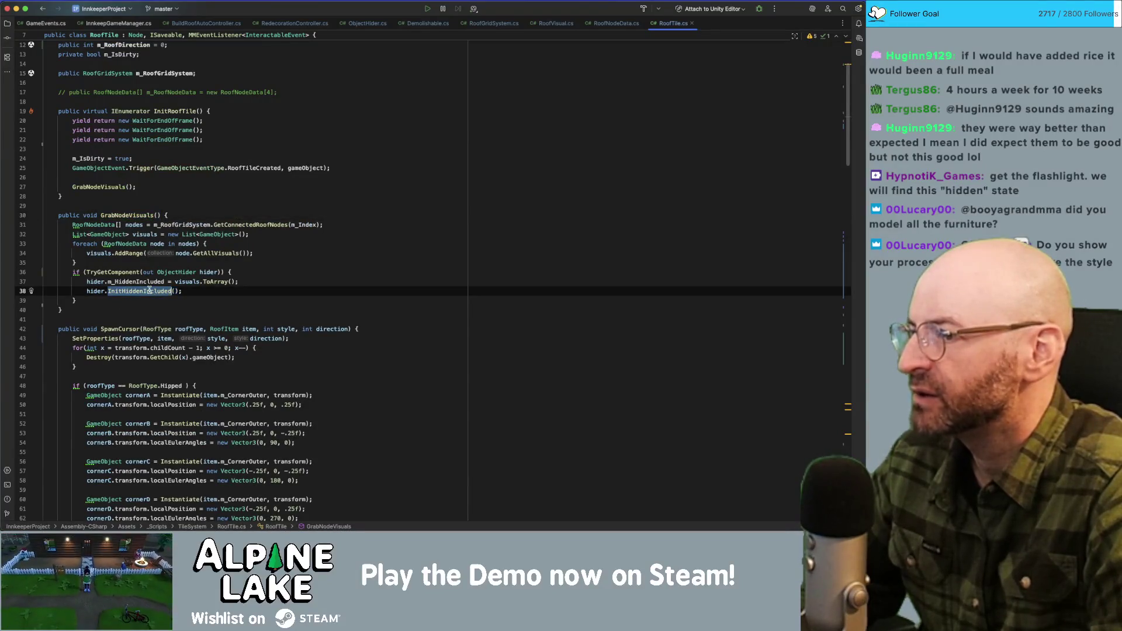
pyautogui.click(152, 283)
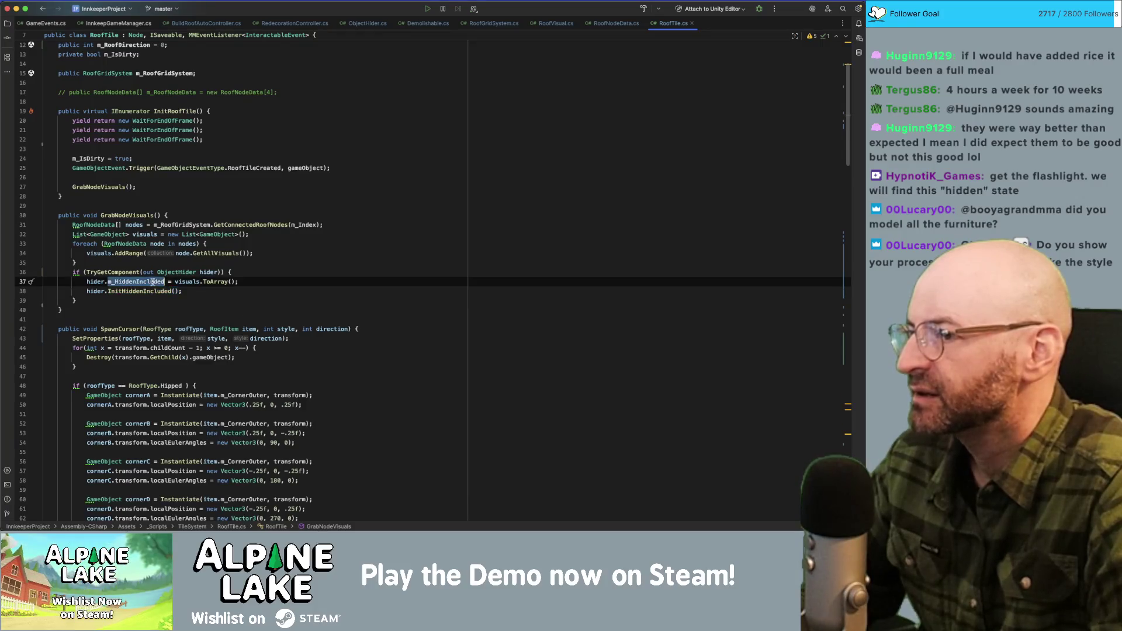
pyautogui.keyDown('super'); pyautogui.click(147, 290); pyautogui.keyUp('super')
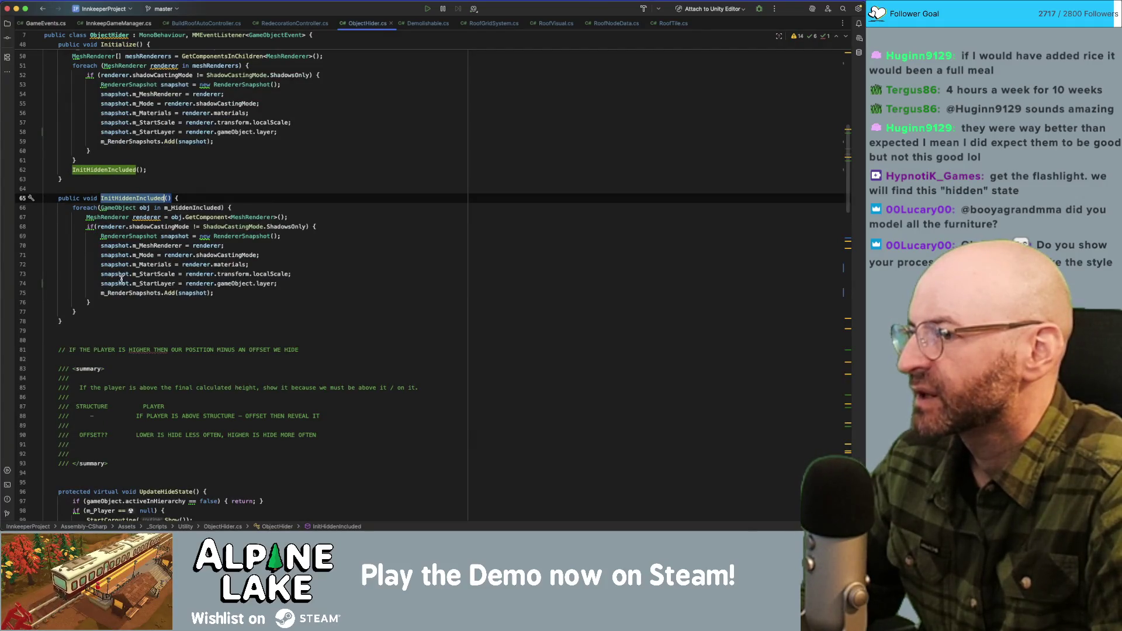
# Review the snapshot Add call and Initialize method in ObjectHider.cs, then pull the YouTube channel page over Rider.
pyautogui.click(165, 293)
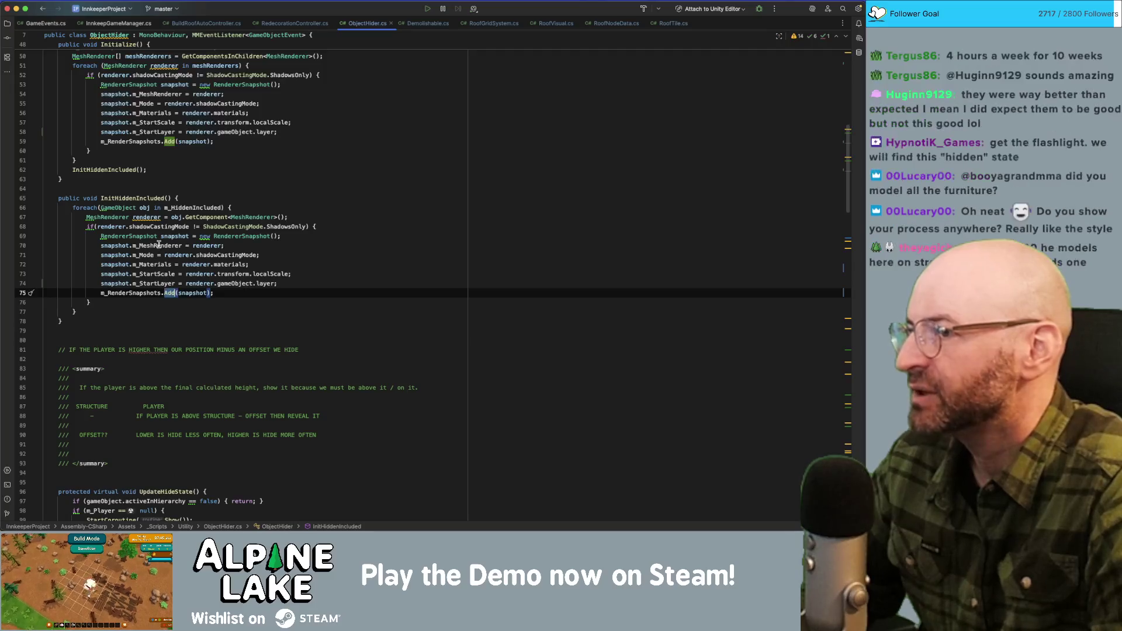
pyautogui.scroll(2, 156, 252)
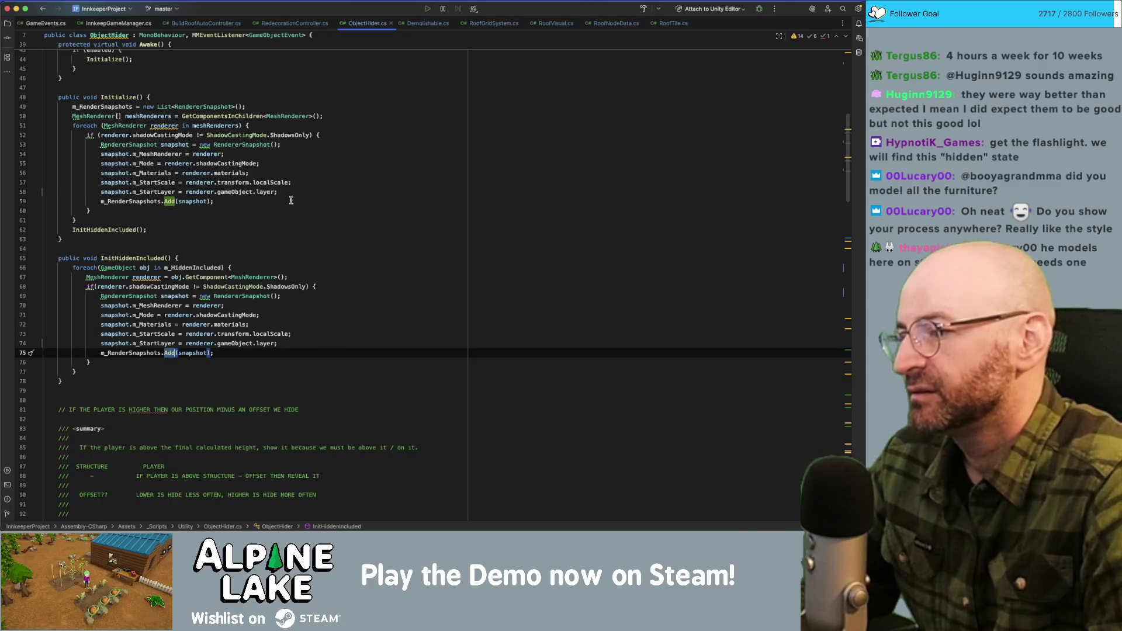
pyautogui.scroll(-1, 291, 201)
pyautogui.click(275, 239)
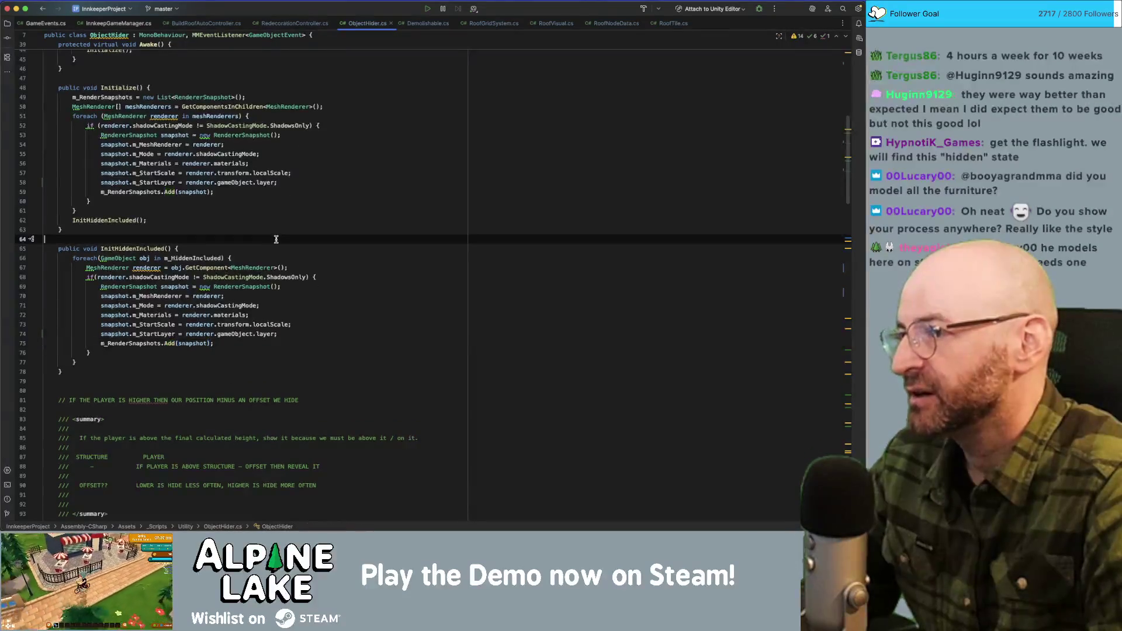
pyautogui.click(277, 230)
pyautogui.click(277, 220)
pyautogui.click(276, 210)
pyautogui.click(278, 201)
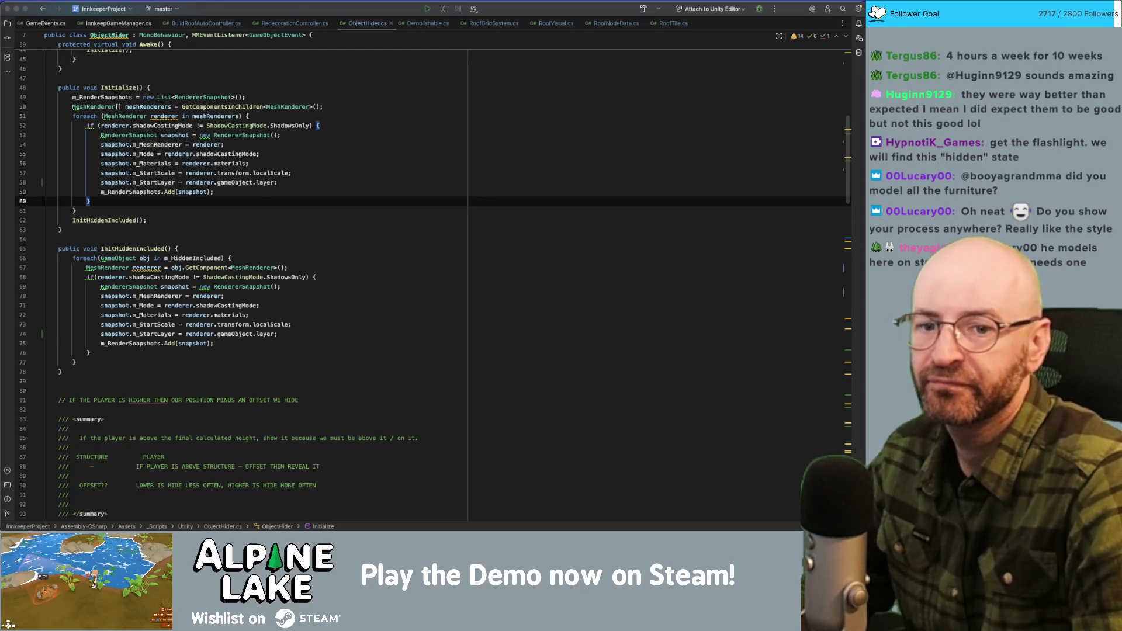
pyautogui.moveTo(877, 40); pyautogui.dragTo(186, 40)
pyautogui.scroll(-5, 270, 230)
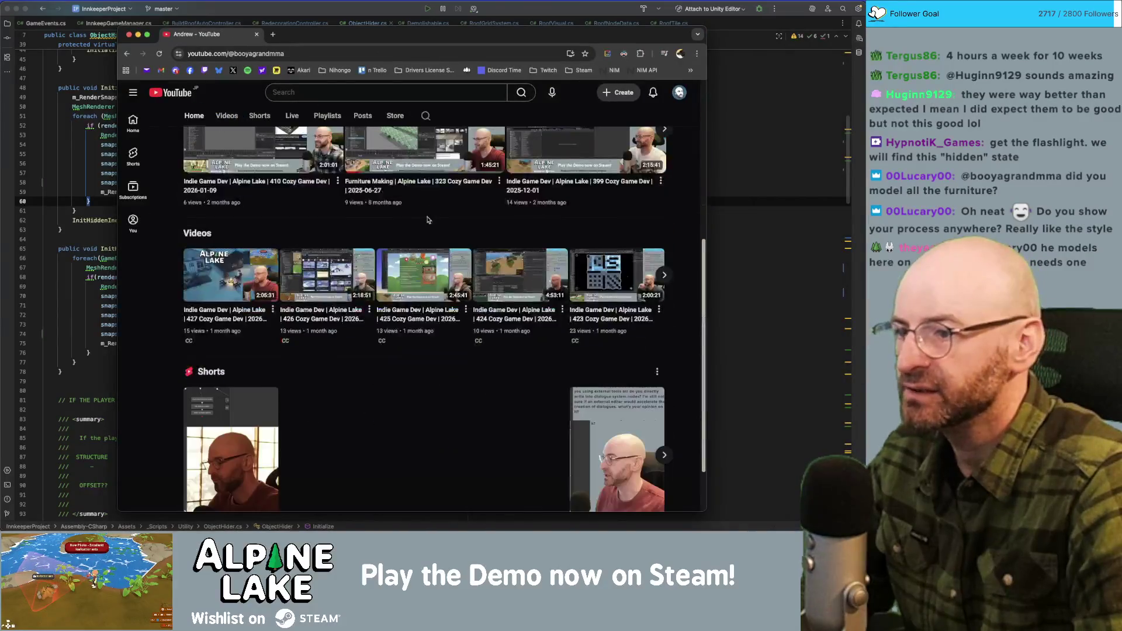
# Browse the channel's videos and open the Furniture Making episode 325 stream.
pyautogui.scroll(1, 270, 230)
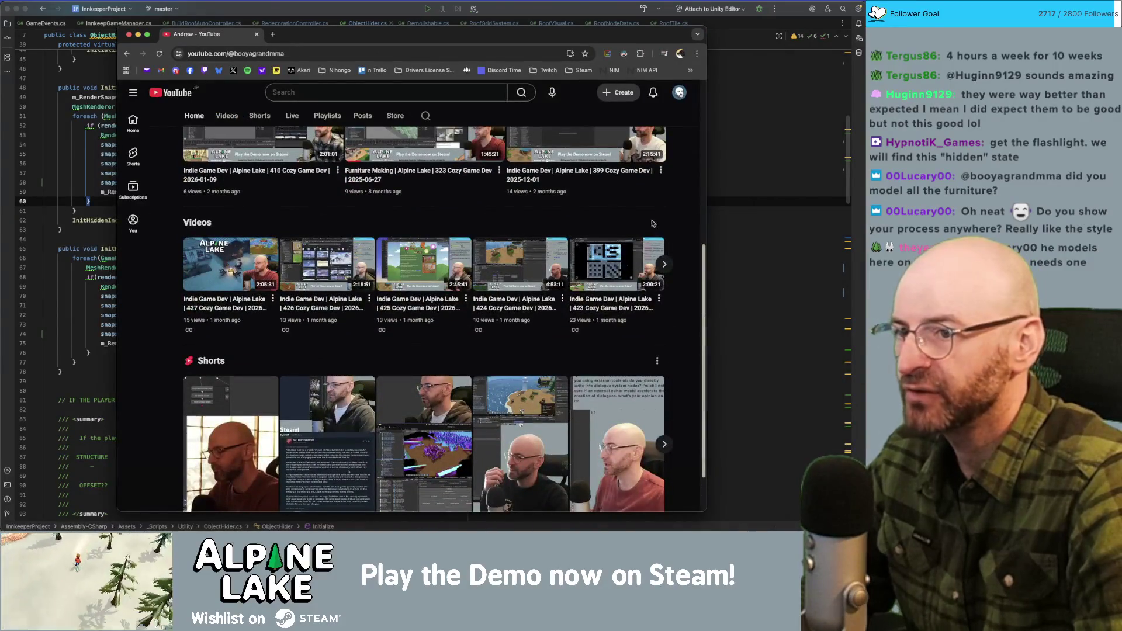
pyautogui.click(664, 266)
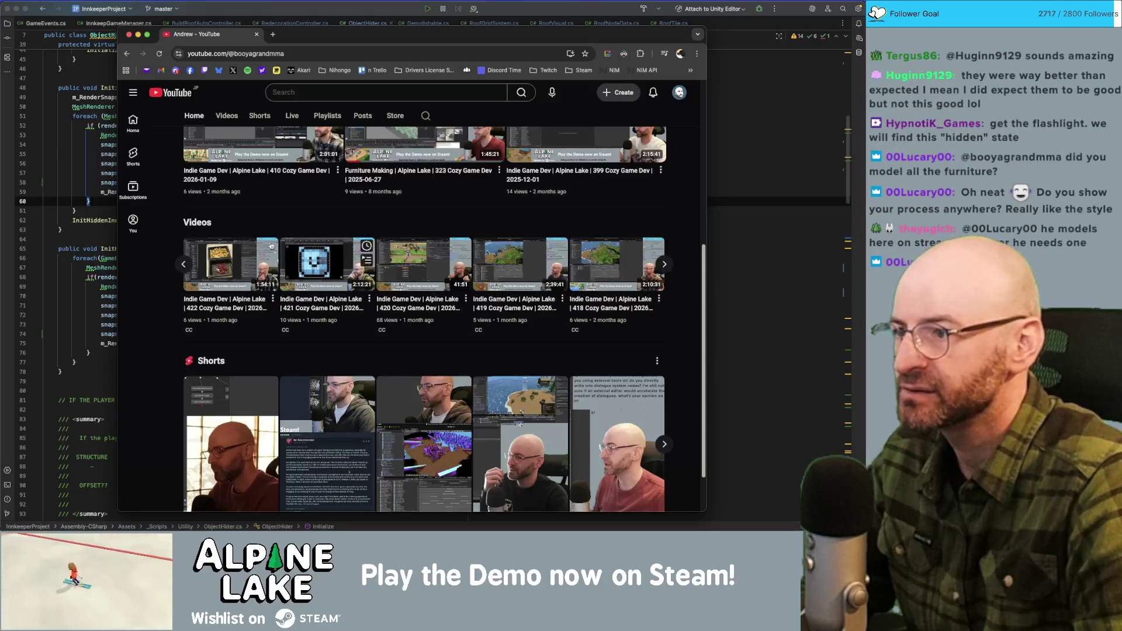
pyautogui.click(198, 223)
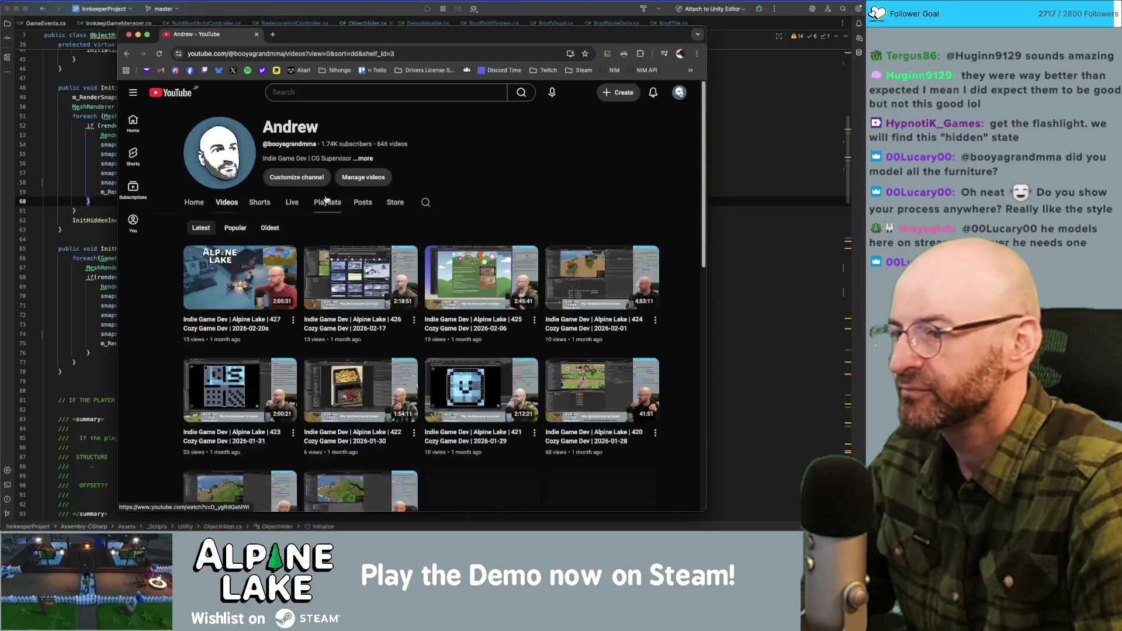
pyautogui.scroll(-10, 363, 207)
pyautogui.scroll(-15, 363, 206)
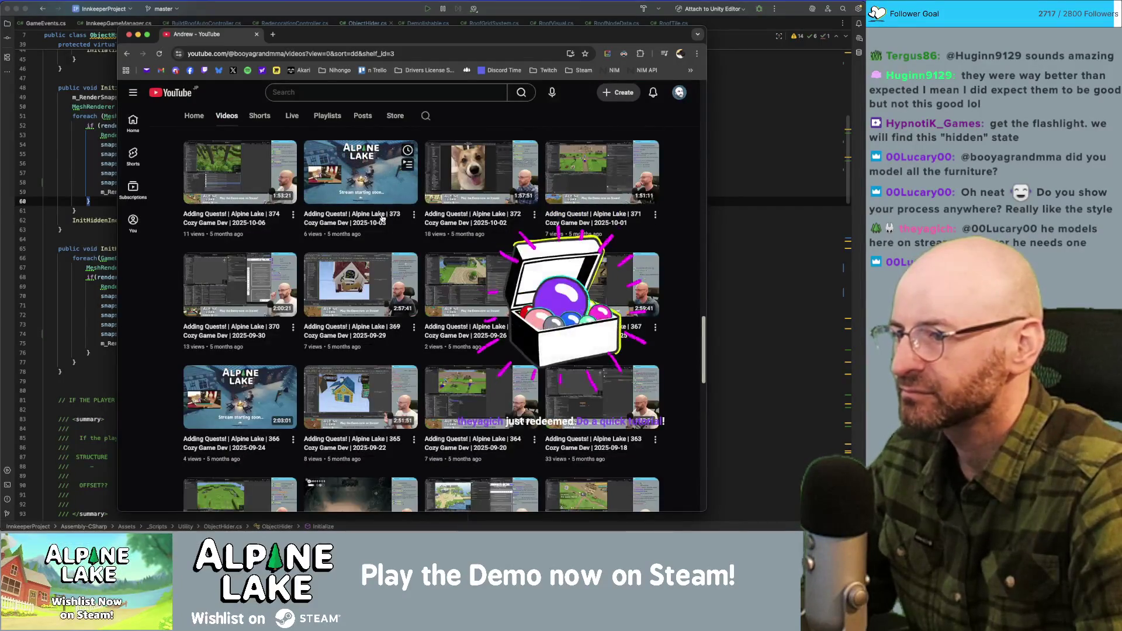
pyautogui.scroll(-10, 442, 285)
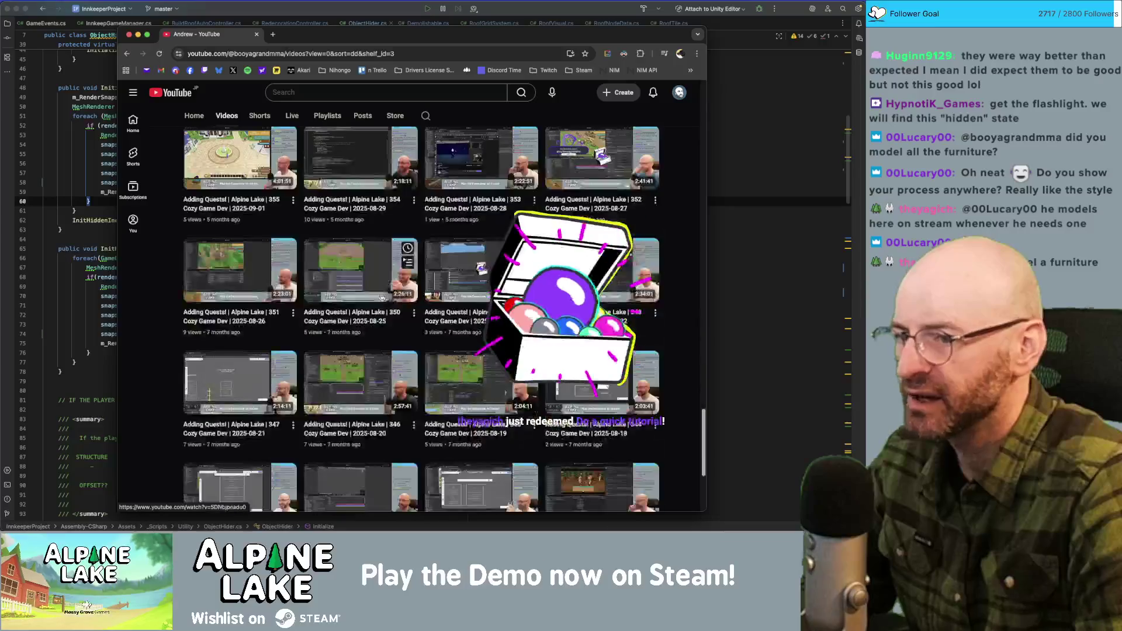
pyautogui.scroll(-10, 336, 287)
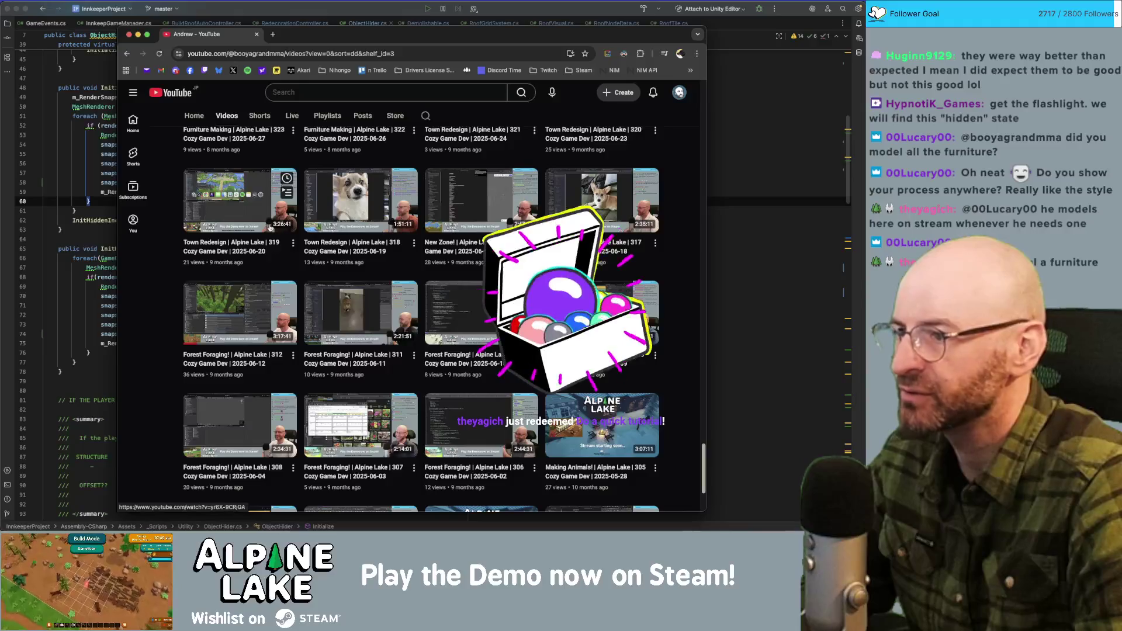
pyautogui.scroll(5, 306, 252)
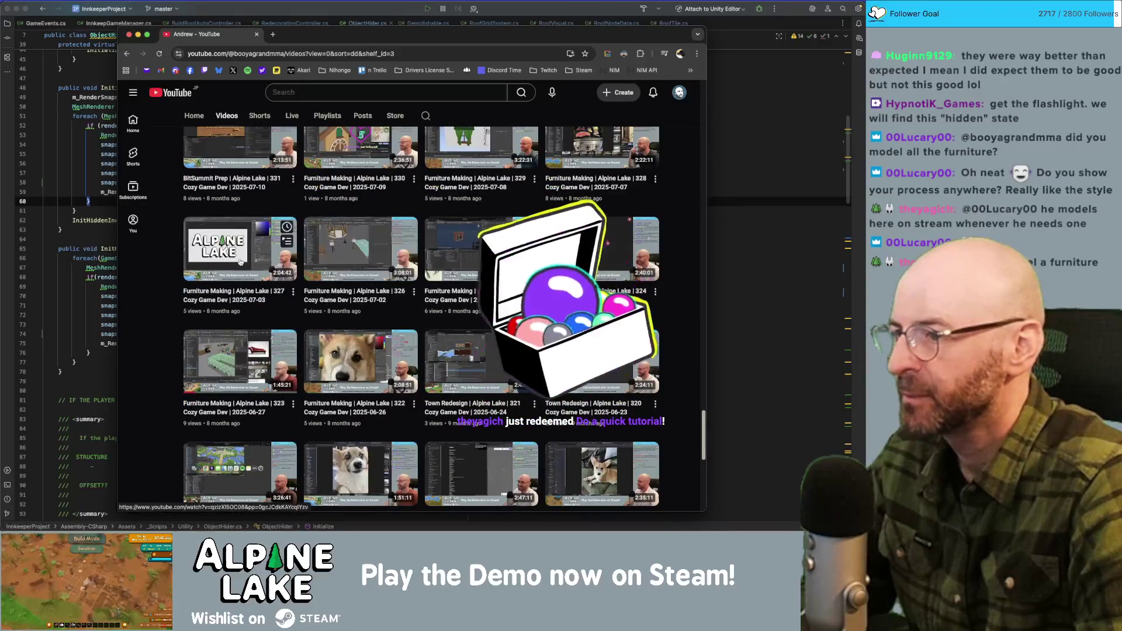
pyautogui.scroll(1, 231, 272)
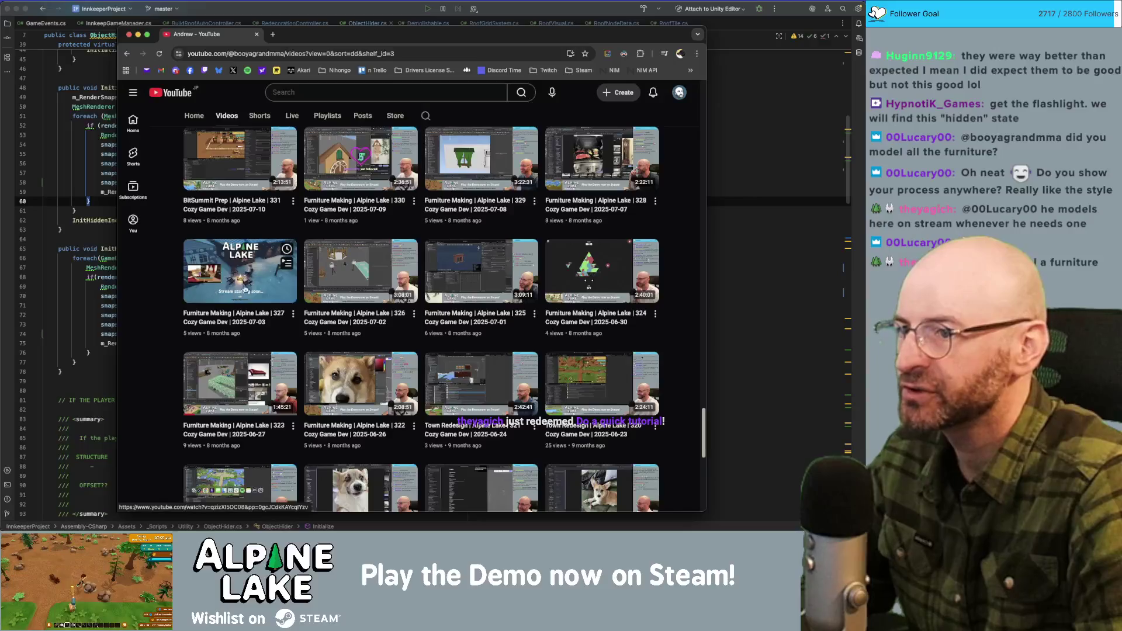
pyautogui.scroll(1, 360, 170)
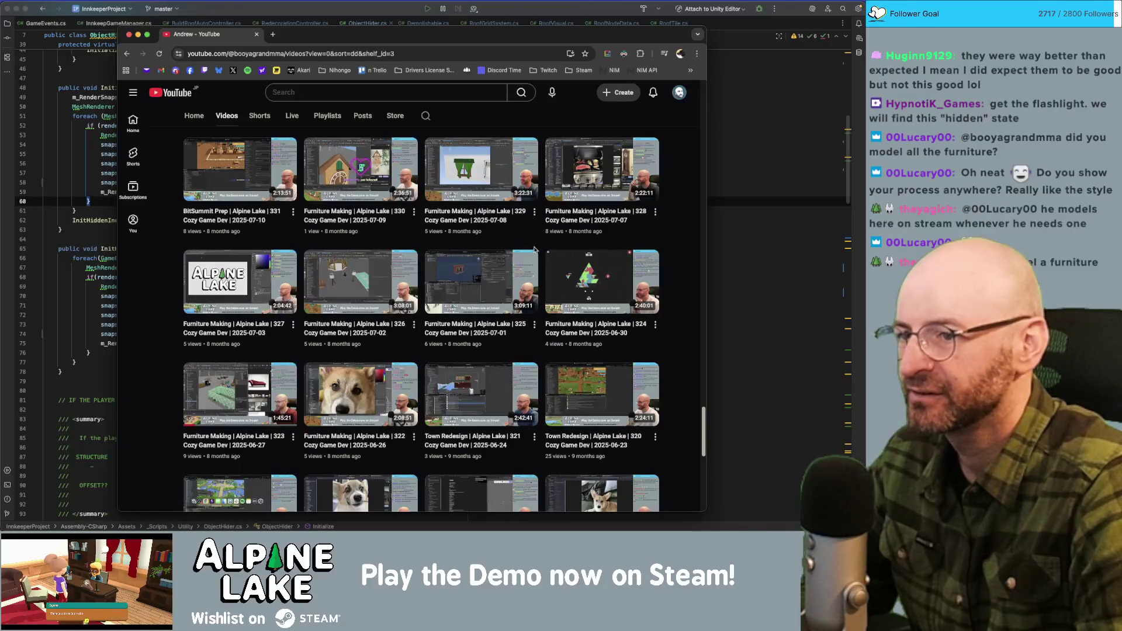
pyautogui.click(468, 282)
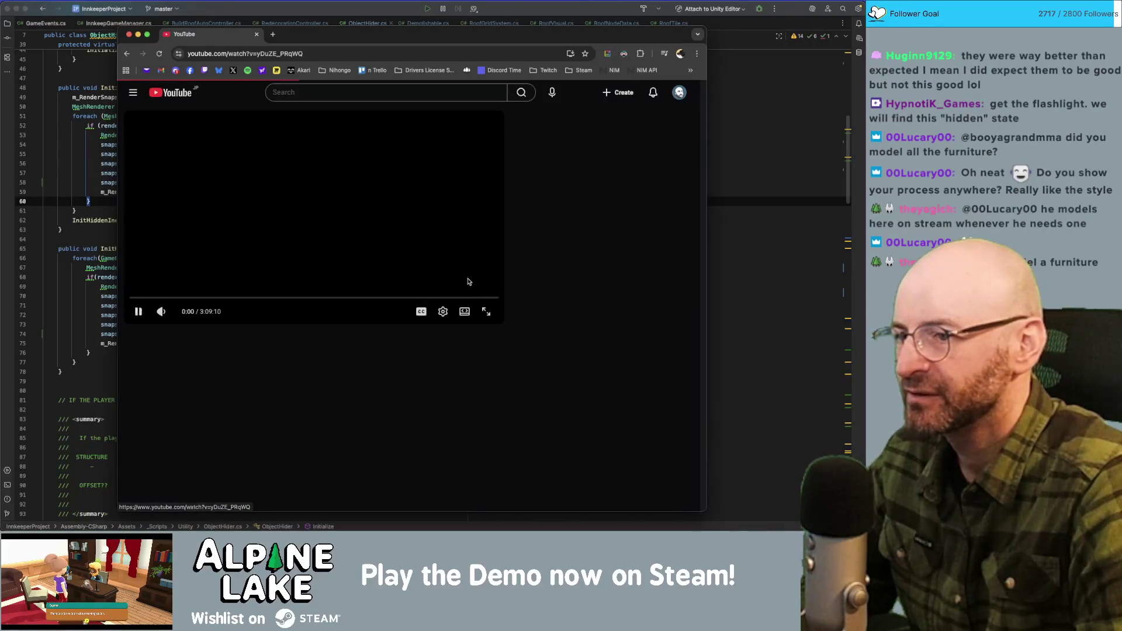
# Jump the stream ahead to about 1:41:23.
pyautogui.click(291, 297)
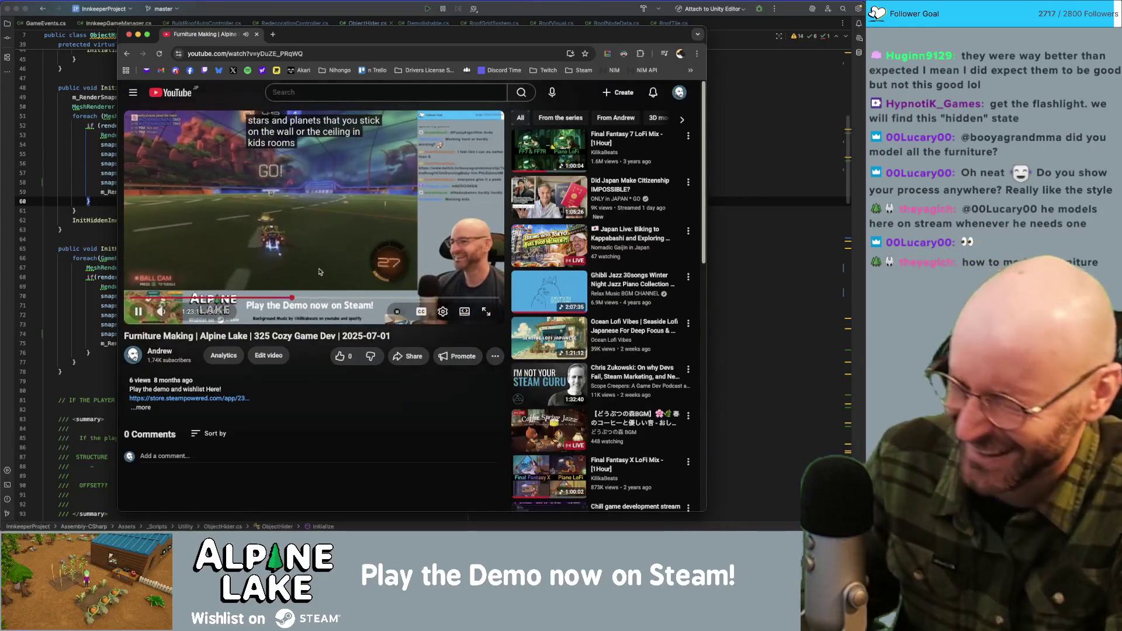
pyautogui.click(328, 298)
pyautogui.moveTo(328, 299); pyautogui.dragTo(328, 299)
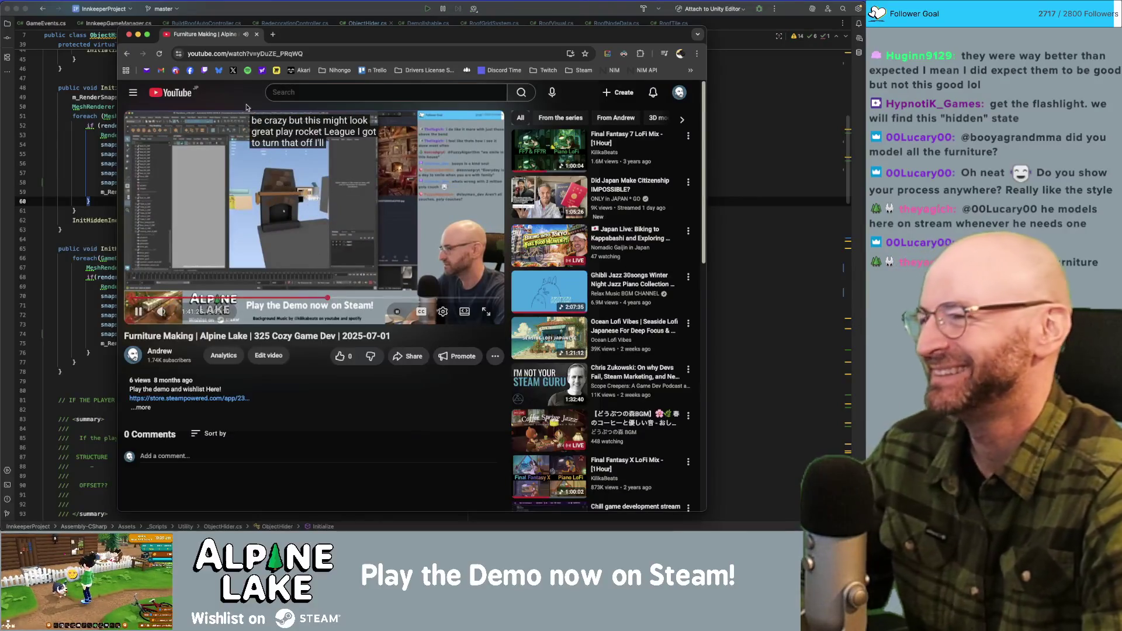
# Copy the video's link and close the browser window.
pyautogui.click(268, 53)
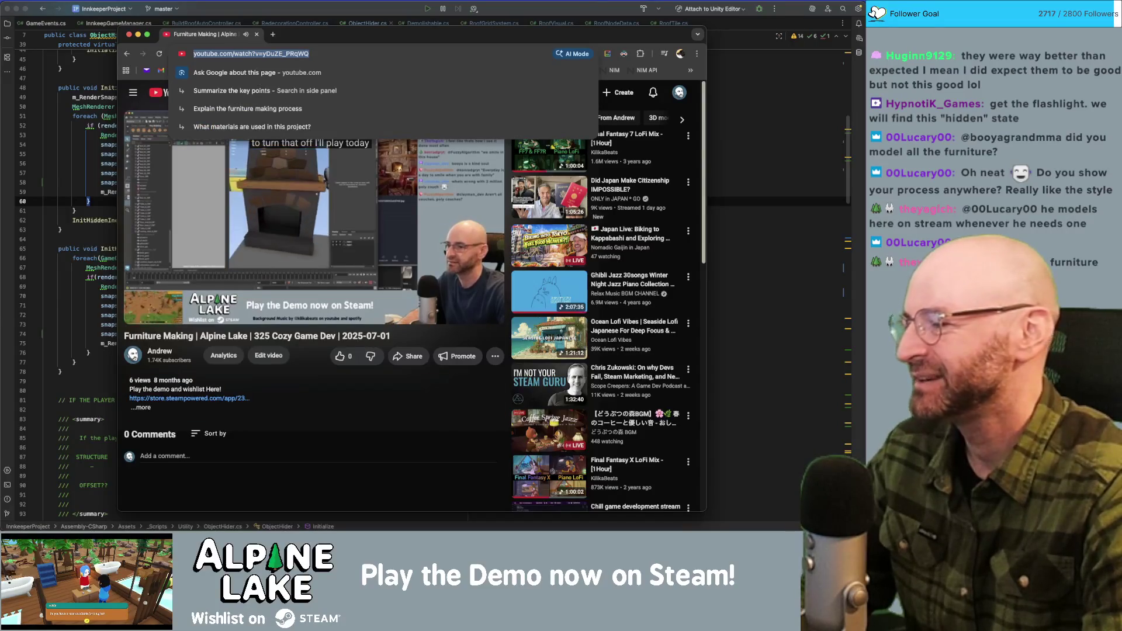
pyautogui.press('super+Tab')
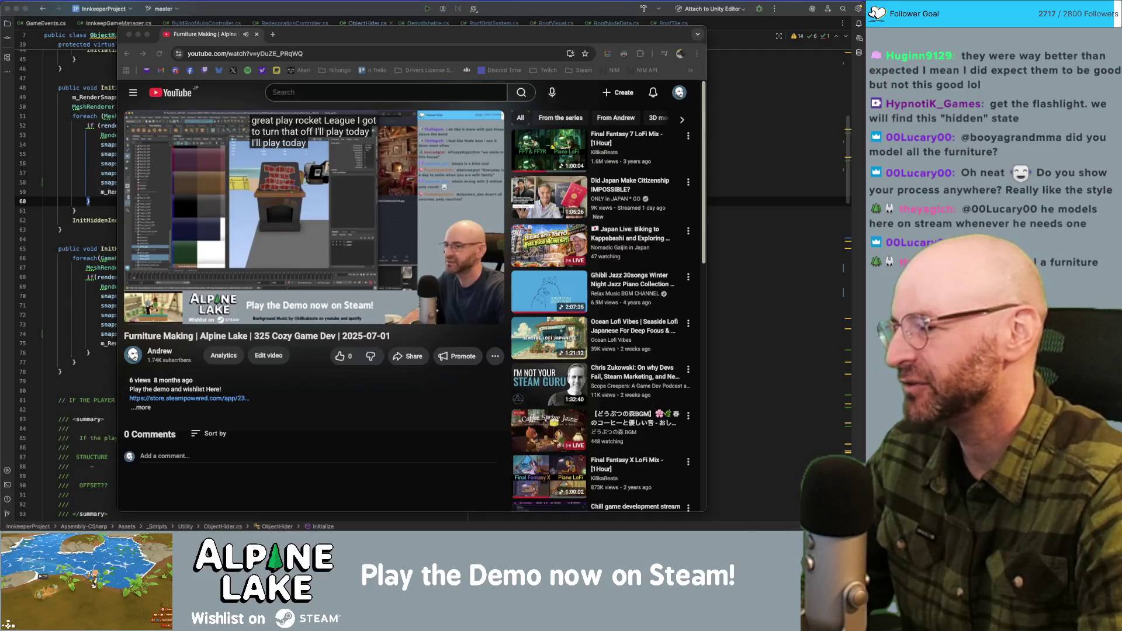
pyautogui.moveTo(211, 34); pyautogui.dragTo(210, 24)
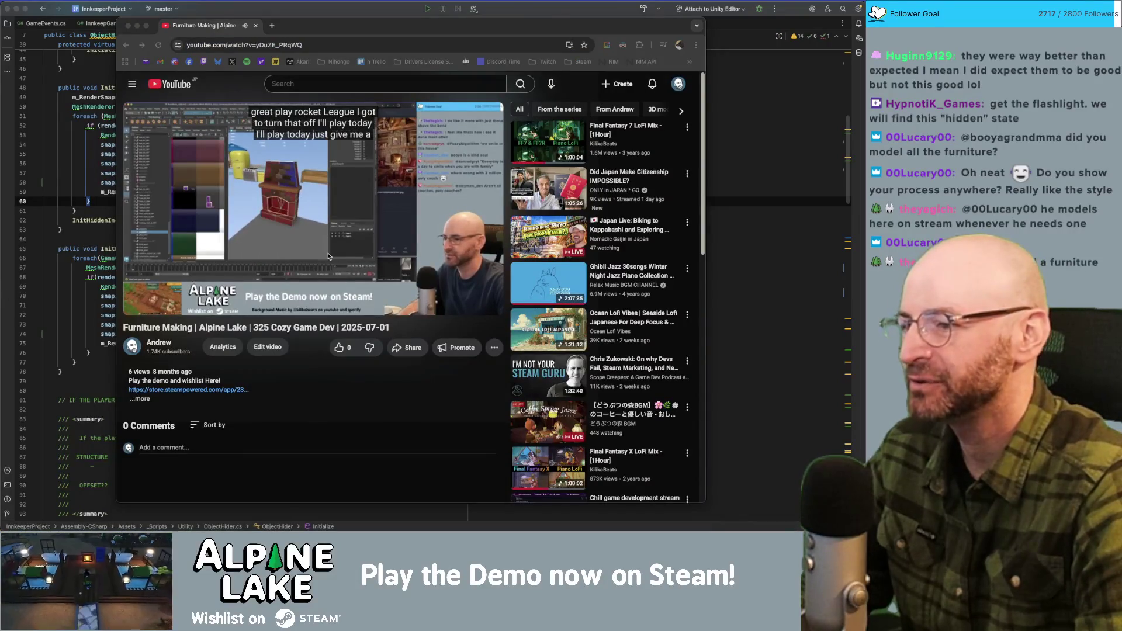
pyautogui.press('super+Tab')
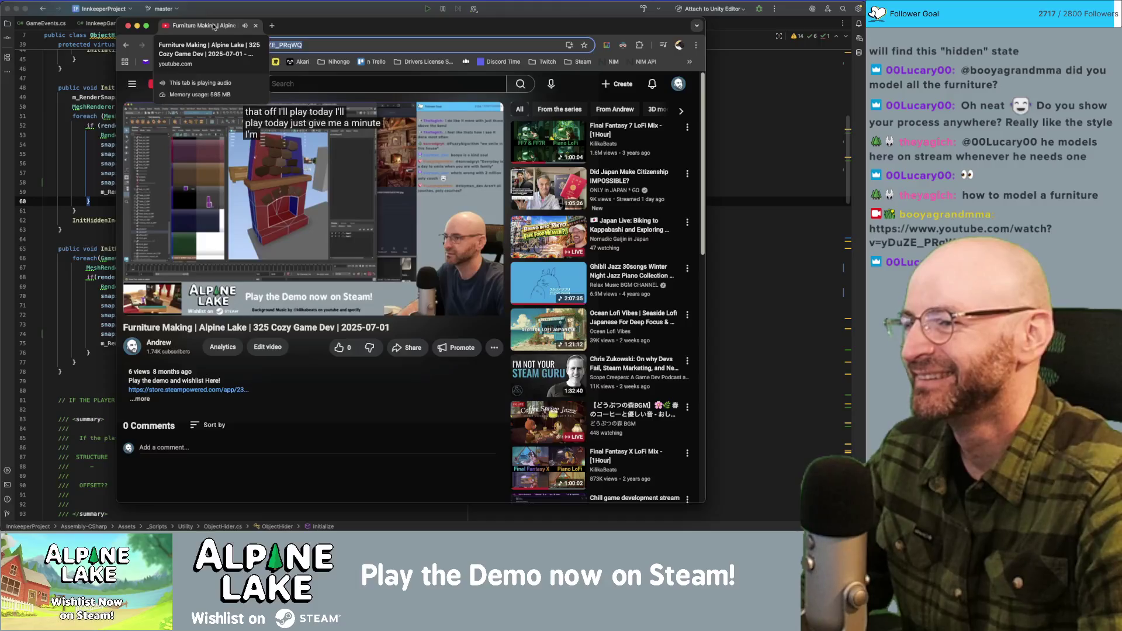
pyautogui.click(256, 26)
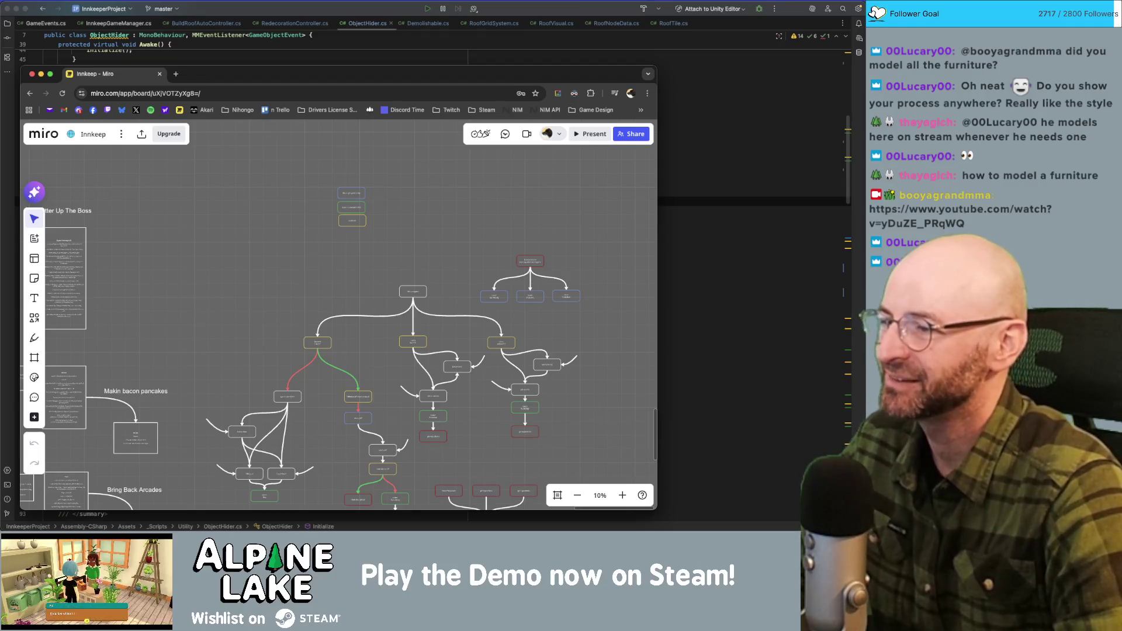
# Move the Miro board window aside and bring the ObjectHider.cs code back to the front.
pyautogui.moveTo(215, 71); pyautogui.dragTo(231, 56)
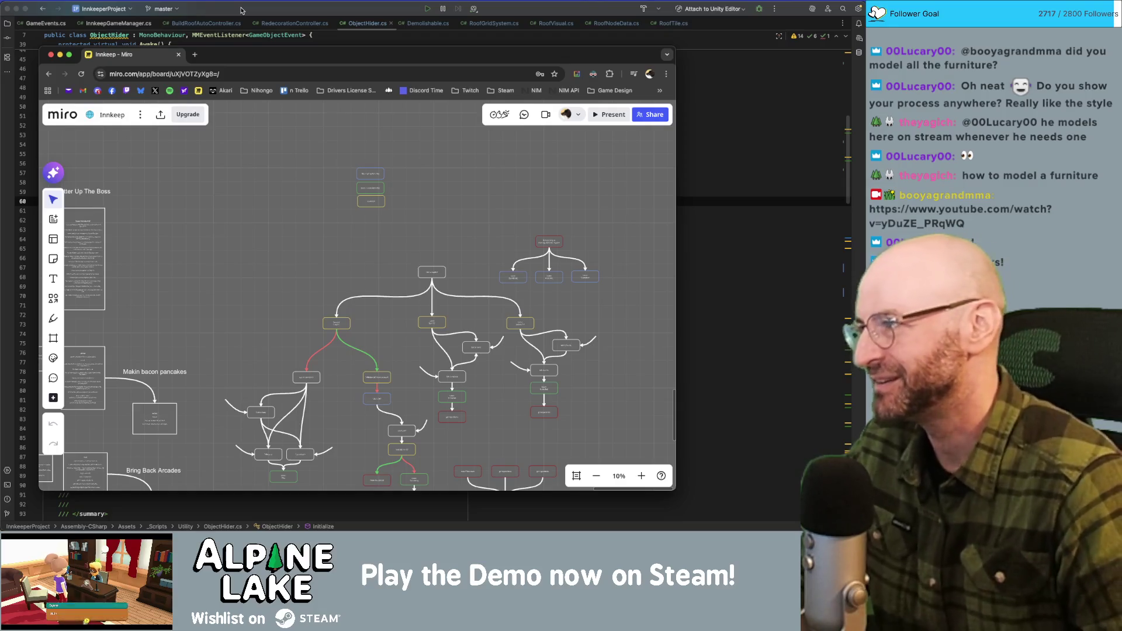
pyautogui.click(243, 10)
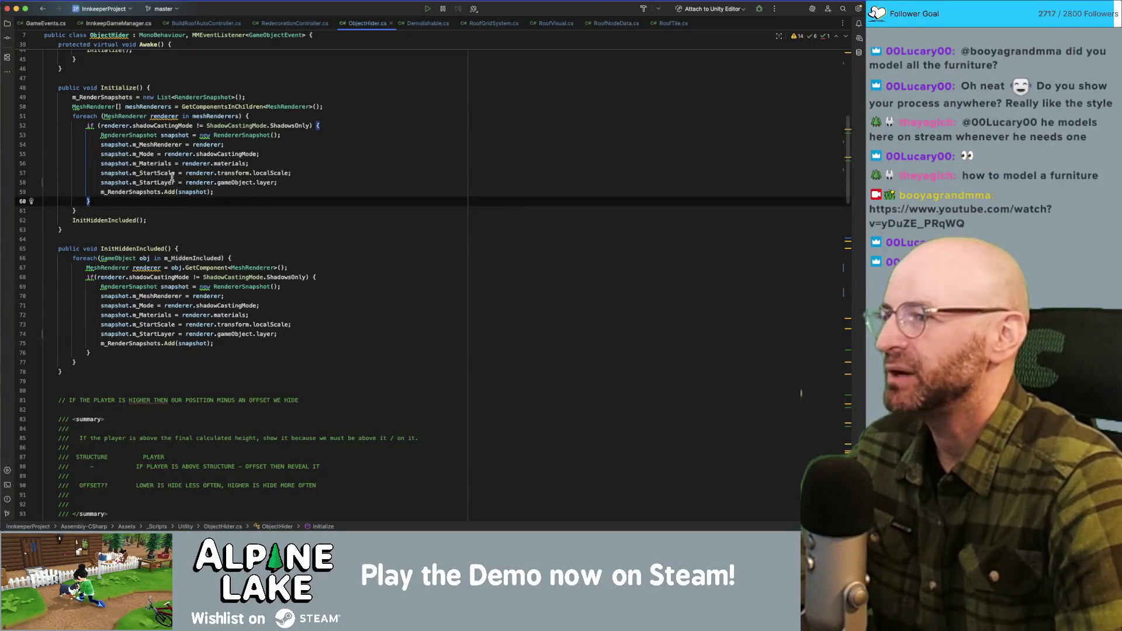
# Start a ReInit method below InitHiddenIncluded in ObjectHider.cs, then delete it.
pyautogui.click(105, 220)
pyautogui.hotkey('alt', 'Up')
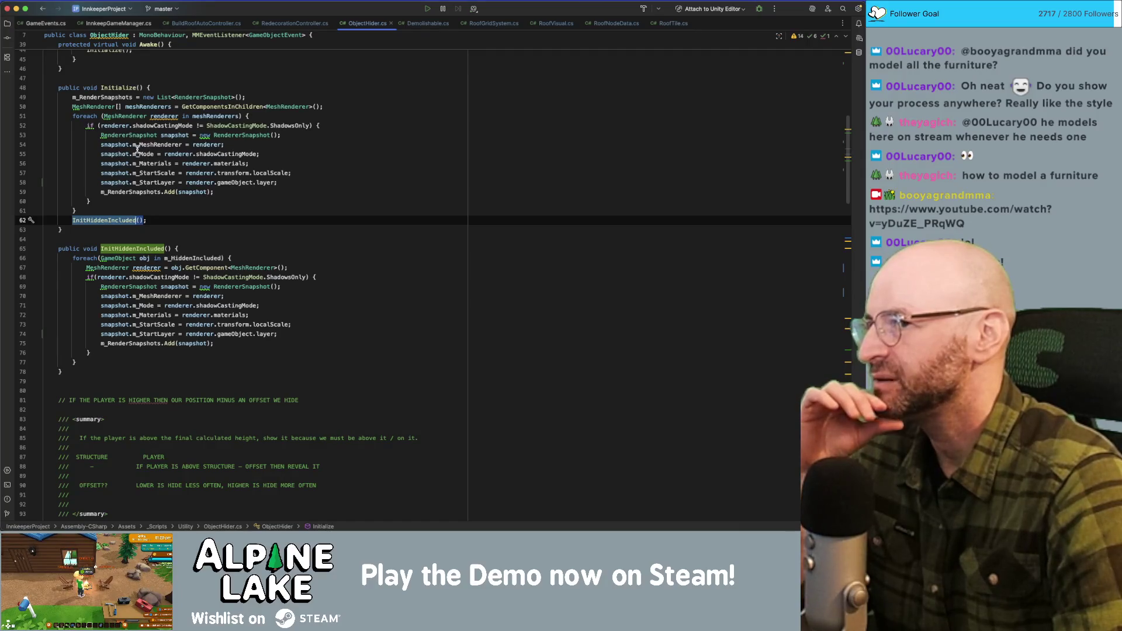
pyautogui.click(129, 381)
pyautogui.press('Return')
pyautogui.press('Return')
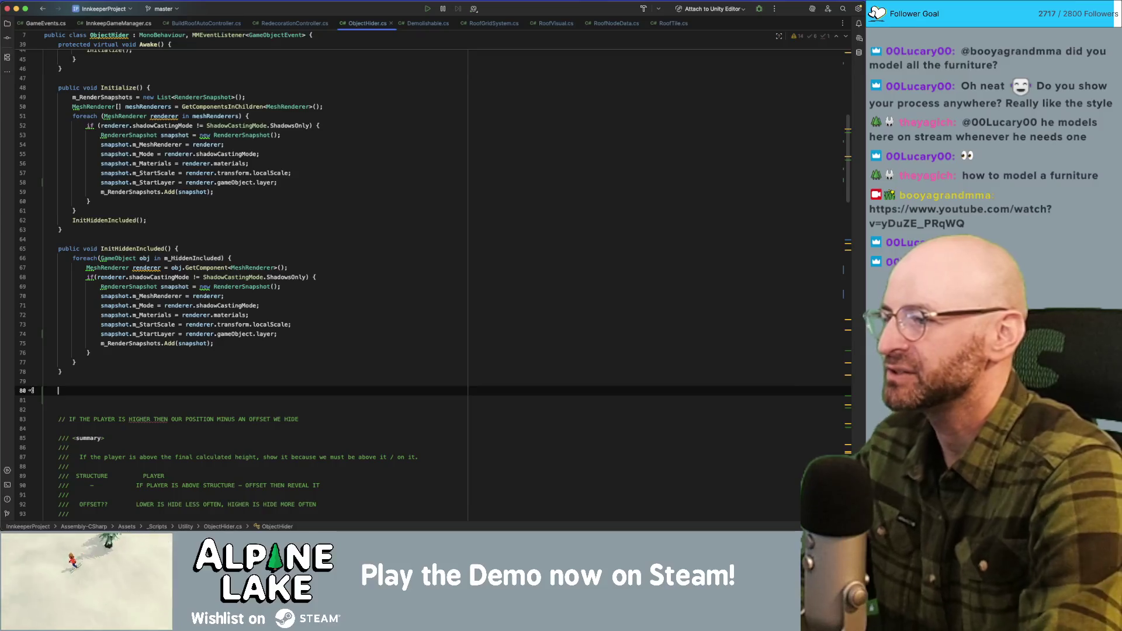
pyautogui.write('public void ')
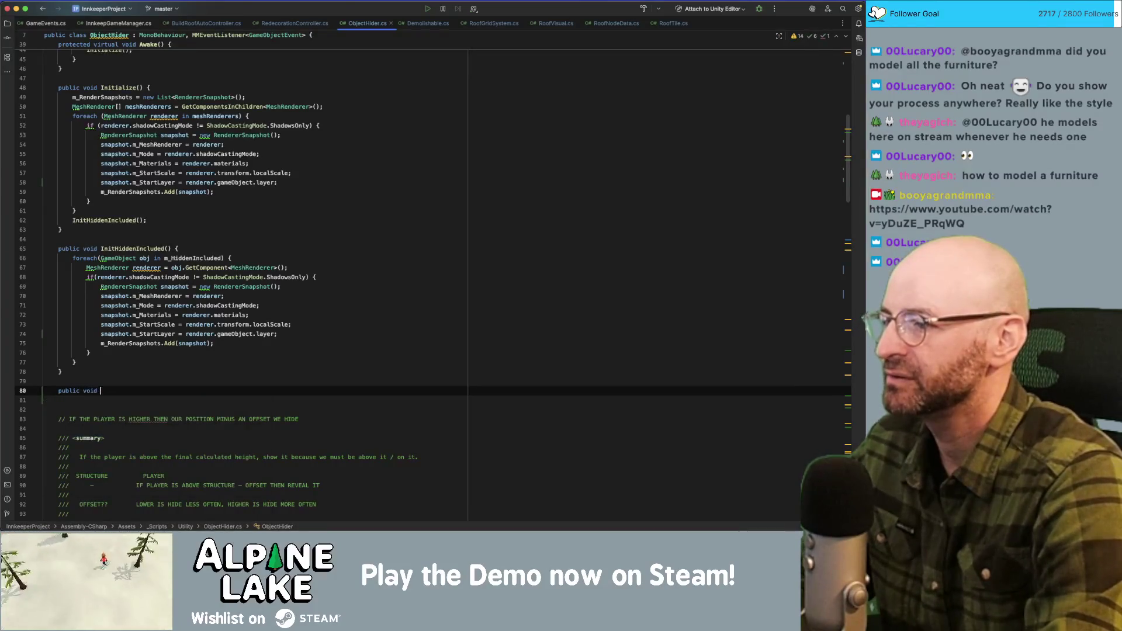
pyautogui.write('ReInitli')
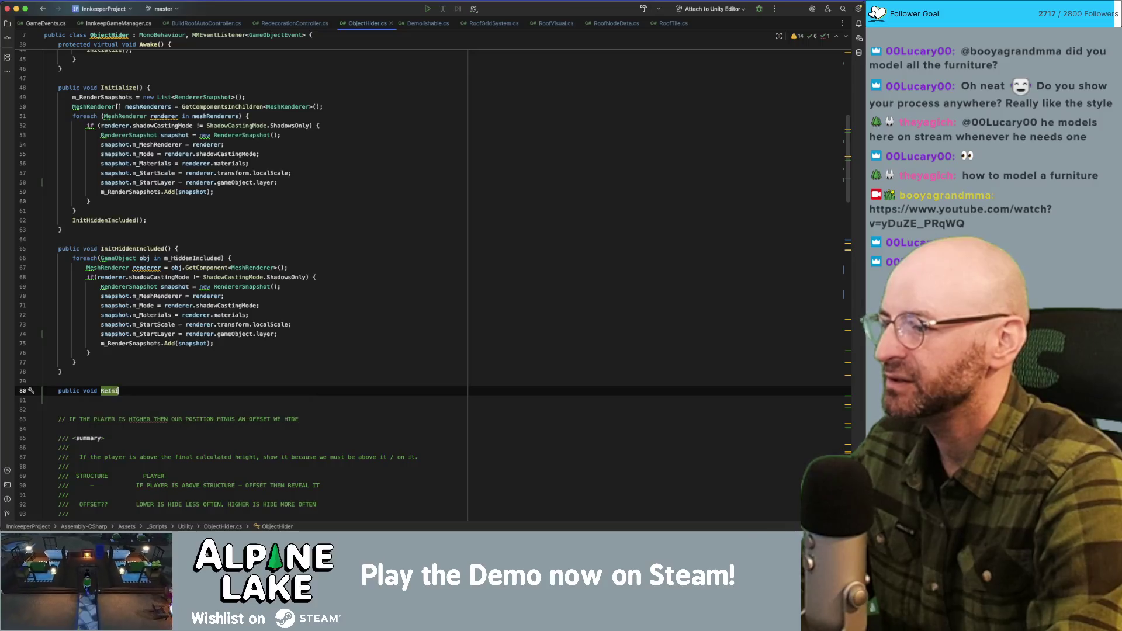
pyautogui.press('BackSpace')
pyautogui.press('BackSpace')
pyautogui.hotkey('shift', 'Home')
pyautogui.press('BackSpace')
pyautogui.press('BackSpace')
pyautogui.press('BackSpace')
pyautogui.press('BackSpace')
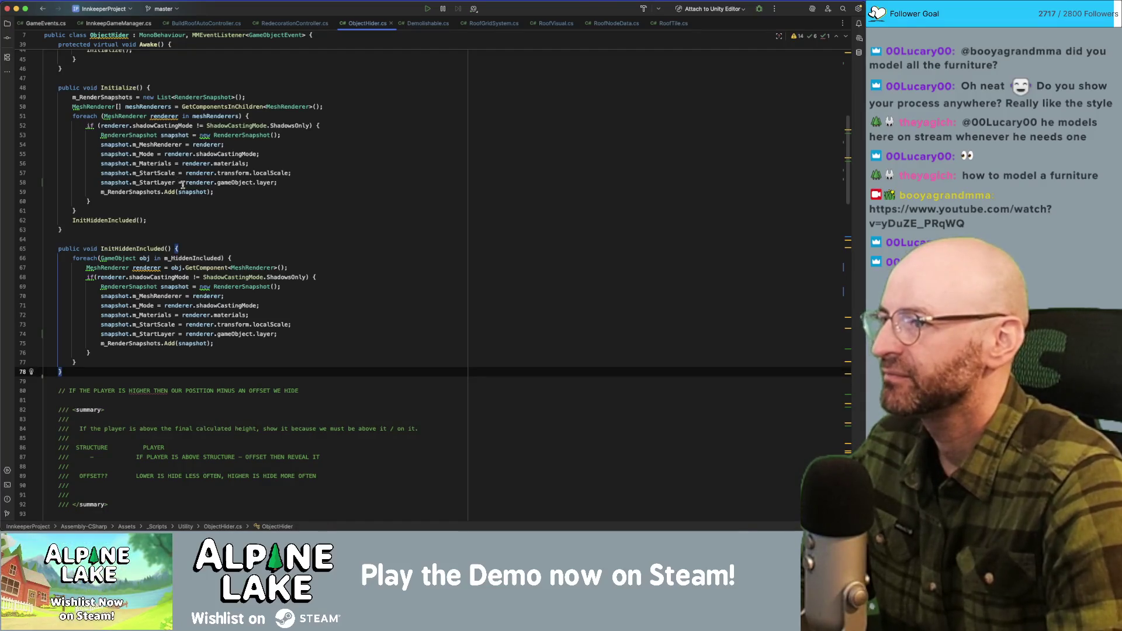
# Check the usages of Initialize and InitHiddenIncluded, then go to RoofTile.cs.
pyautogui.click(165, 88)
pyautogui.scroll(5, 175, 233)
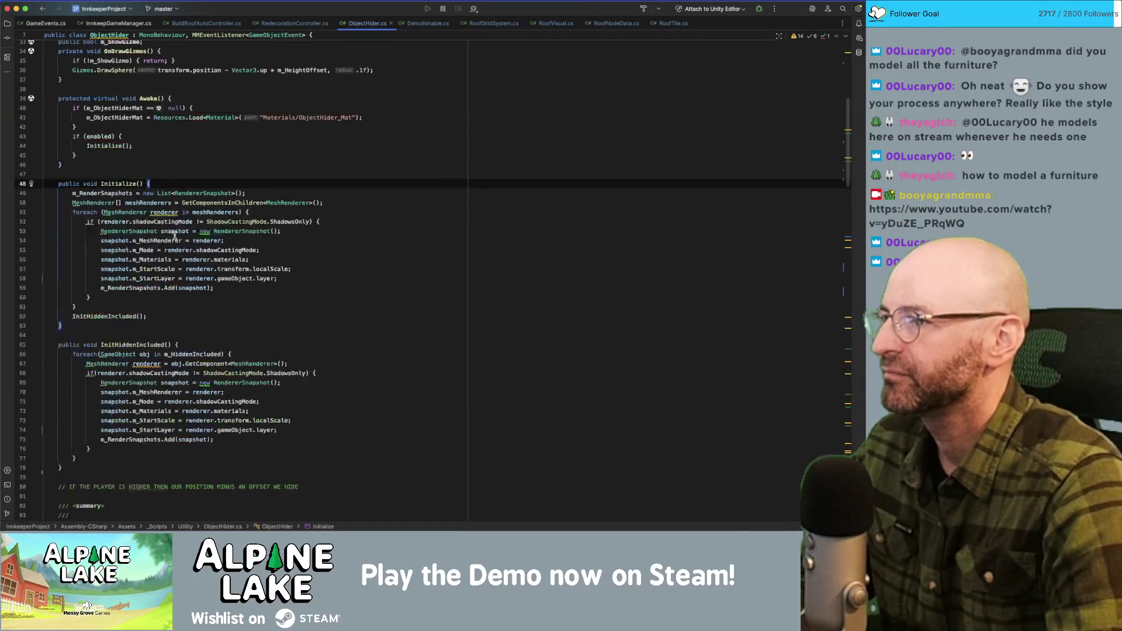
pyautogui.doubleClick(118, 185)
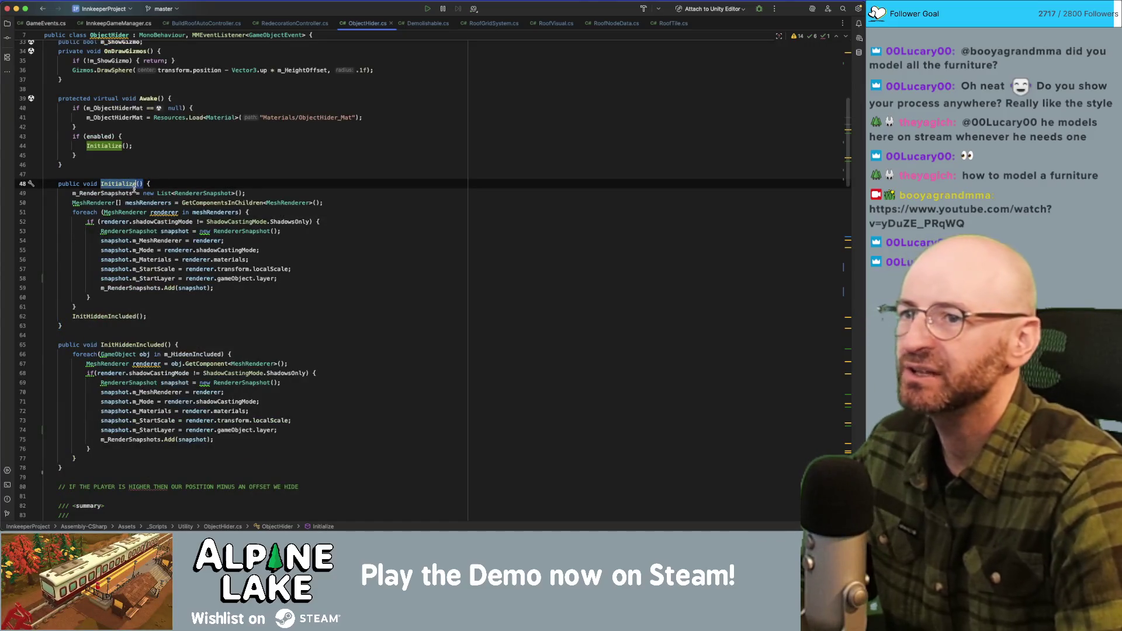
pyautogui.doubleClick(126, 344)
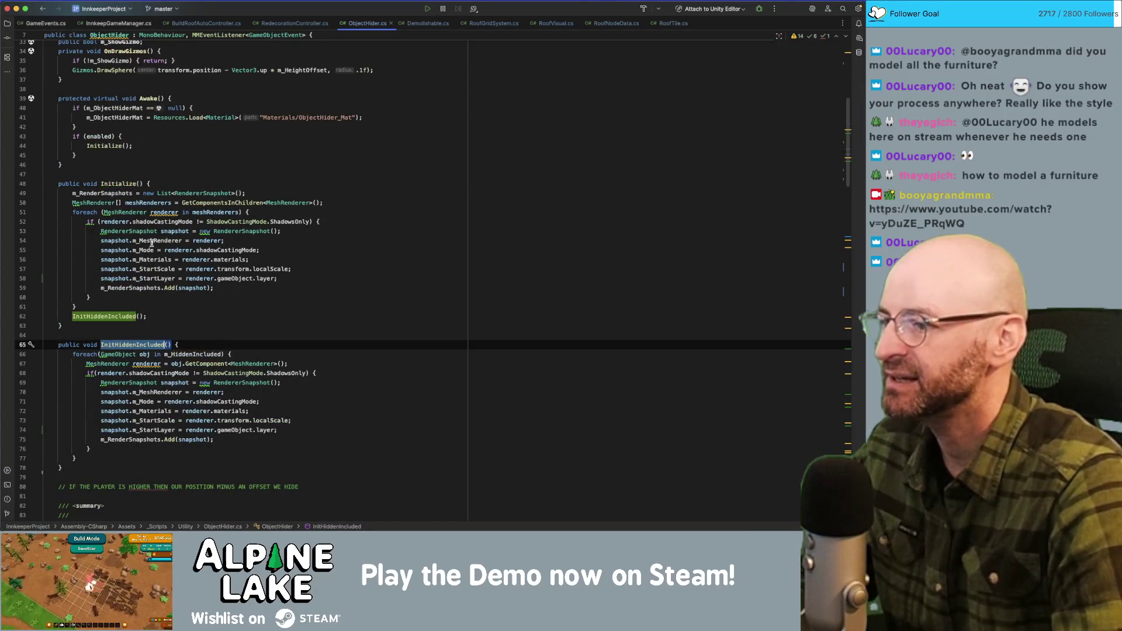
pyautogui.doubleClick(111, 183)
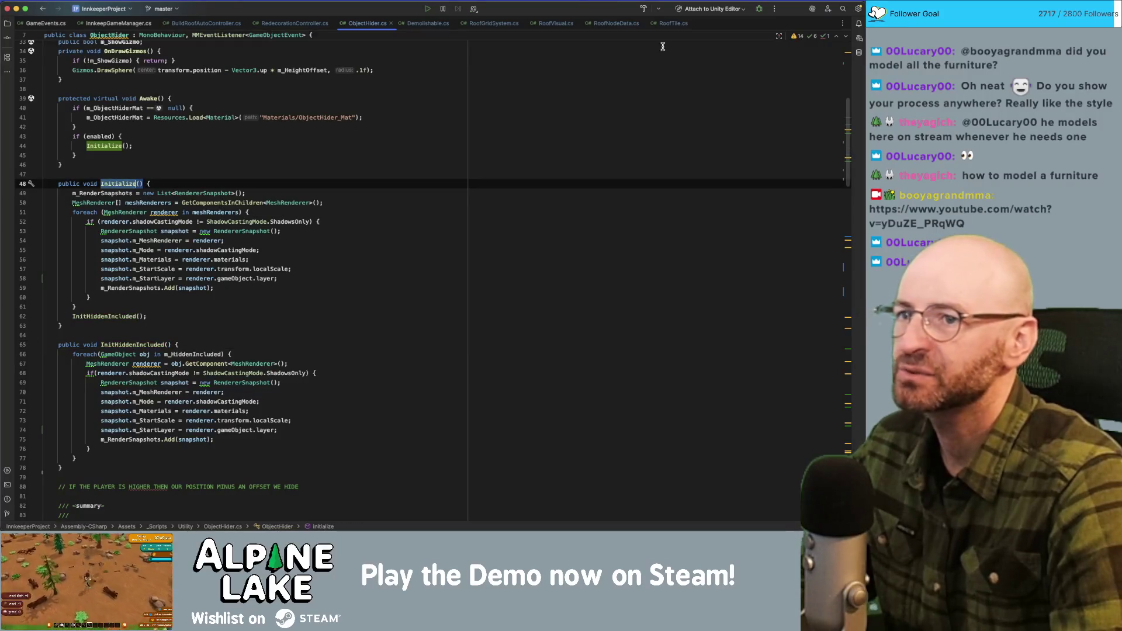
pyautogui.click(668, 23)
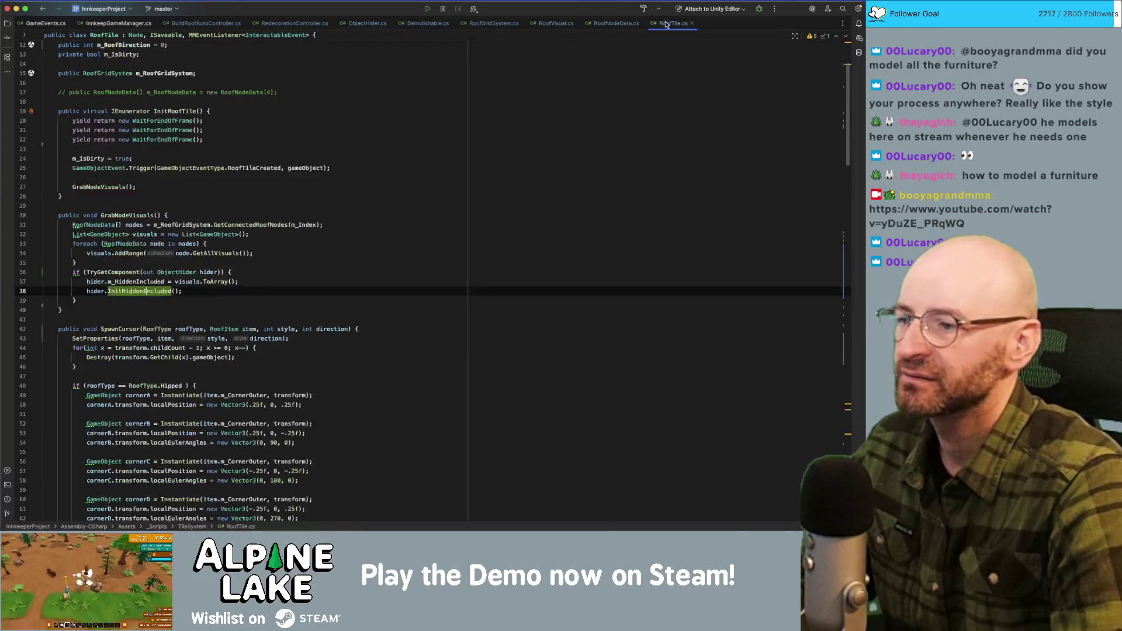
# Change RoofTile.cs line 38 to call Initialize instead of InitHiddenIncluded, then return to Unity.
pyautogui.write('Initialize')
pyautogui.doubleClick(139, 281)
pyautogui.press('Down')
pyautogui.press('super+Tab')
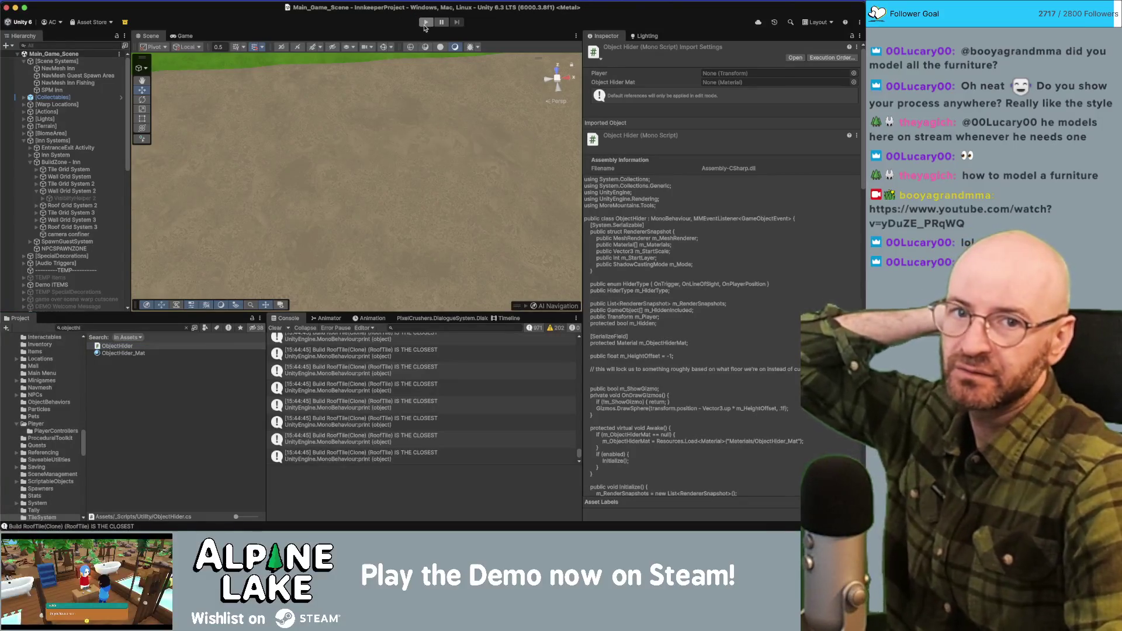
# Start play mode and enter Redecorating with the Roofing category.
pyautogui.click(425, 23)
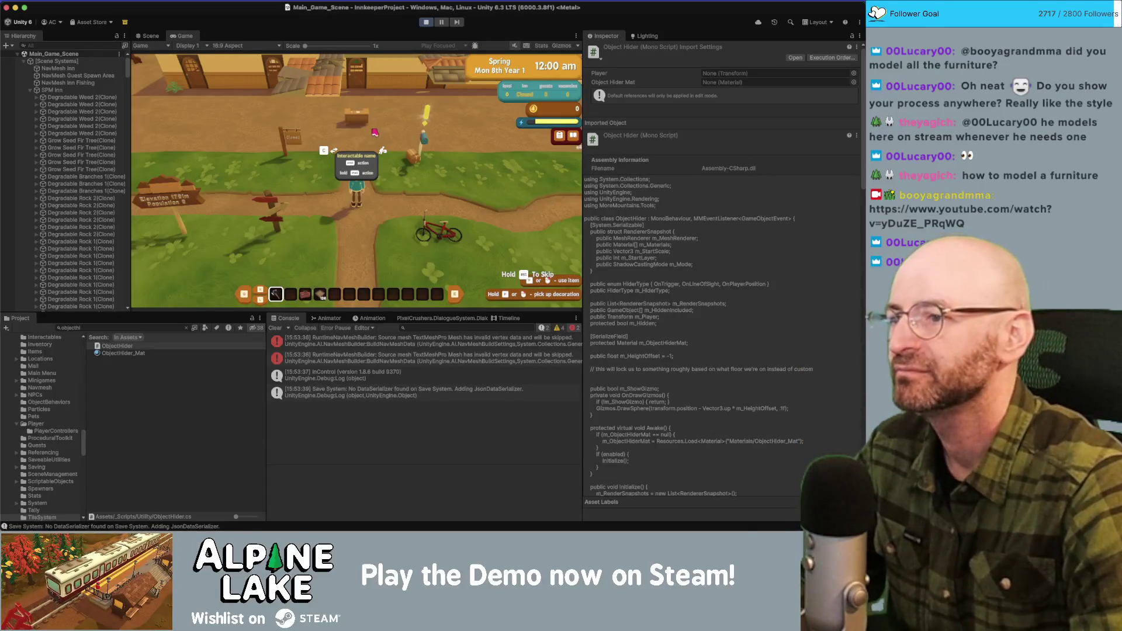
pyautogui.press('r')
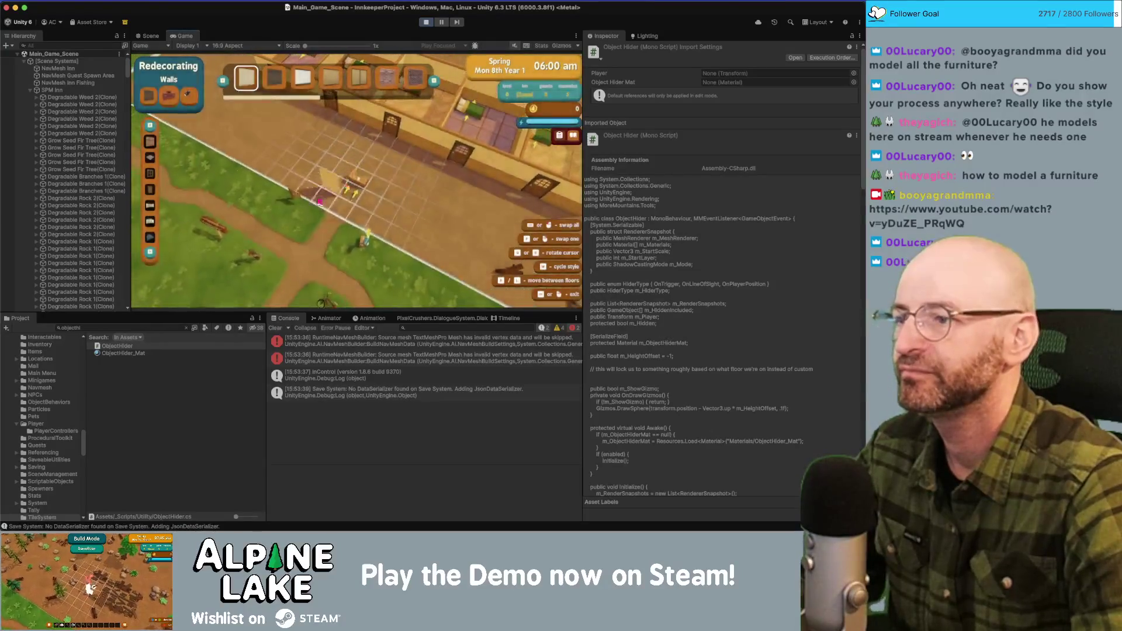
pyautogui.press('e')
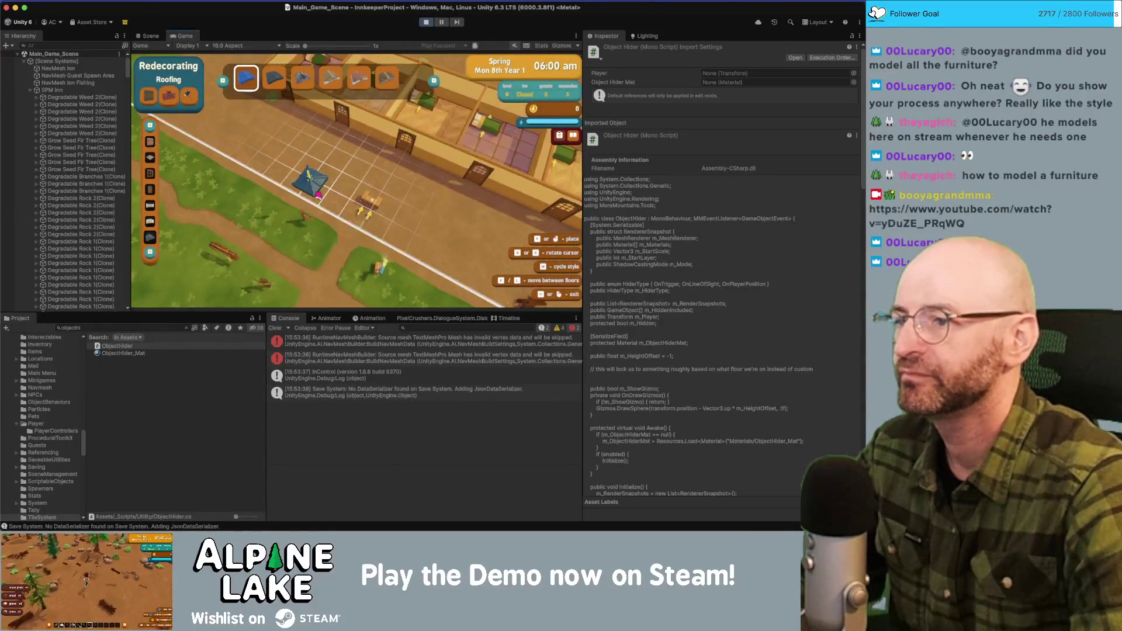
# Toggle the roofs hidden and shown several times to view the interior.
pyautogui.press('w')
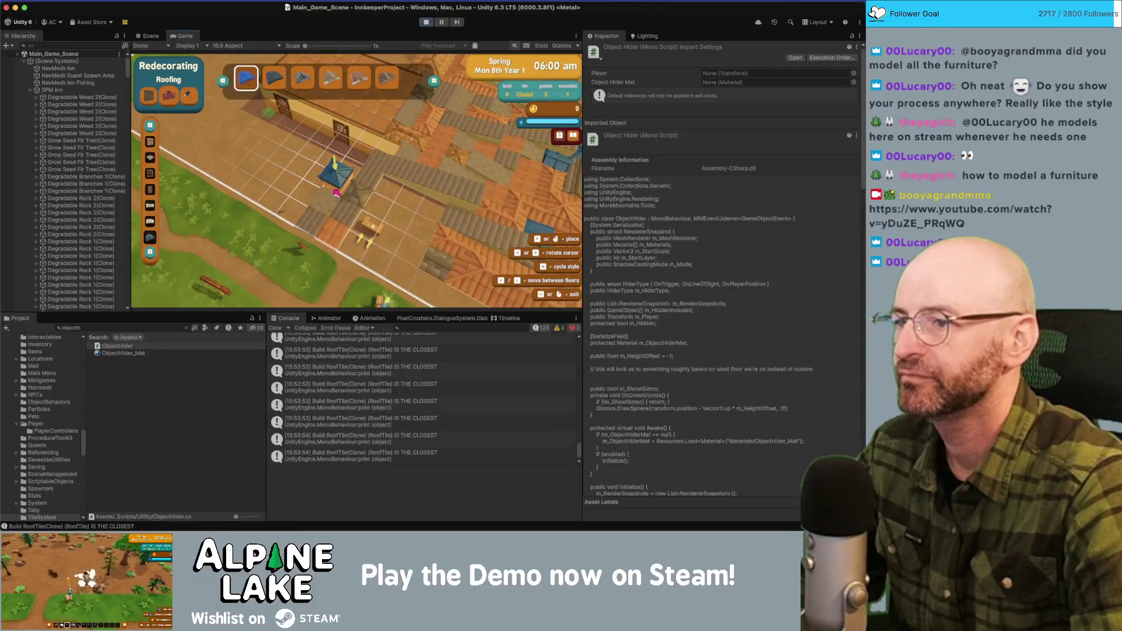
pyautogui.press('k')
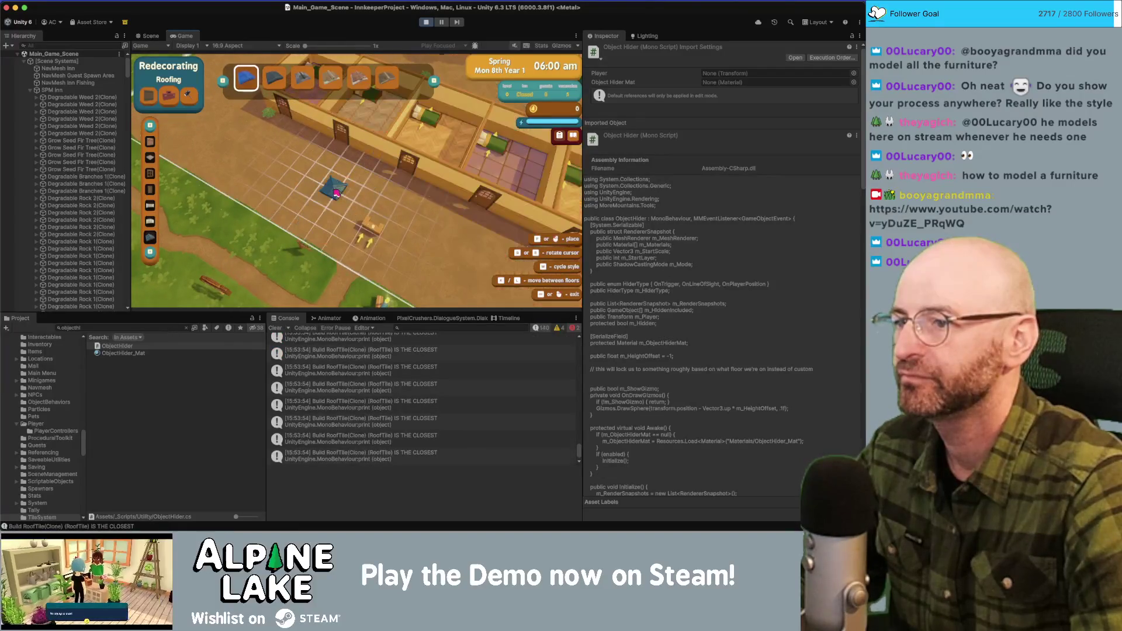
pyautogui.press('l')
pyautogui.press('k')
pyautogui.press('l')
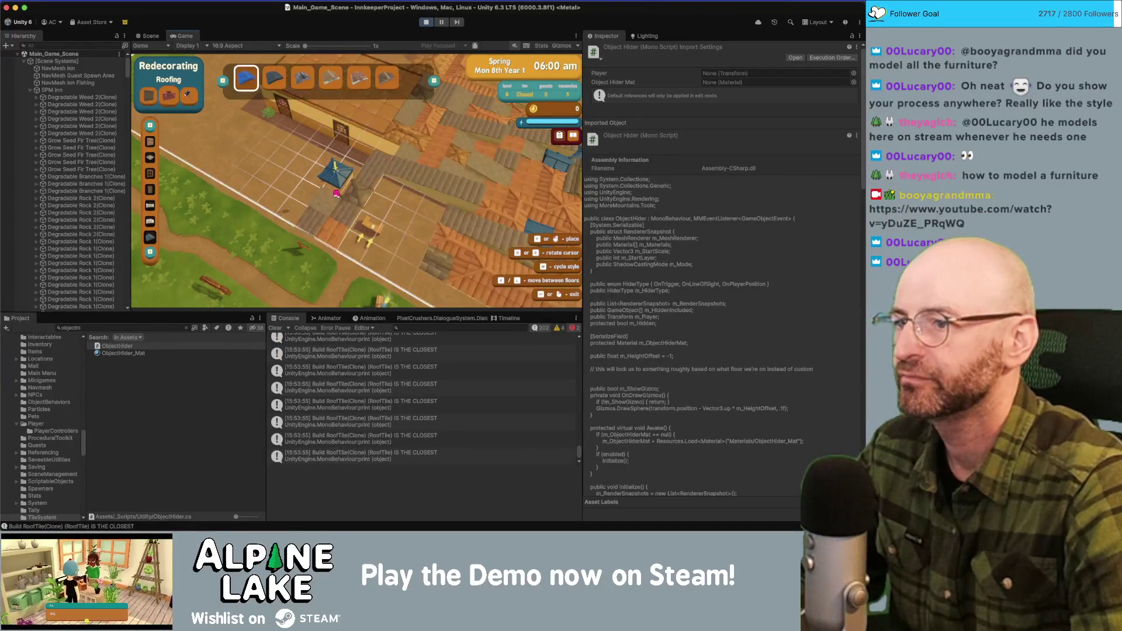
pyautogui.press('k')
pyautogui.press('l')
pyautogui.press('k')
pyautogui.press('l')
pyautogui.press('k')
pyautogui.press('l')
# Lay an L-shaped run of blue roof tiles, try the translucent roof views, then stop the game.
pyautogui.moveTo(356, 200); pyautogui.dragTo(365, 186)
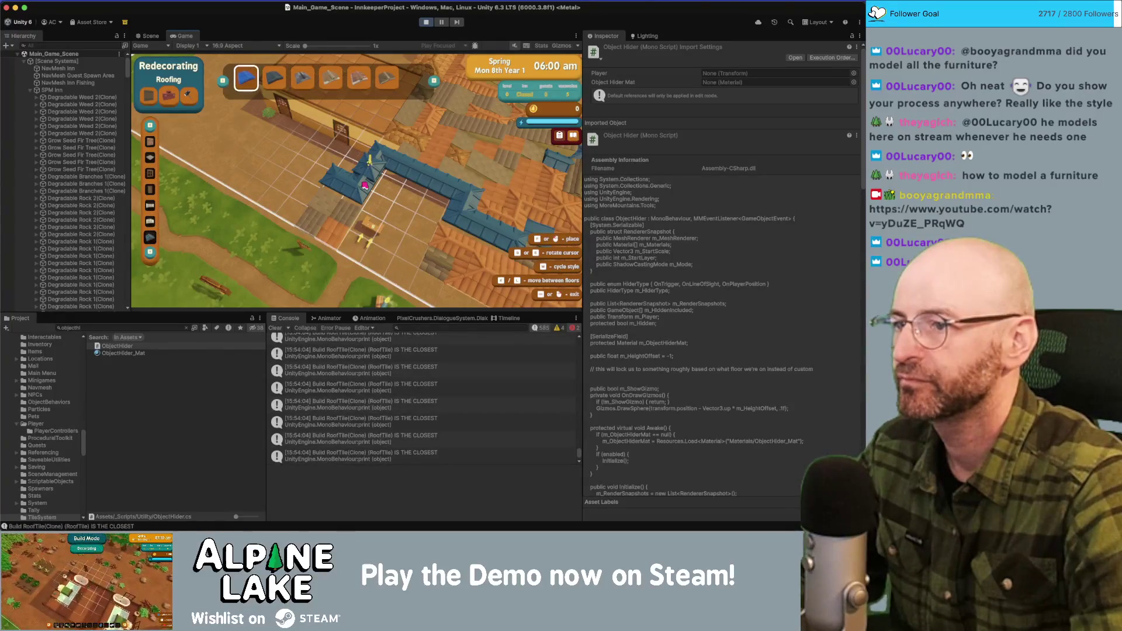
pyautogui.press('k')
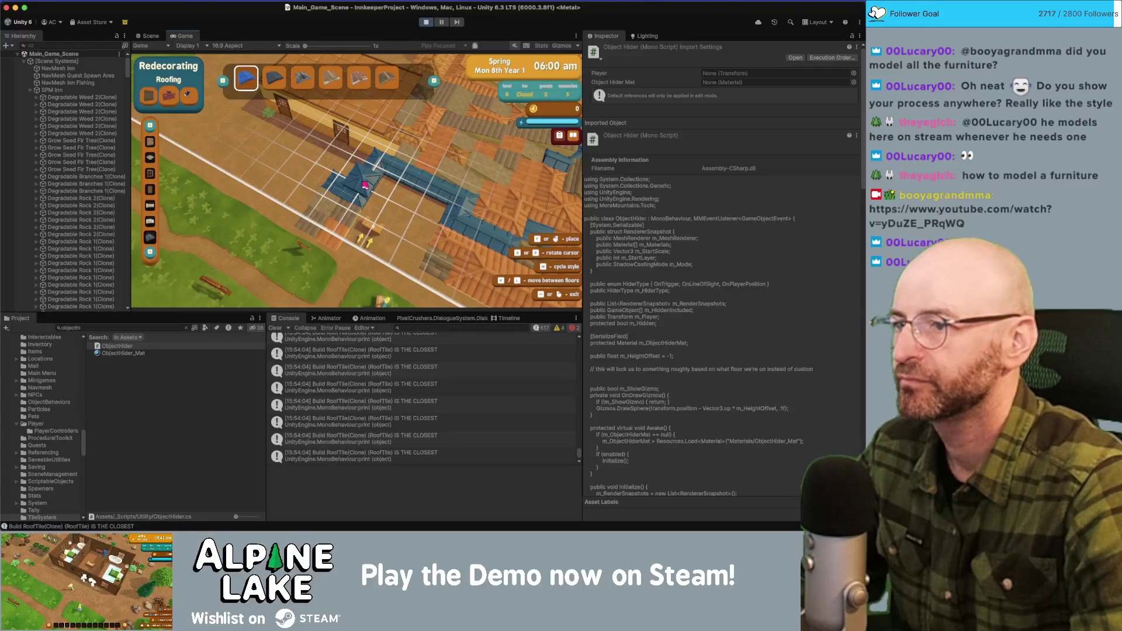
pyautogui.press('d')
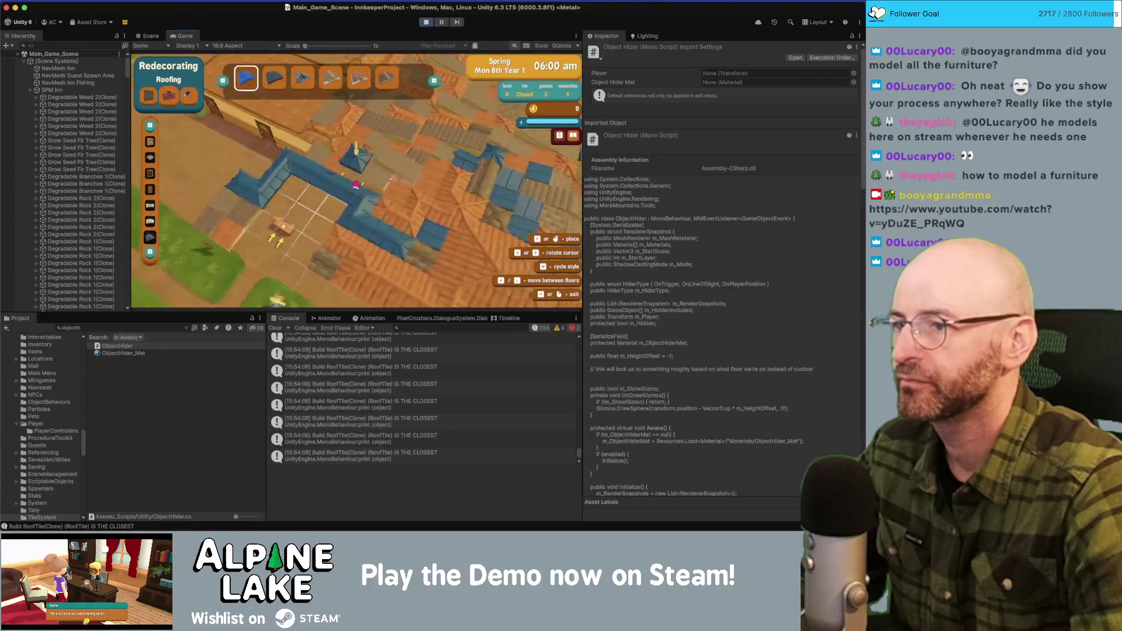
pyautogui.press('d')
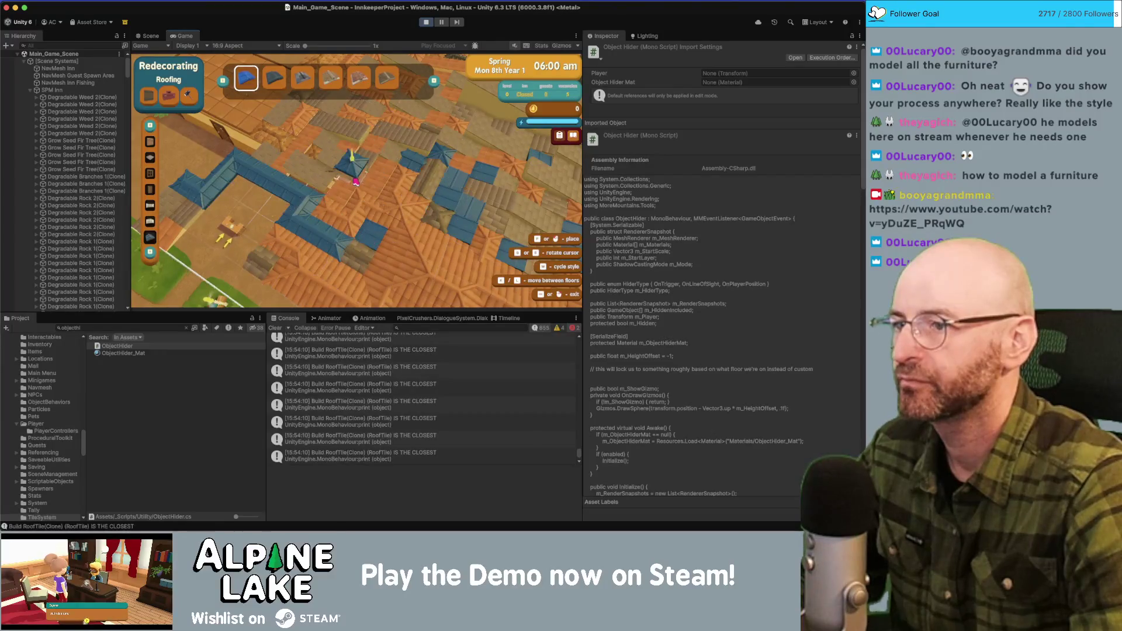
pyautogui.press('k')
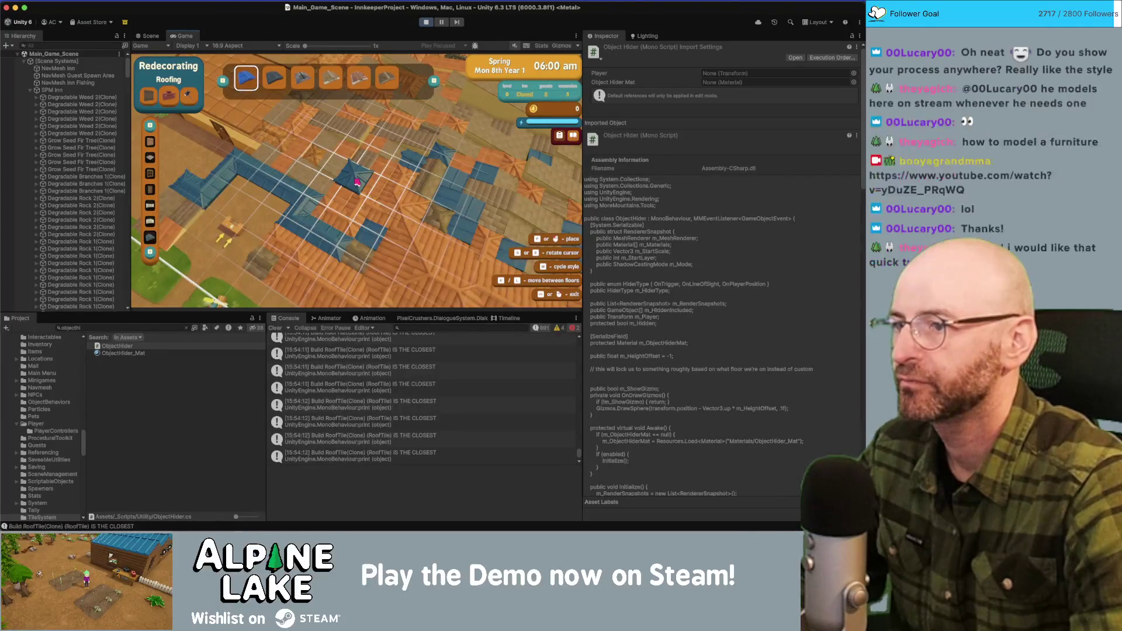
pyautogui.press('k')
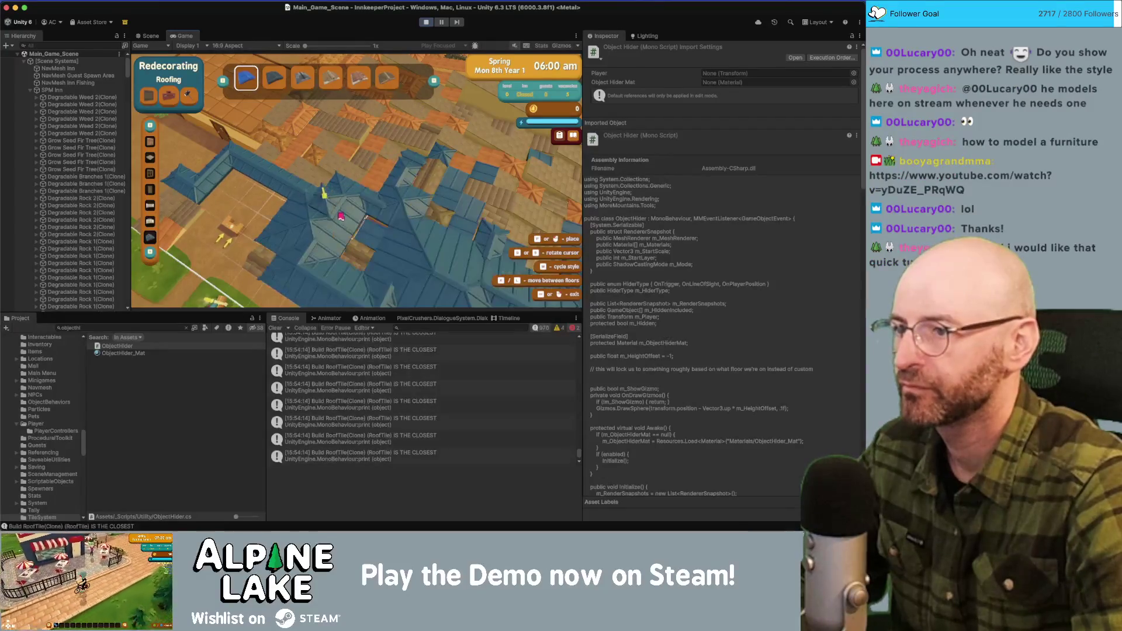
pyautogui.press('d')
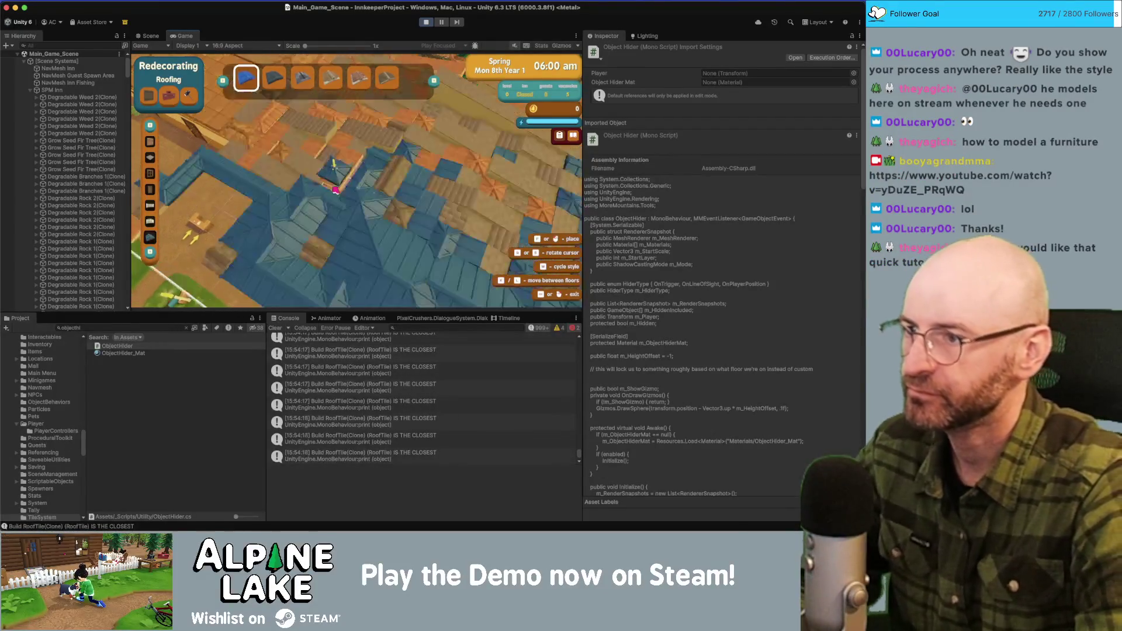
pyautogui.press('q')
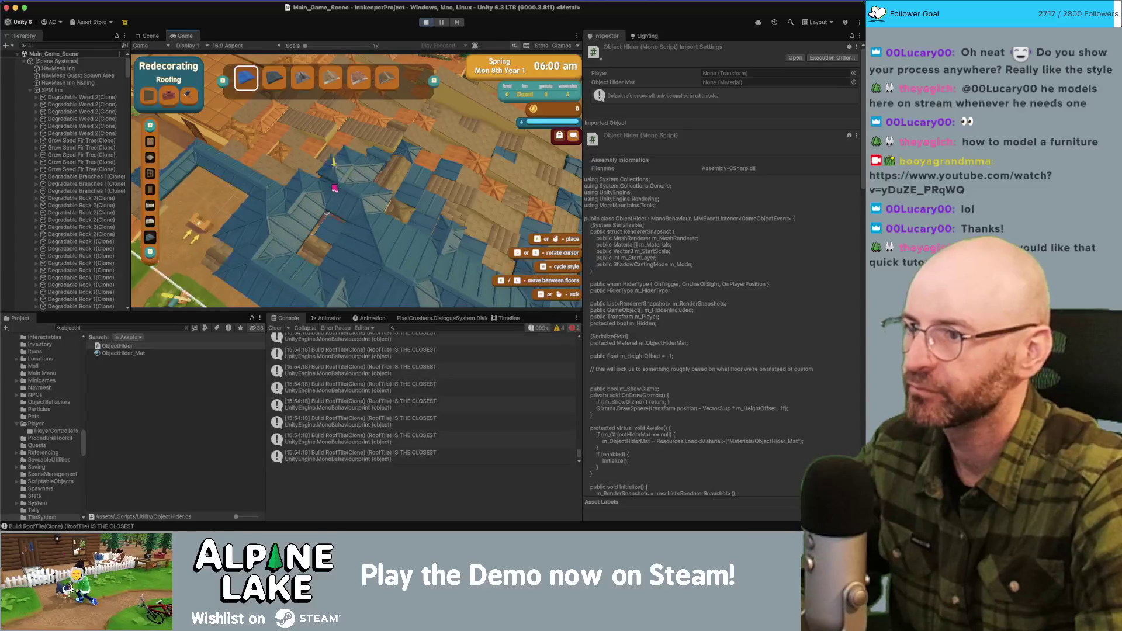
pyautogui.press('e')
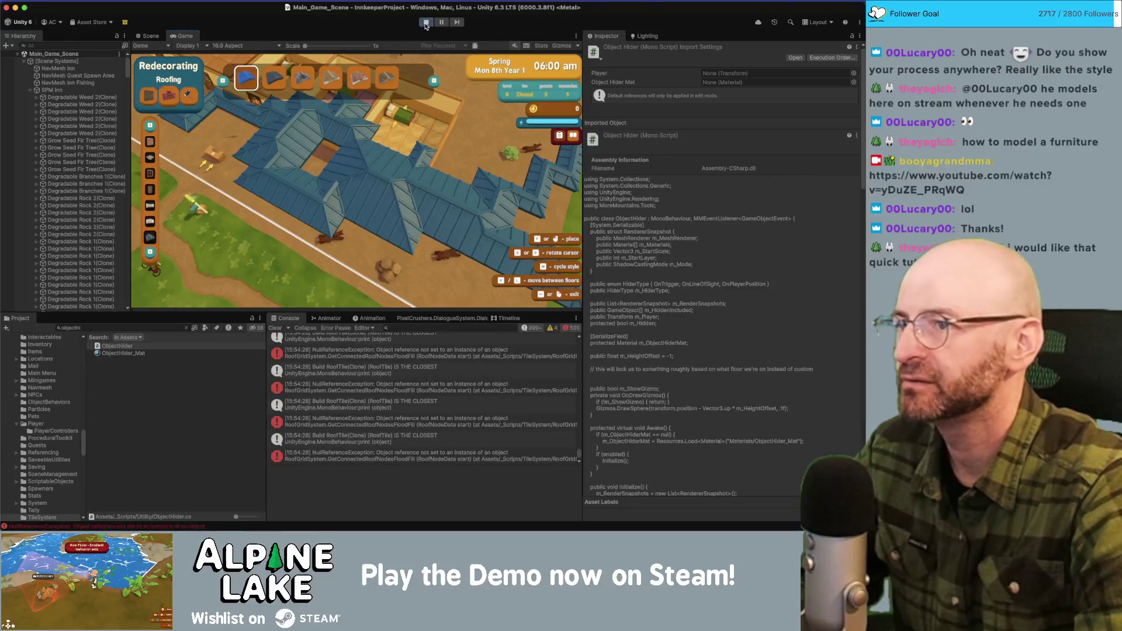
pyautogui.click(426, 22)
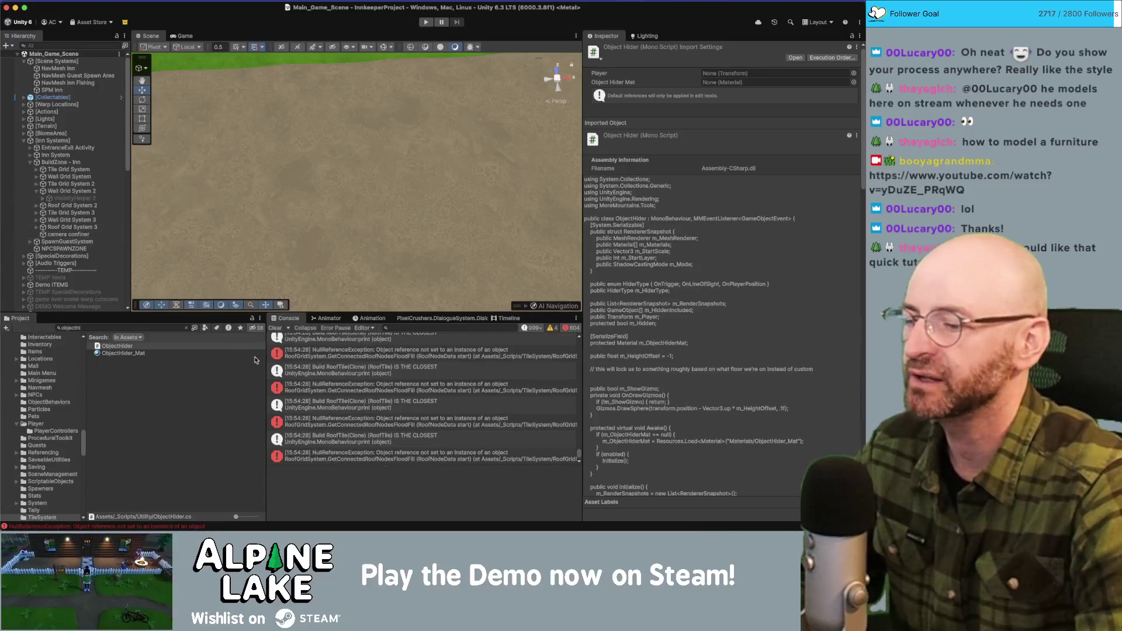
pyautogui.press('super+Tab')
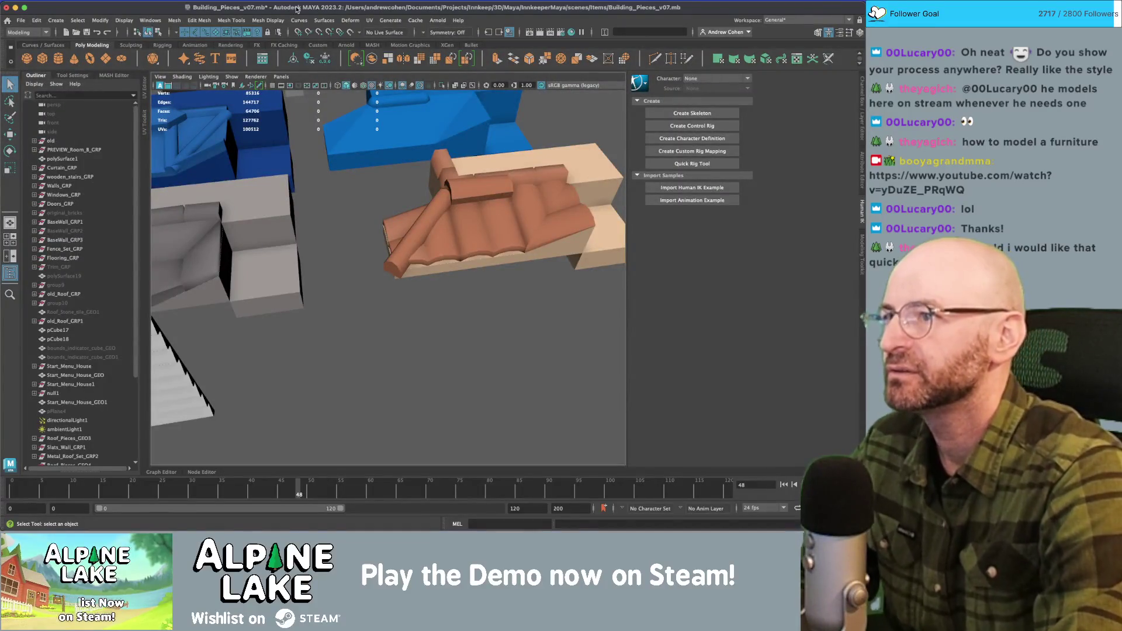
# Replace the 3D text's string with 'a furniture' in the Attribute Editor.
pyautogui.hotkey('ctrl', 'n')
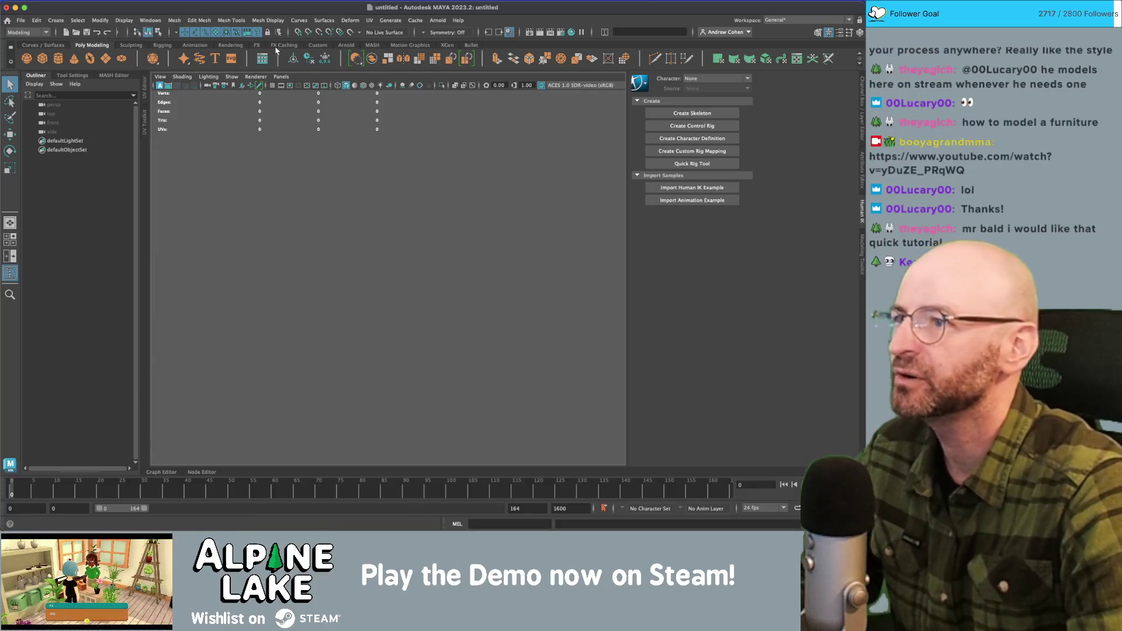
pyautogui.click(257, 45)
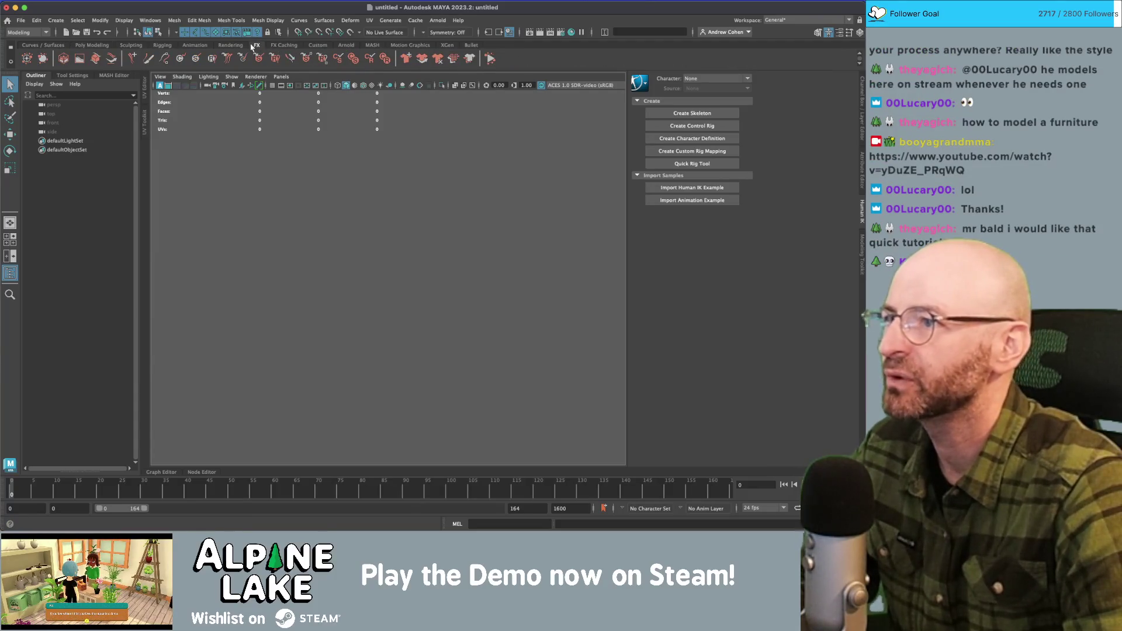
pyautogui.click(370, 47)
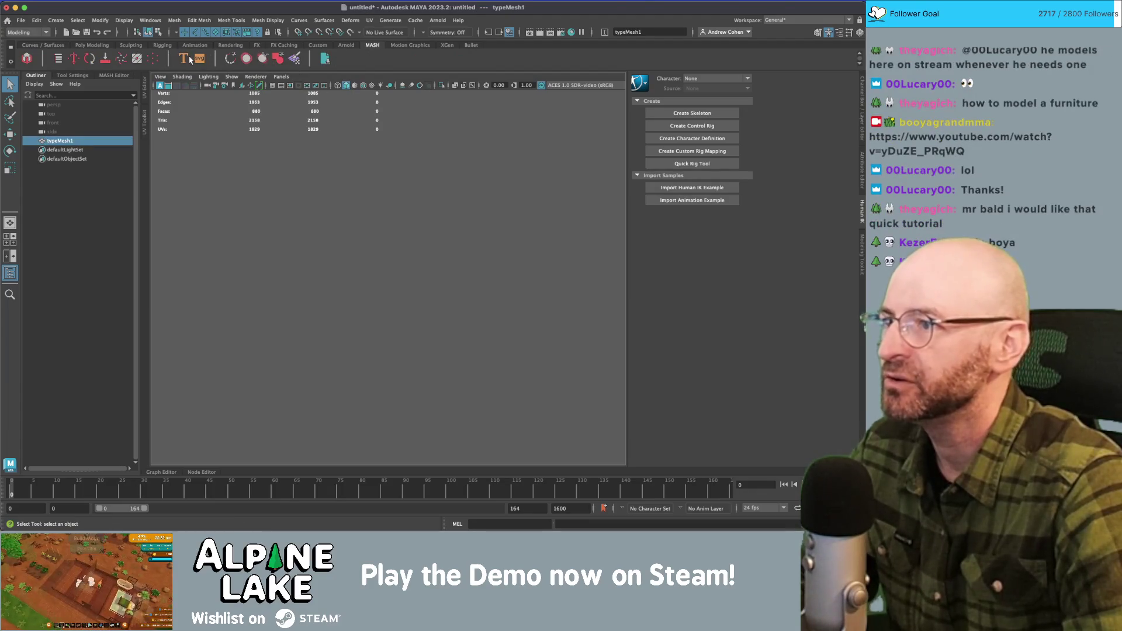
pyautogui.hotkey('ctrl', 'a')
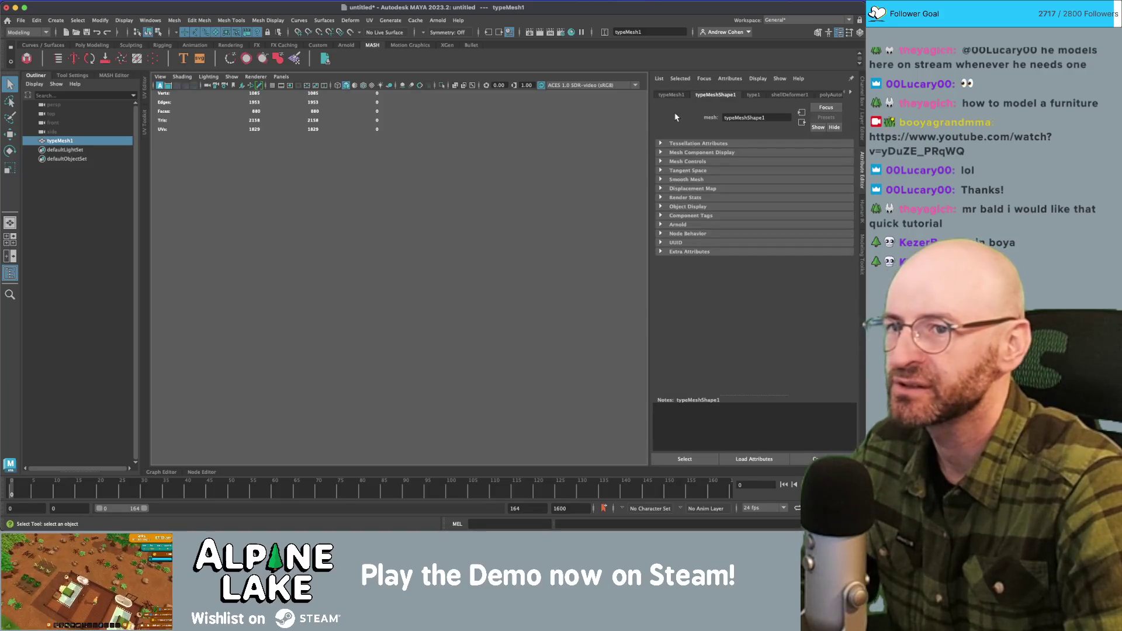
pyautogui.click(754, 95)
pyautogui.click(724, 160)
pyautogui.write('Furniture')
pyautogui.write('a')
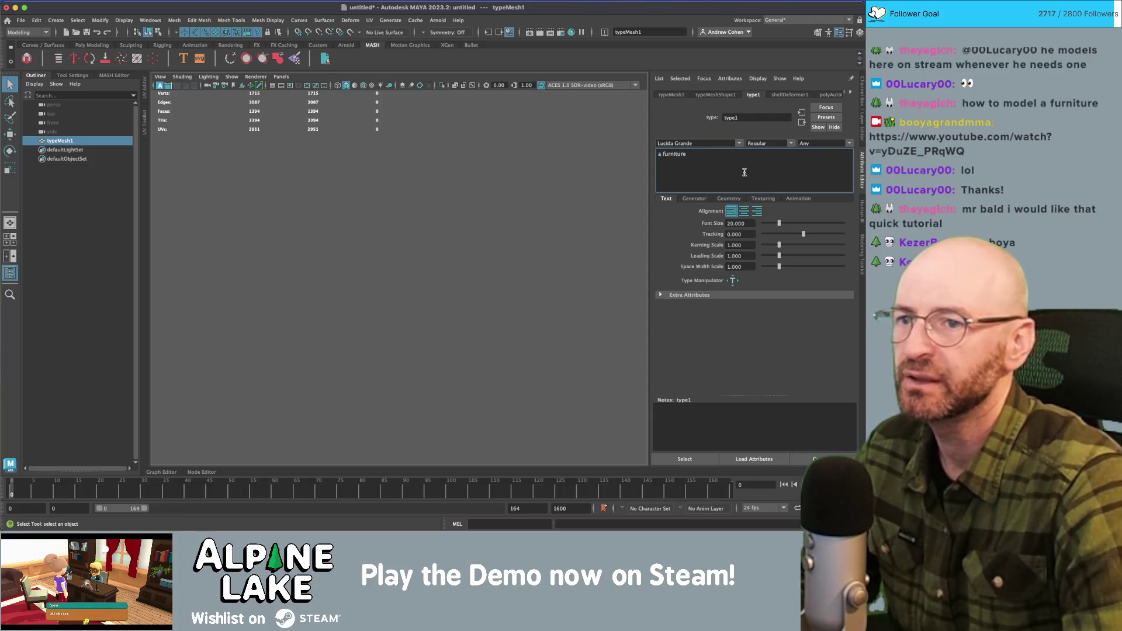
pyautogui.write('f')
# Append '(1)' so the text reads 'a furniture (1)'.
pyautogui.keyDown('alt'); pyautogui.moveTo(351, 193); pyautogui.dragTo(442, 183); pyautogui.keyUp('alt')
pyautogui.click(416, 189)
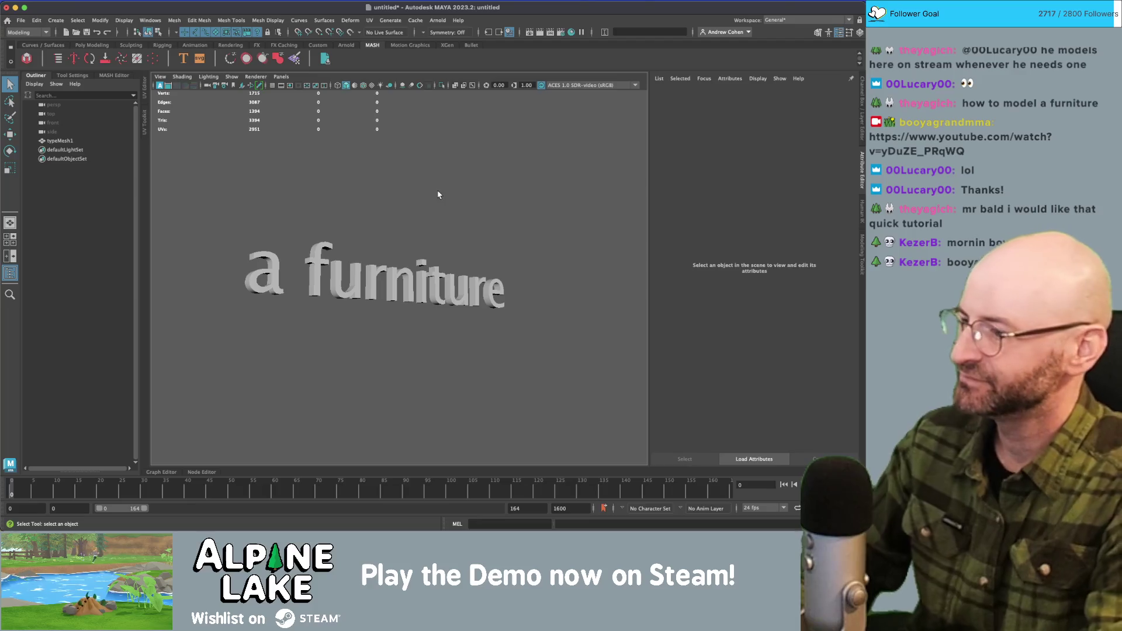
pyautogui.keyDown('alt'); pyautogui.moveTo(419, 191); pyautogui.dragTo(394, 208); pyautogui.keyUp('alt')
pyautogui.moveTo(249, 220); pyautogui.dragTo(631, 374)
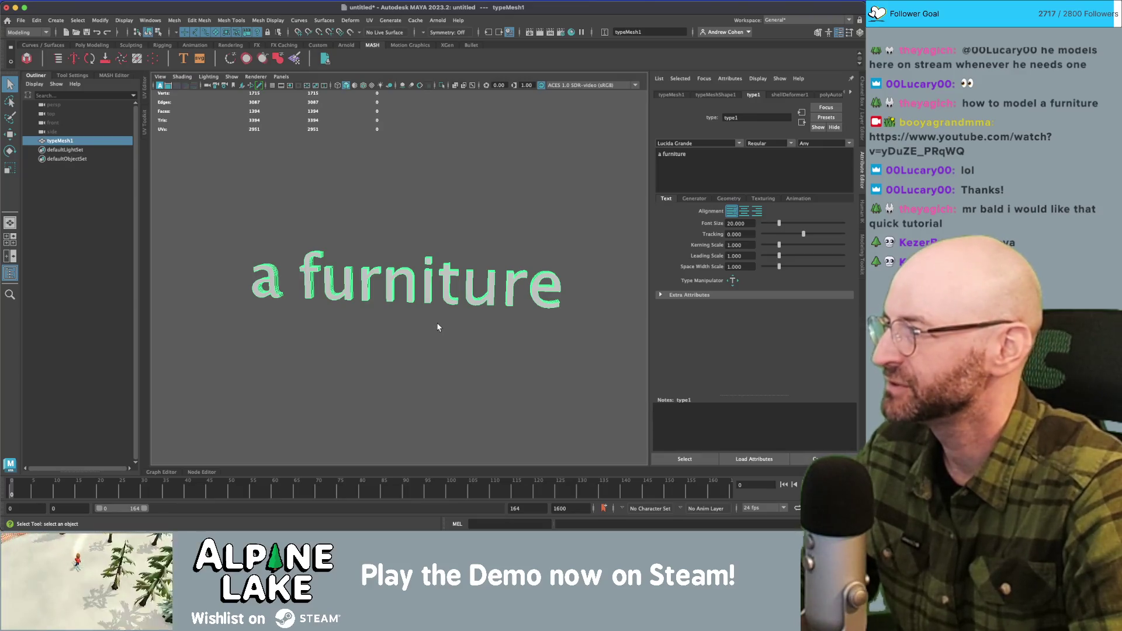
pyautogui.moveTo(424, 324)
pyautogui.mouseDown()
pyautogui.moveTo(453, 323)
pyautogui.moveTo(426, 313)
pyautogui.moveTo(664, 226)
pyautogui.mouseUp()
pyautogui.moveTo(582, 228)
pyautogui.mouseDown()
pyautogui.moveTo(518, 244)
pyautogui.moveTo(560, 228)
pyautogui.mouseUp()
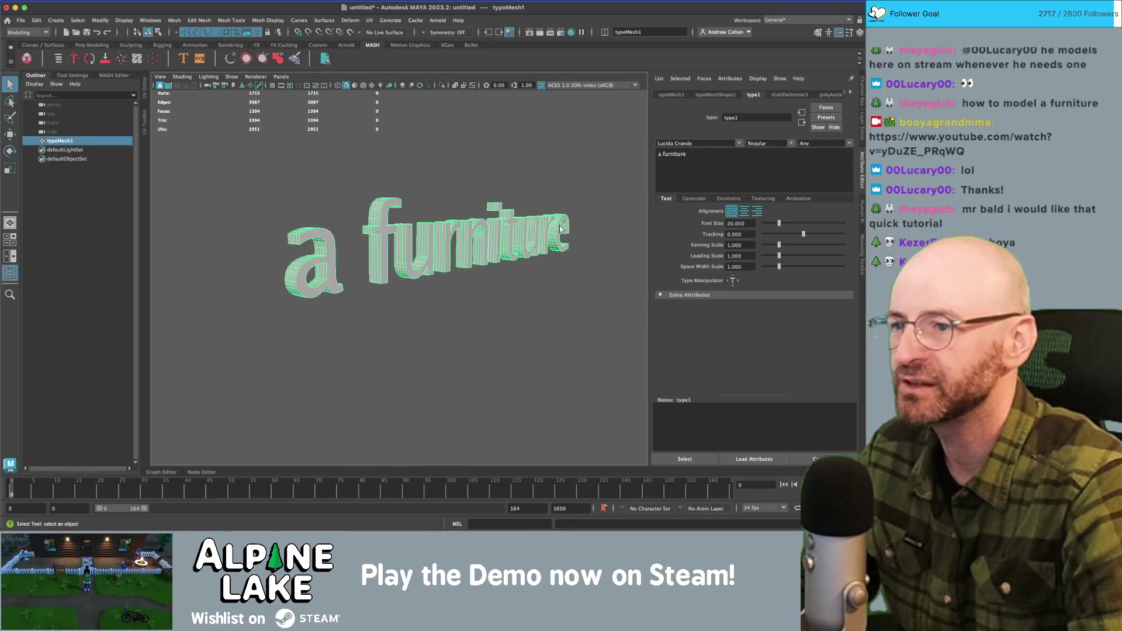
pyautogui.click(761, 159)
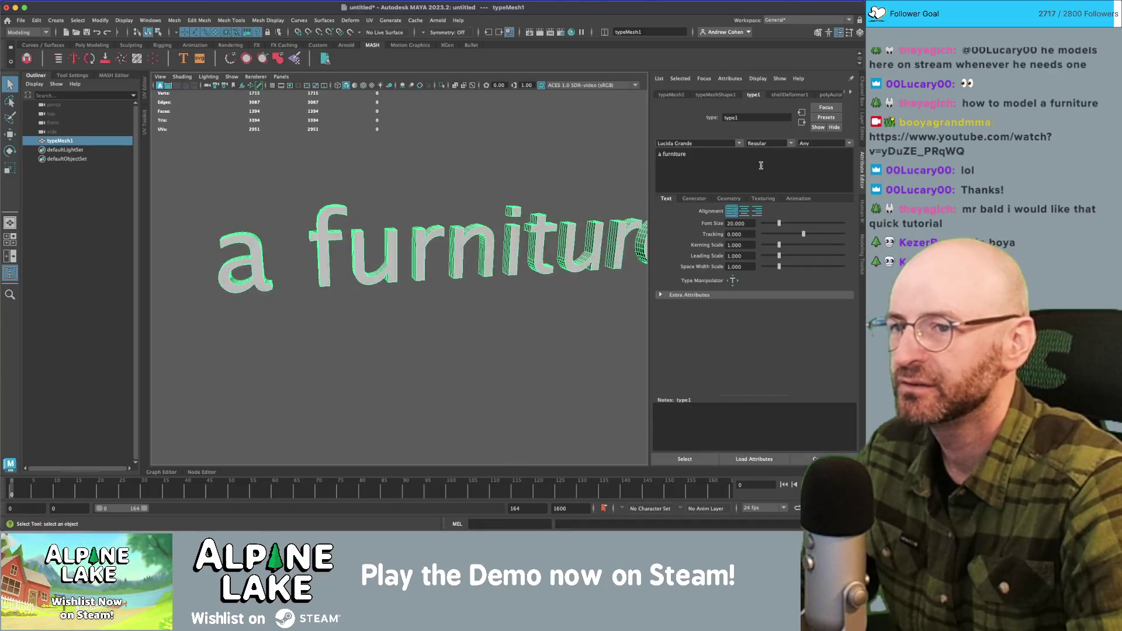
pyautogui.write(' (1)')
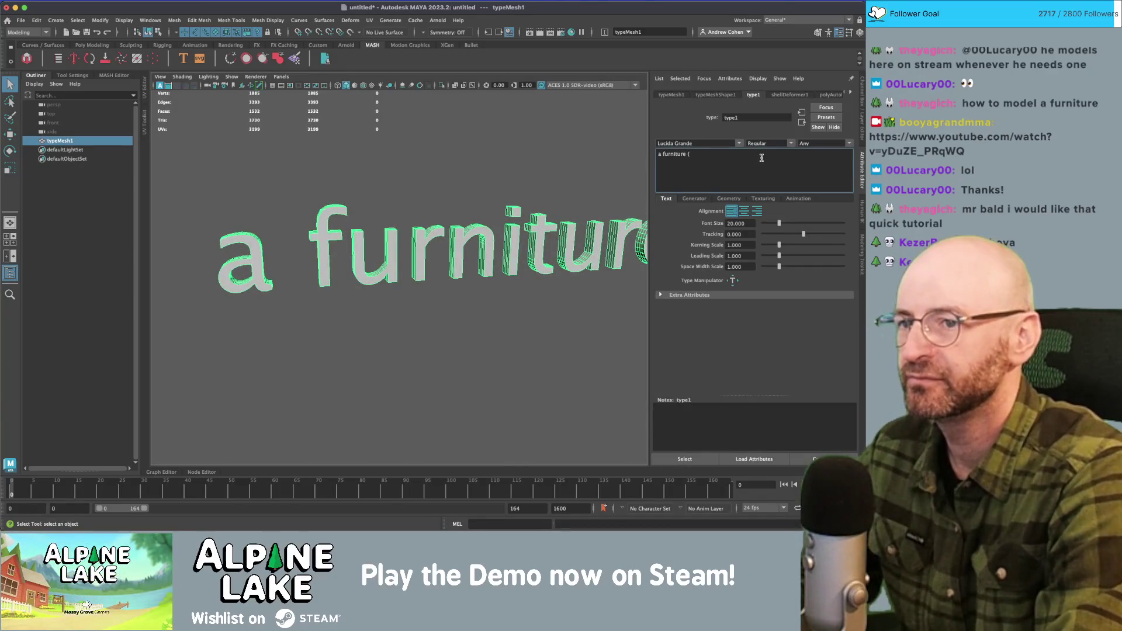
pyautogui.click(564, 170)
pyautogui.moveTo(563, 170); pyautogui.dragTo(381, 168)
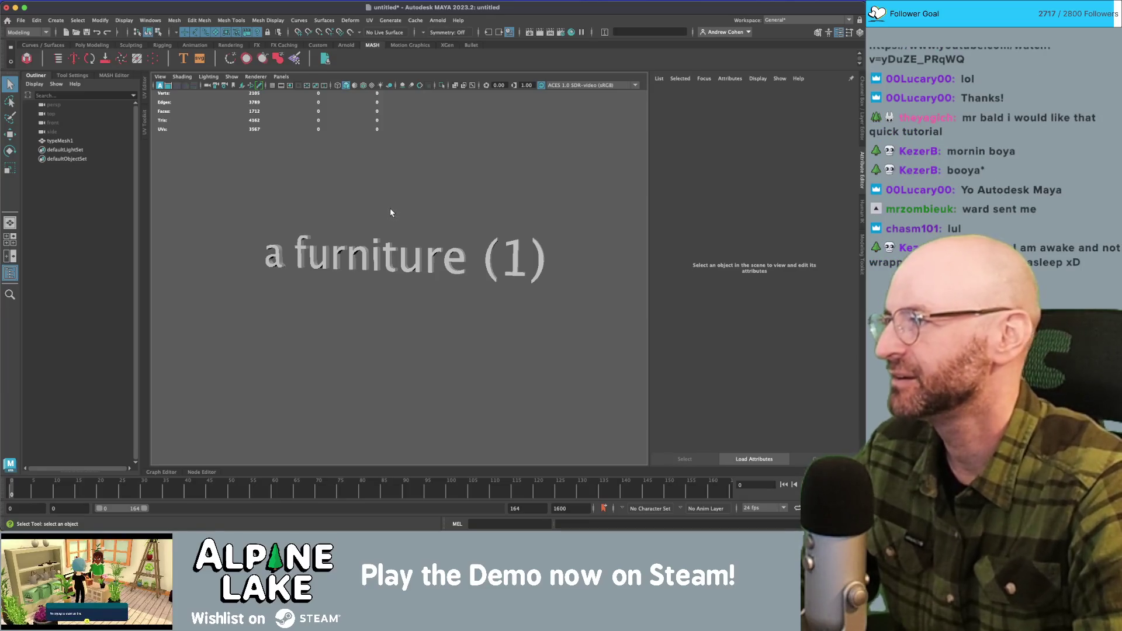
# Select the 'a furniture (1)' text mesh and set its alignment to centre.
pyautogui.scroll(2, 389, 211)
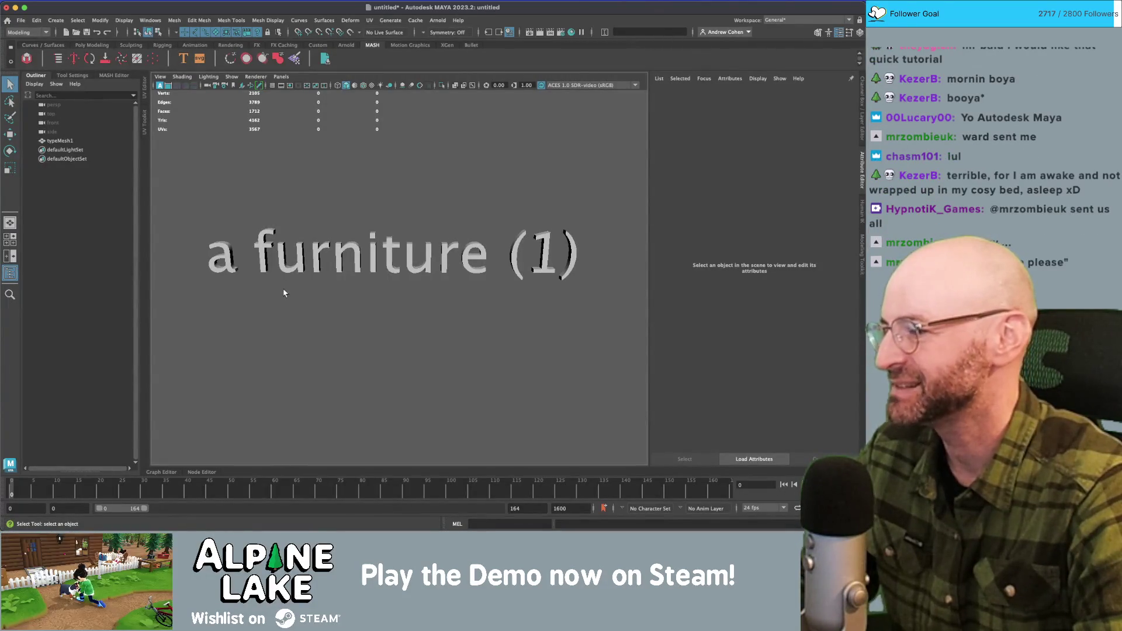
pyautogui.click(325, 256)
pyautogui.click(330, 222)
pyautogui.click(374, 254)
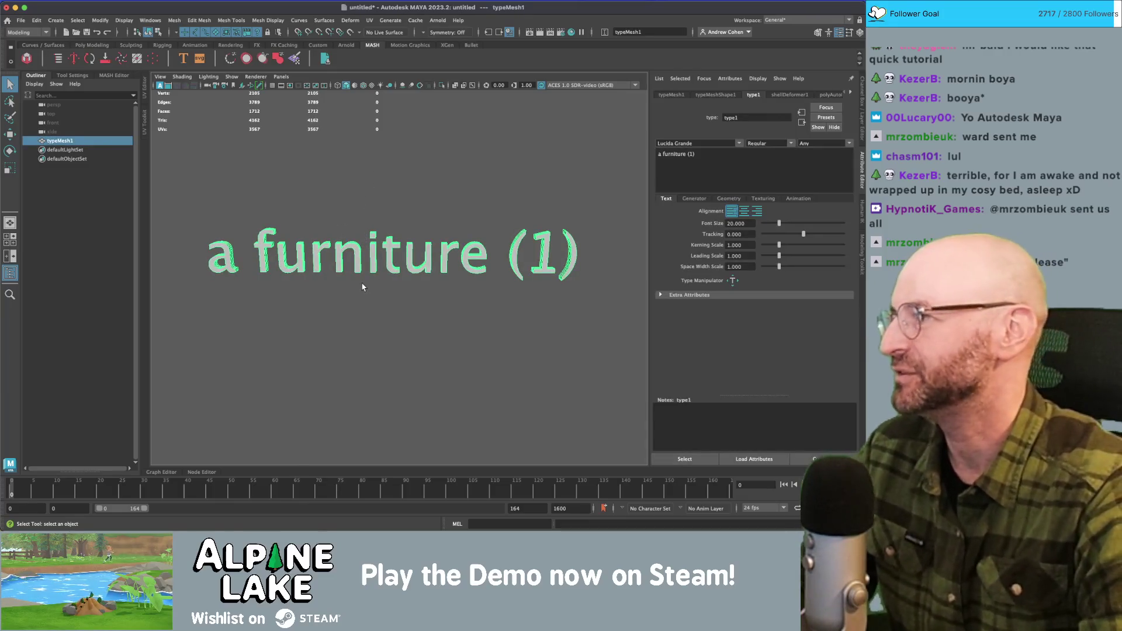
pyautogui.click(353, 325)
pyautogui.moveTo(367, 176); pyautogui.dragTo(388, 188)
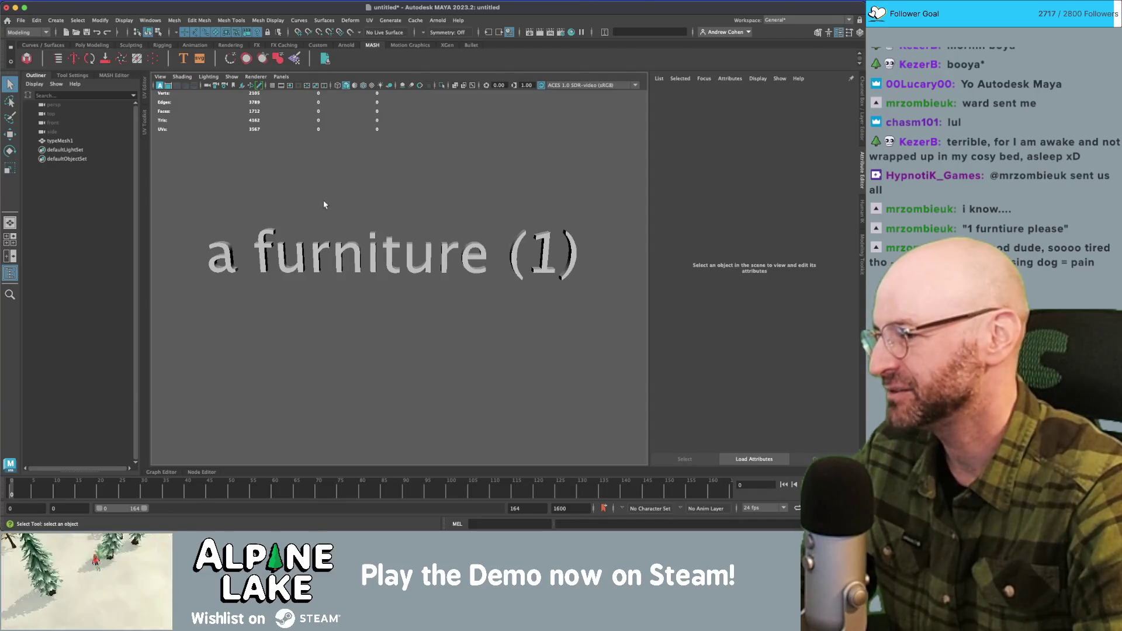
pyautogui.moveTo(344, 190); pyautogui.dragTo(374, 222)
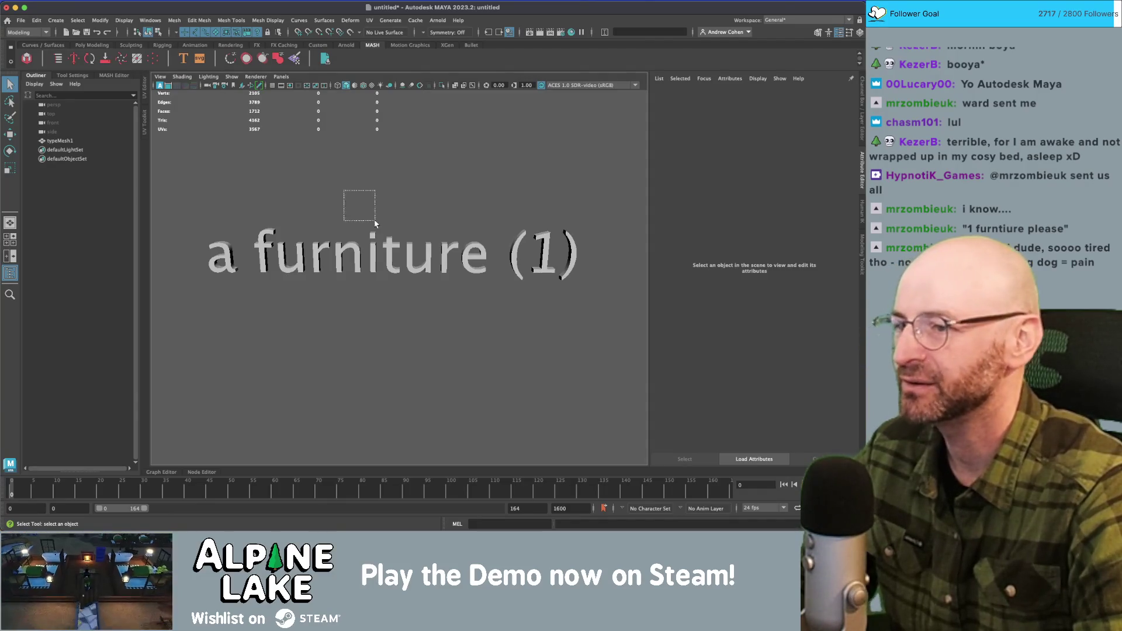
pyautogui.click(375, 246)
pyautogui.click(375, 232)
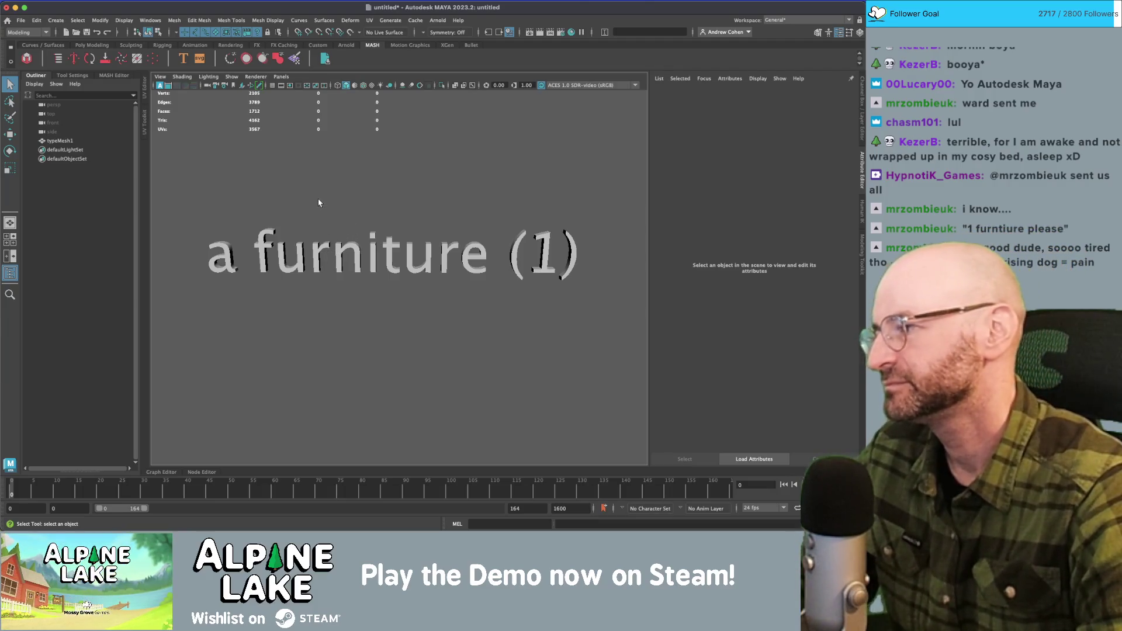
pyautogui.scroll(-2, 408, 220)
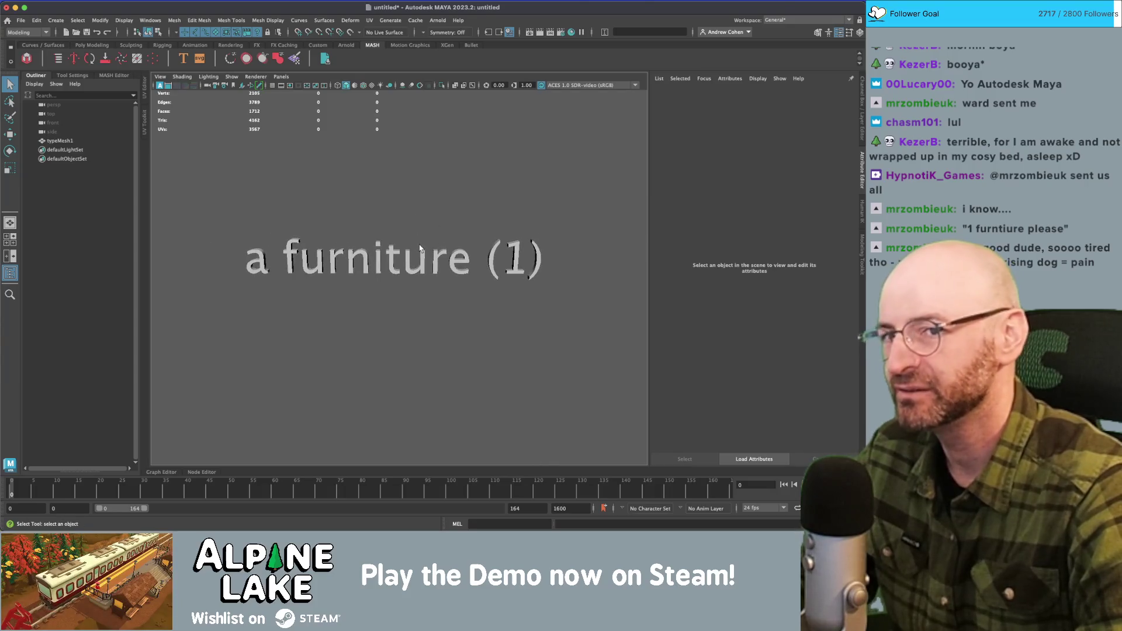
pyautogui.click(416, 277)
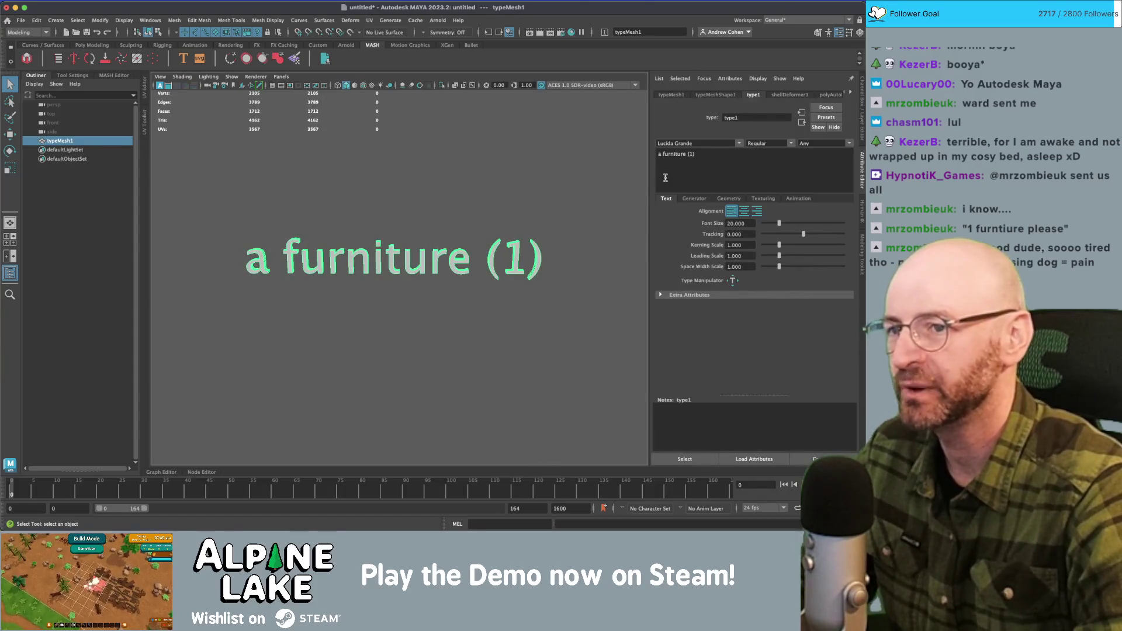
pyautogui.click(744, 211)
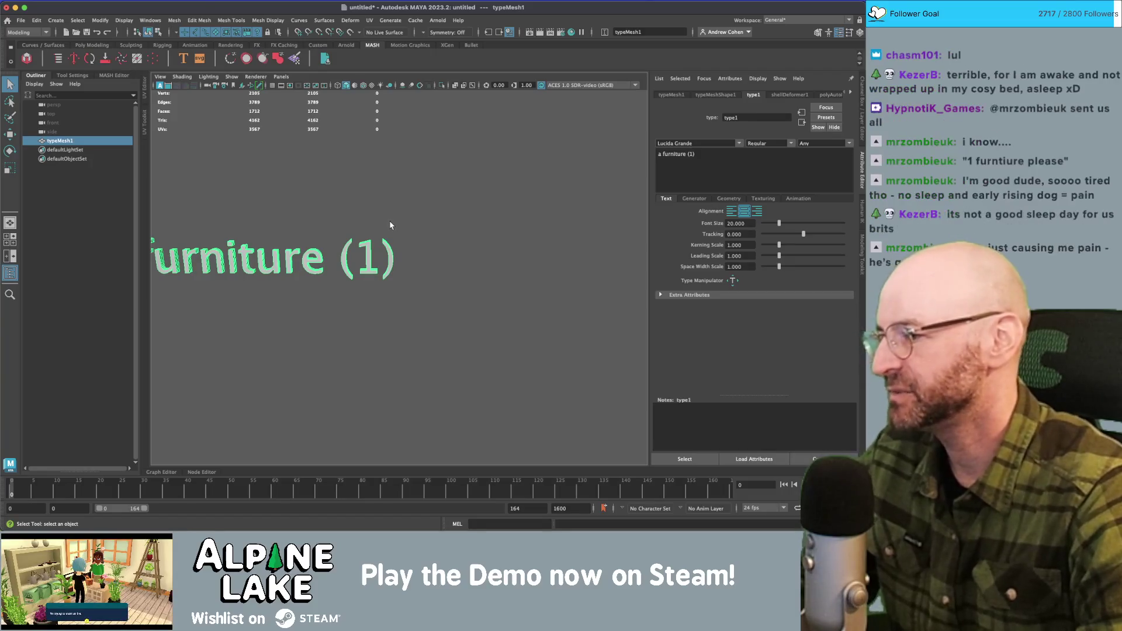
# Frame and orbit around the centred text to inspect it.
pyautogui.click(296, 220)
pyautogui.press('a')
pyautogui.click(359, 252)
pyautogui.click(358, 234)
pyautogui.scroll(3, 380, 234)
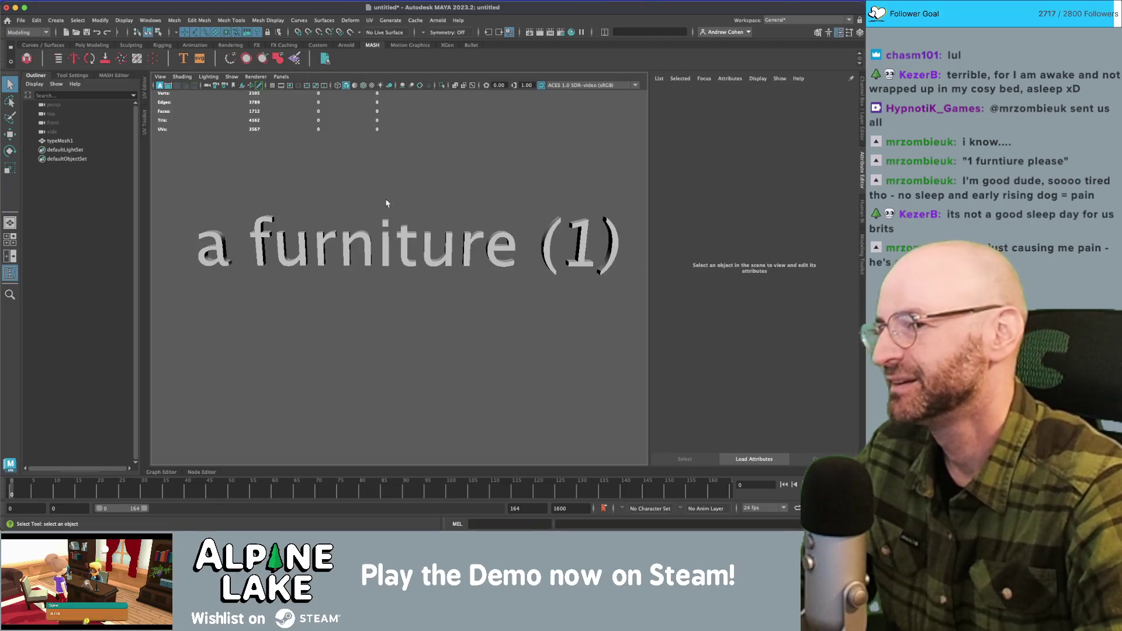
pyautogui.click(408, 232)
pyautogui.moveTo(419, 213)
pyautogui.mouseDown()
pyautogui.moveTo(414, 201)
pyautogui.moveTo(458, 207)
pyautogui.moveTo(328, 230)
pyautogui.mouseUp()
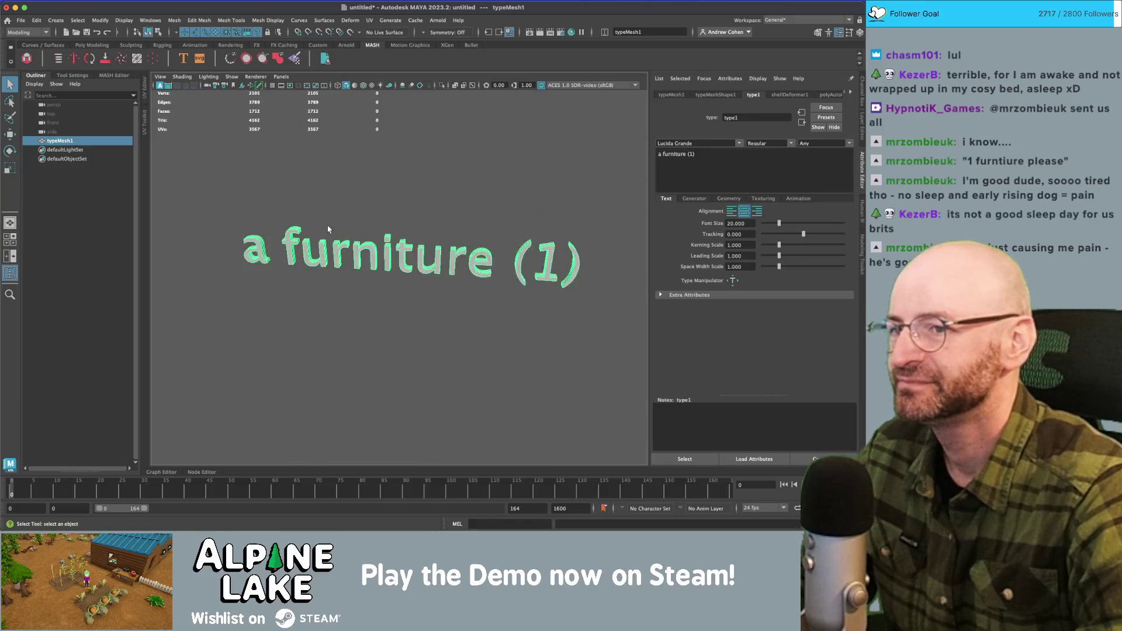
pyautogui.click(400, 163)
pyautogui.press('super+Tab')
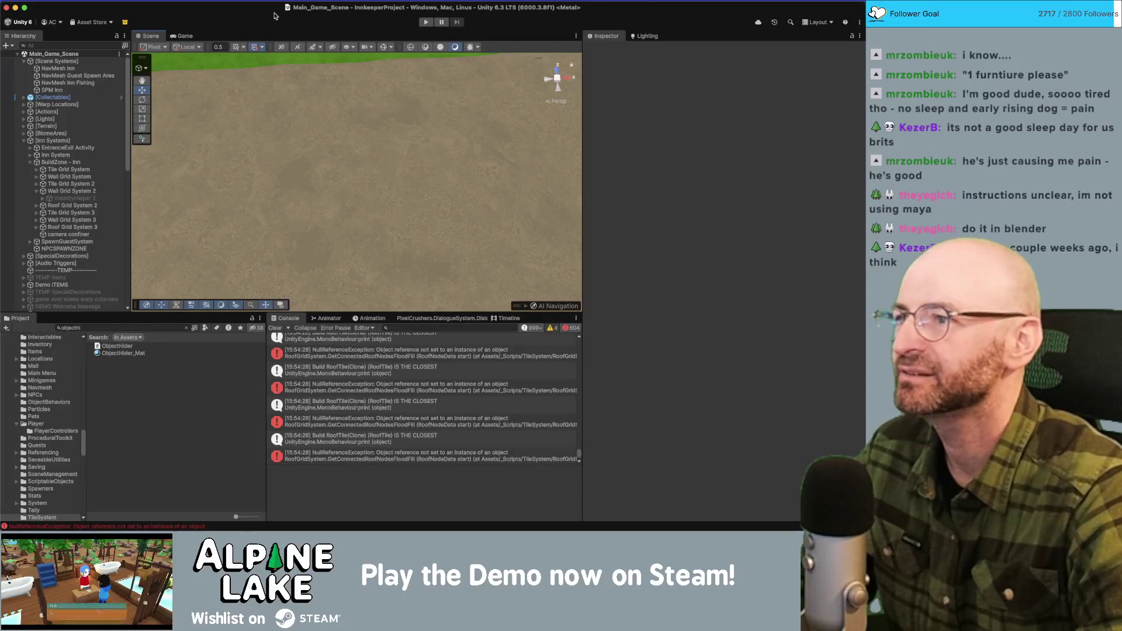
# Zoom and orbit the Scene view to show the crates, planks, paths and bicycle.
pyautogui.scroll(-5, 392, 134)
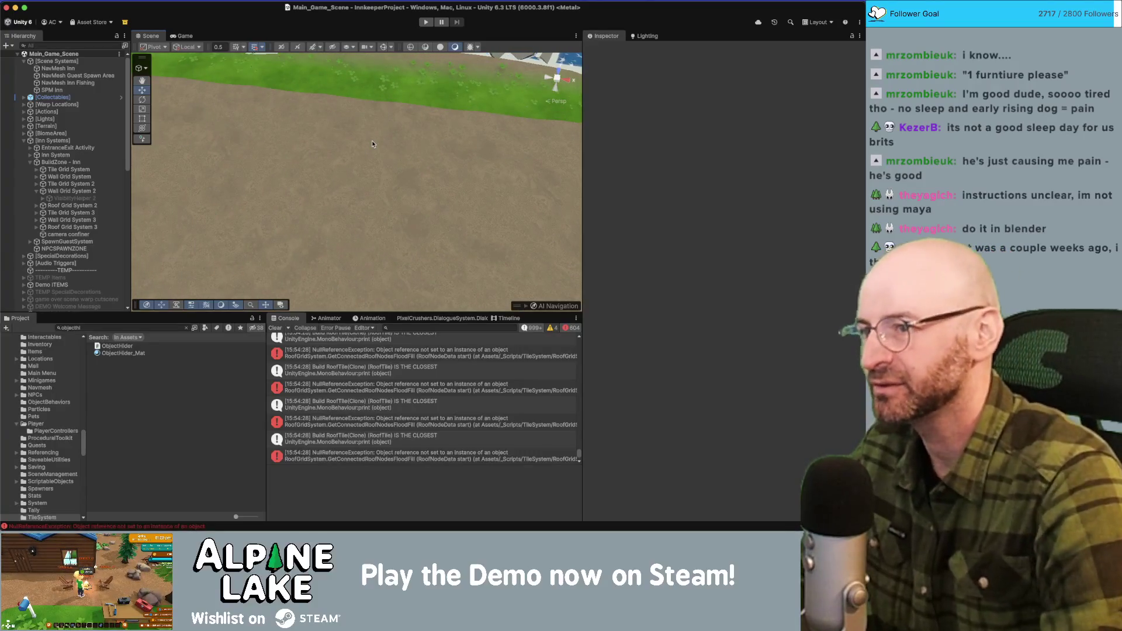
pyautogui.scroll(-5, 380, 143)
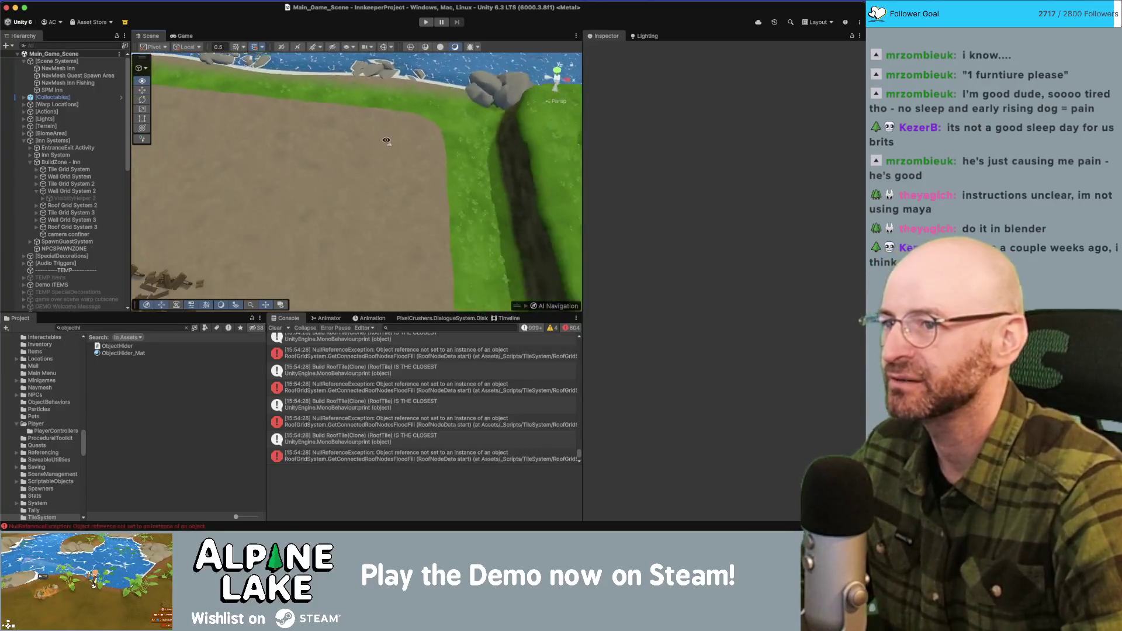
pyautogui.moveTo(386, 140); pyautogui.dragTo(360, 132)
pyautogui.scroll(5, 369, 131)
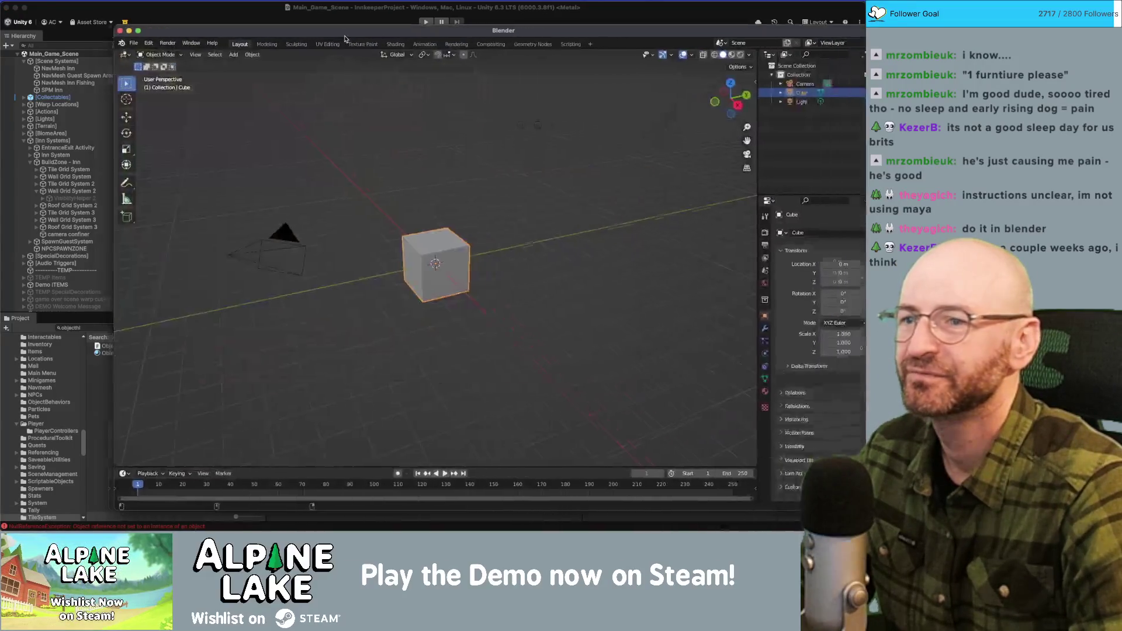
# Select and delete the default cube.
pyautogui.click(35, 20)
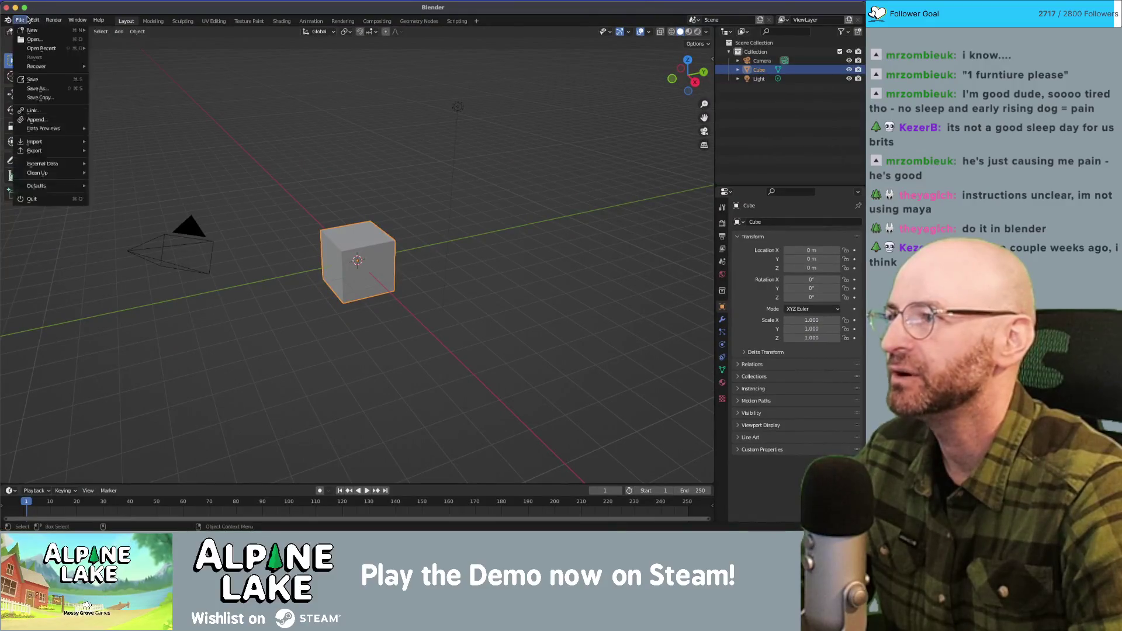
pyautogui.click(359, 222)
pyautogui.click(359, 222)
pyautogui.press('Delete')
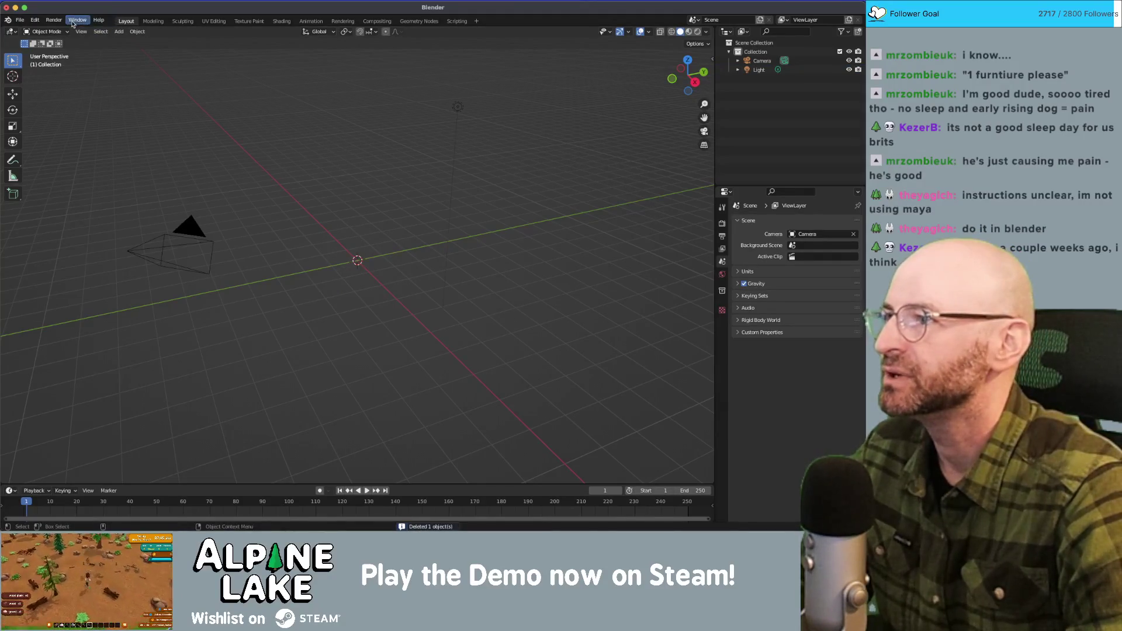
# Switch to the Modeling workspace and bring up Edit > Preferences.
pyautogui.click(157, 21)
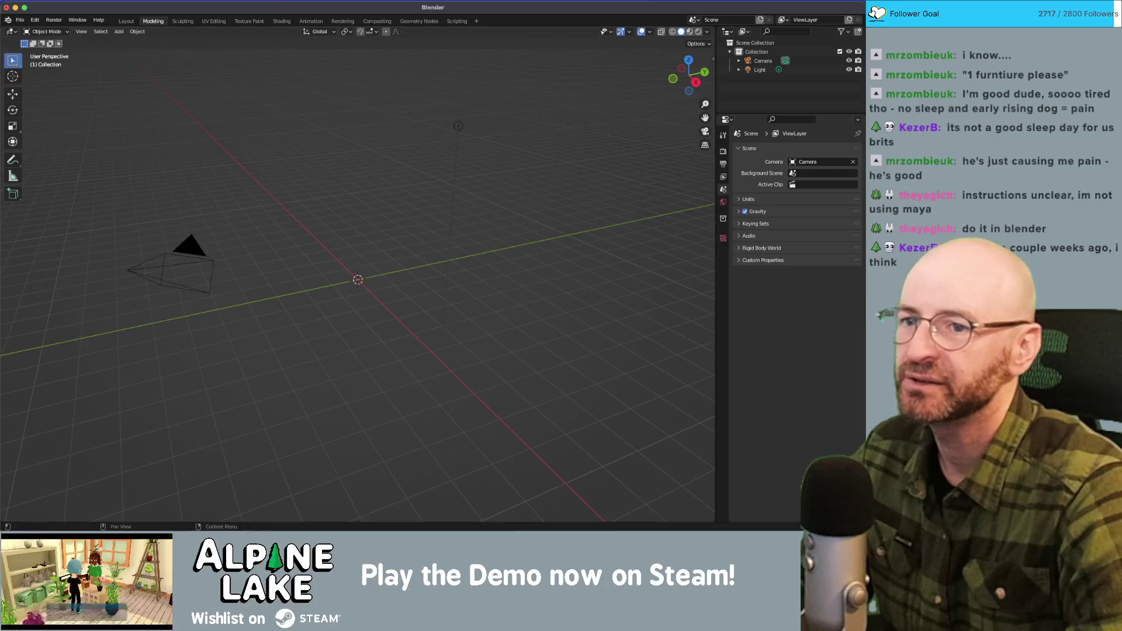
pyautogui.click(723, 219)
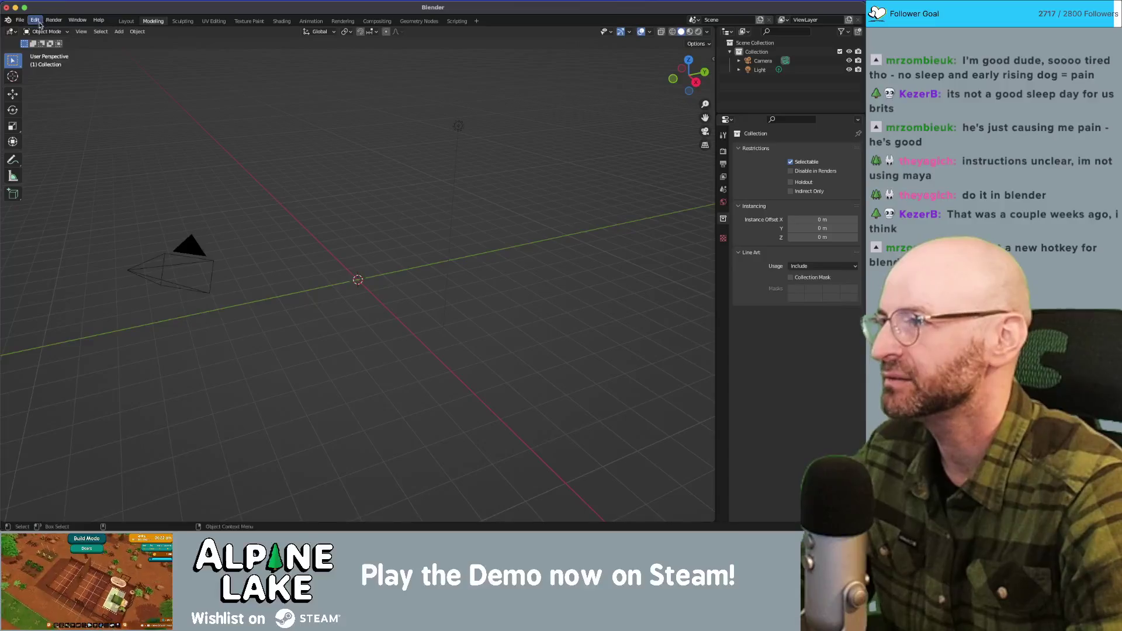
pyautogui.click(61, 5)
pyautogui.click(35, 20)
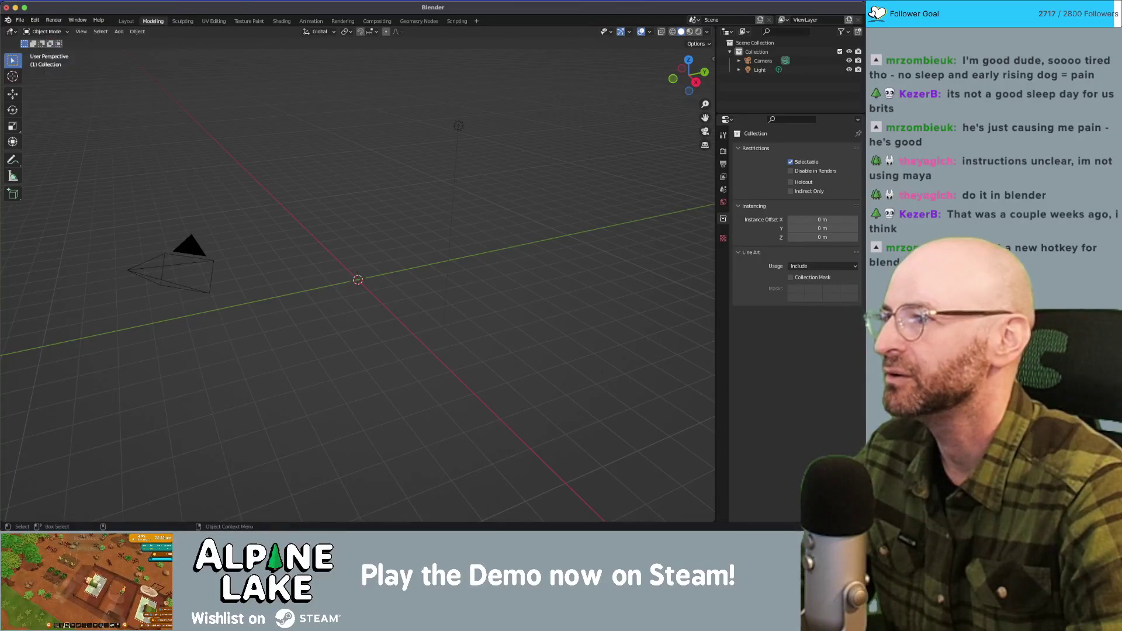
pyautogui.click(35, 20)
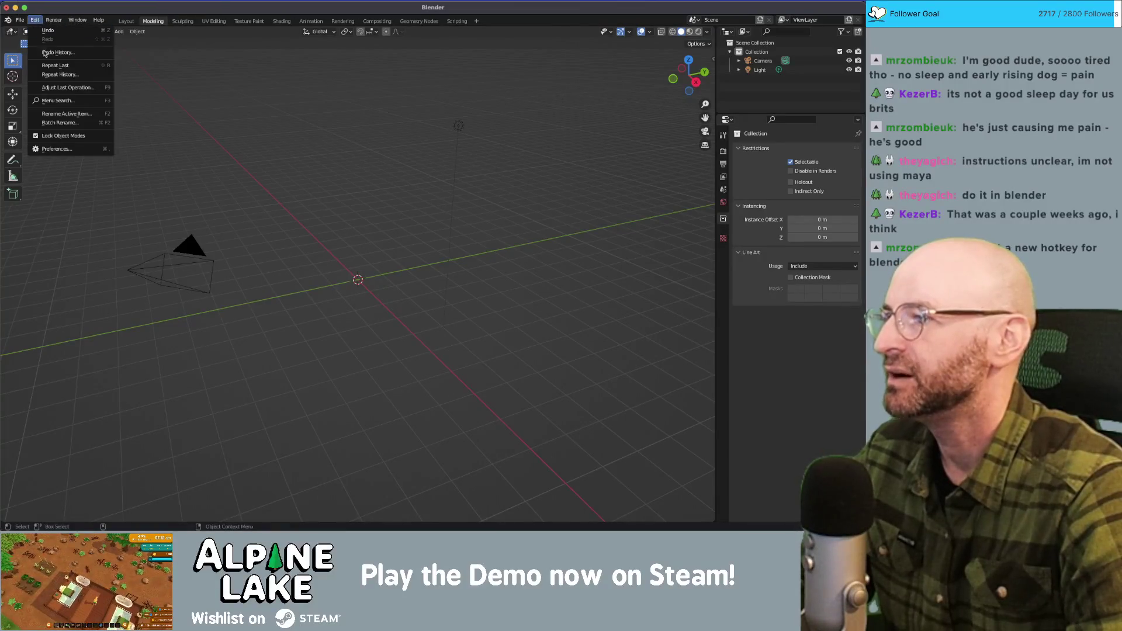
pyautogui.click(58, 149)
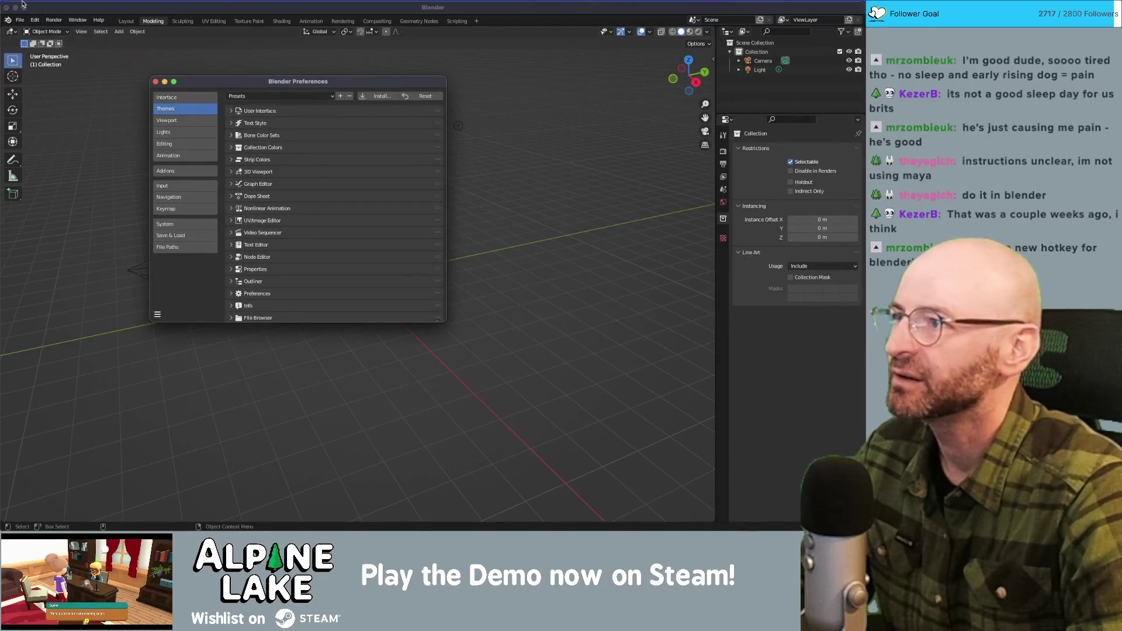
# Reopen the Preferences window from the Edit menu.
pyautogui.click(35, 20)
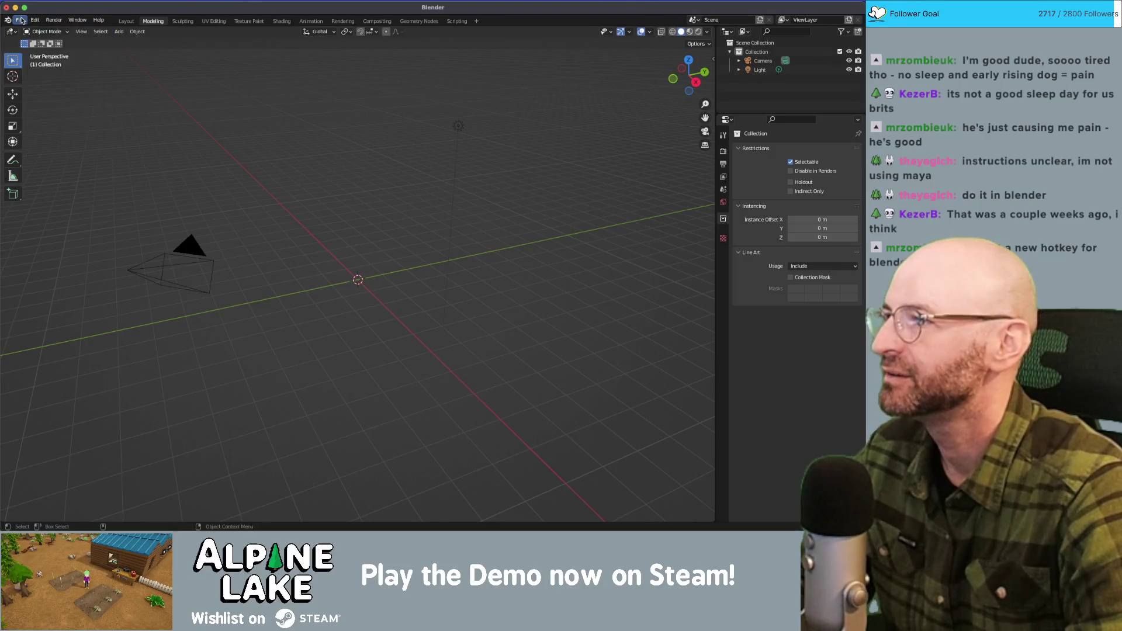
pyautogui.click(20, 21)
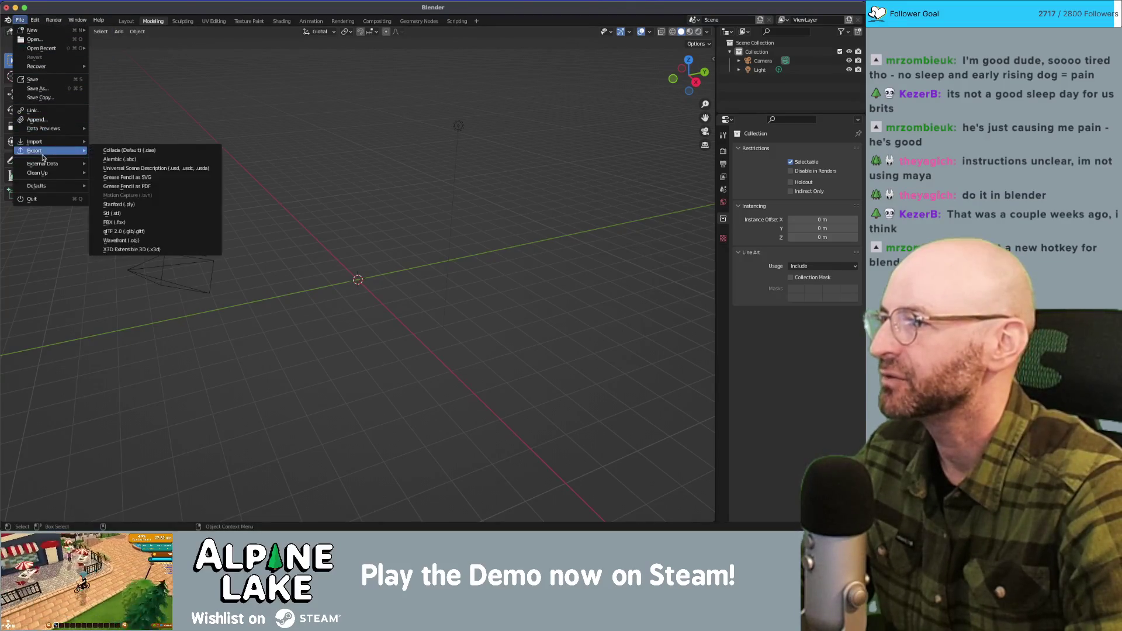
pyautogui.moveTo(51, 180)
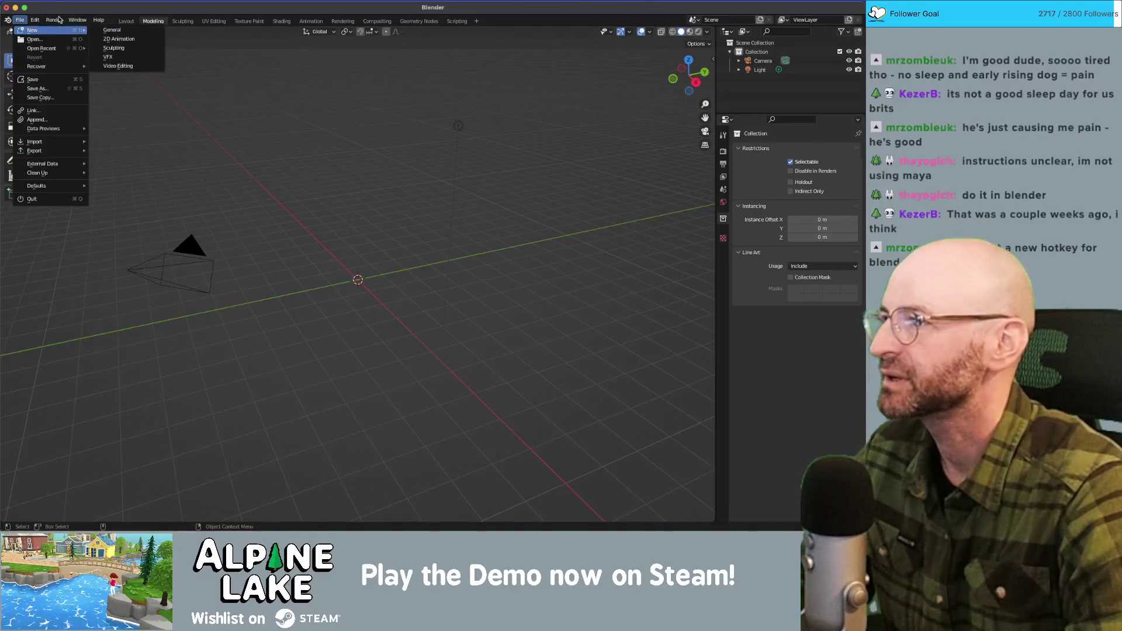
pyautogui.moveTo(35, 20)
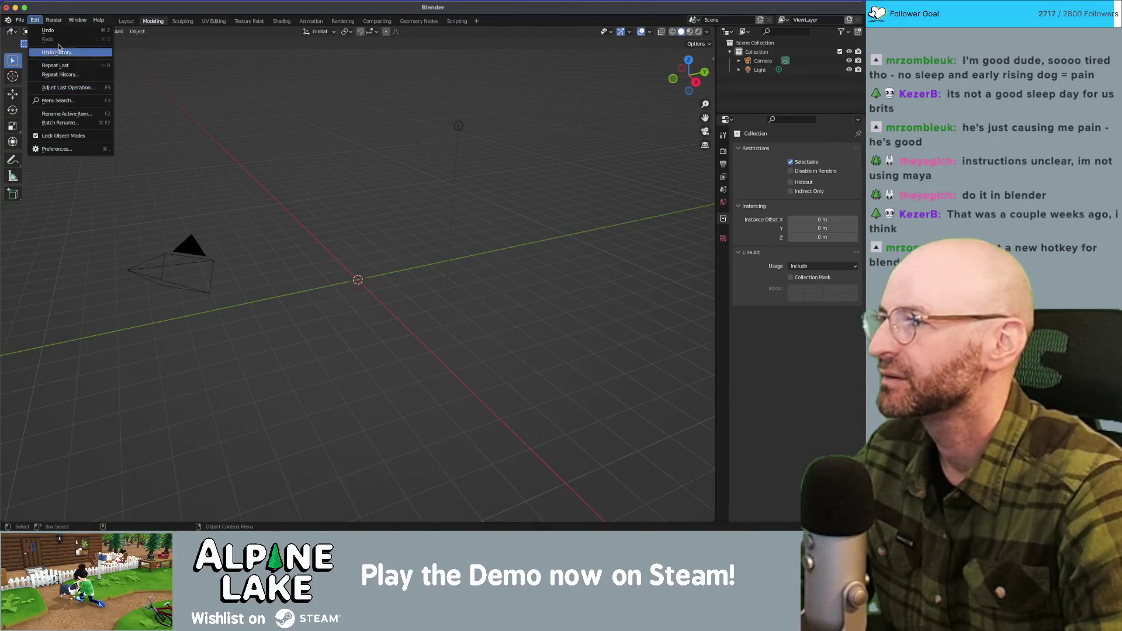
pyautogui.click(56, 149)
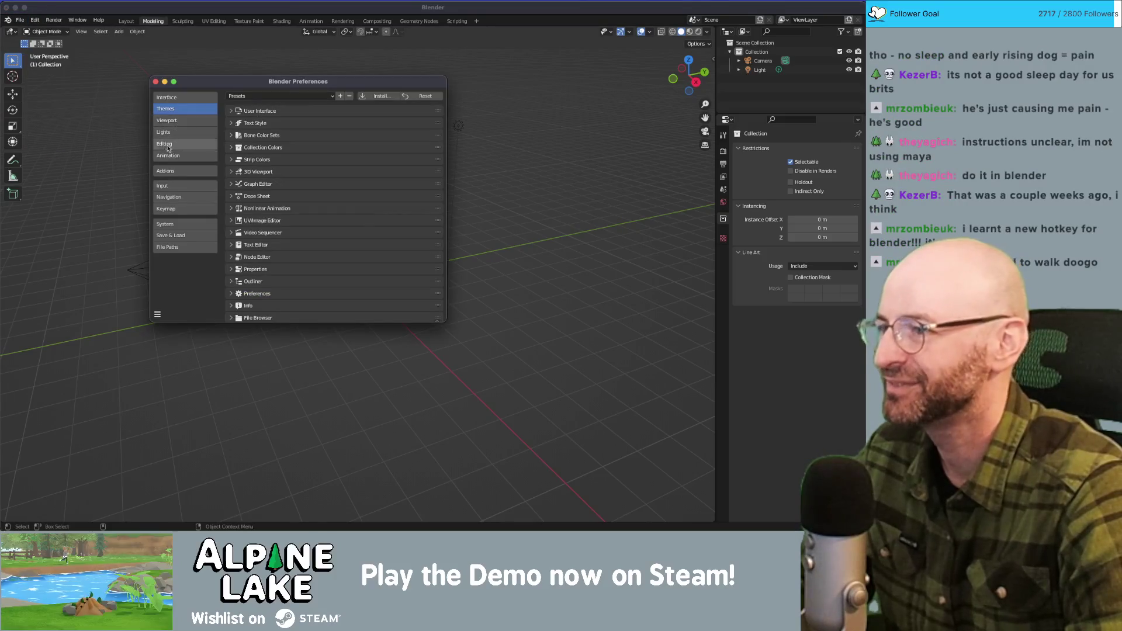
# Filter add-ons by 'text' and toggle Dynamic Context Menu on then back off.
pyautogui.click(183, 170)
pyautogui.click(397, 107)
pyautogui.write('text')
pyautogui.press('Return')
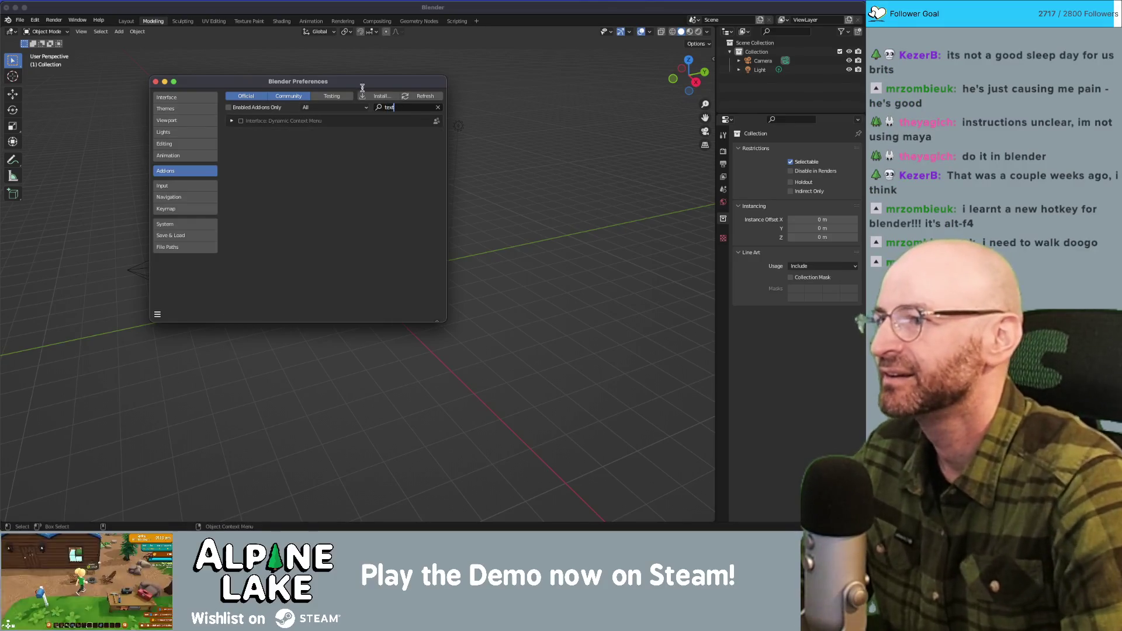
pyautogui.click(241, 121)
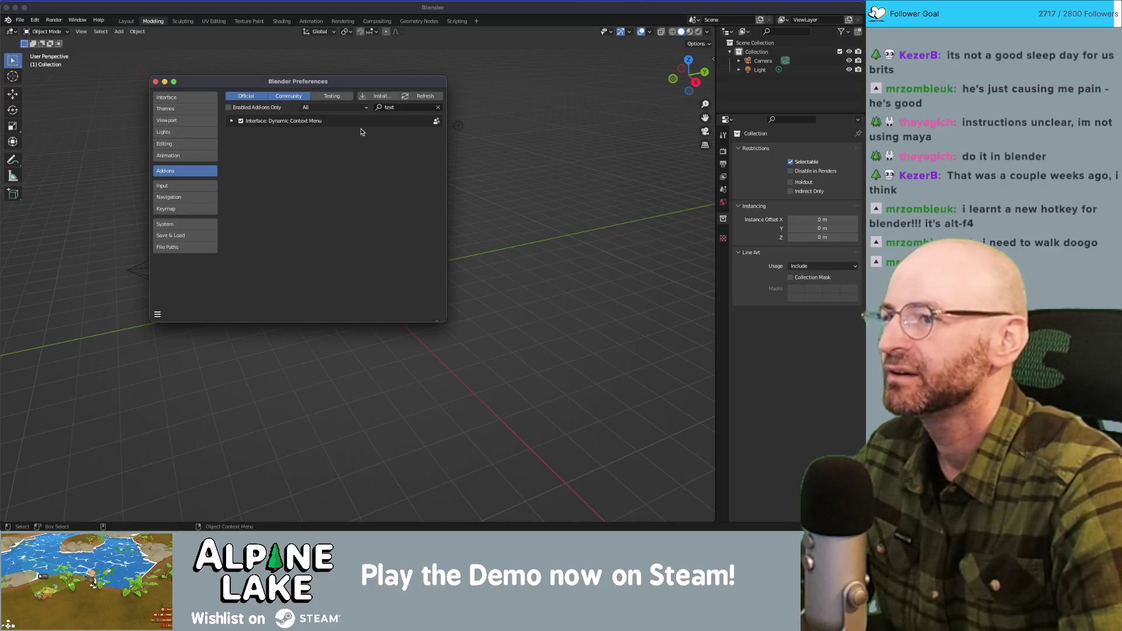
pyautogui.click(383, 96)
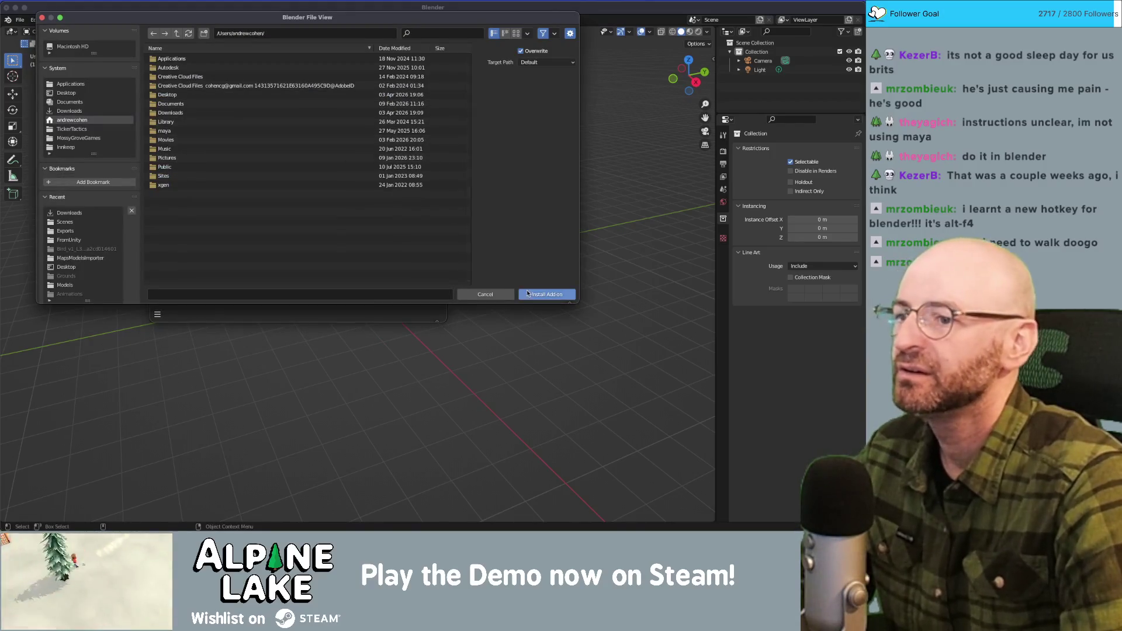
pyautogui.click(486, 294)
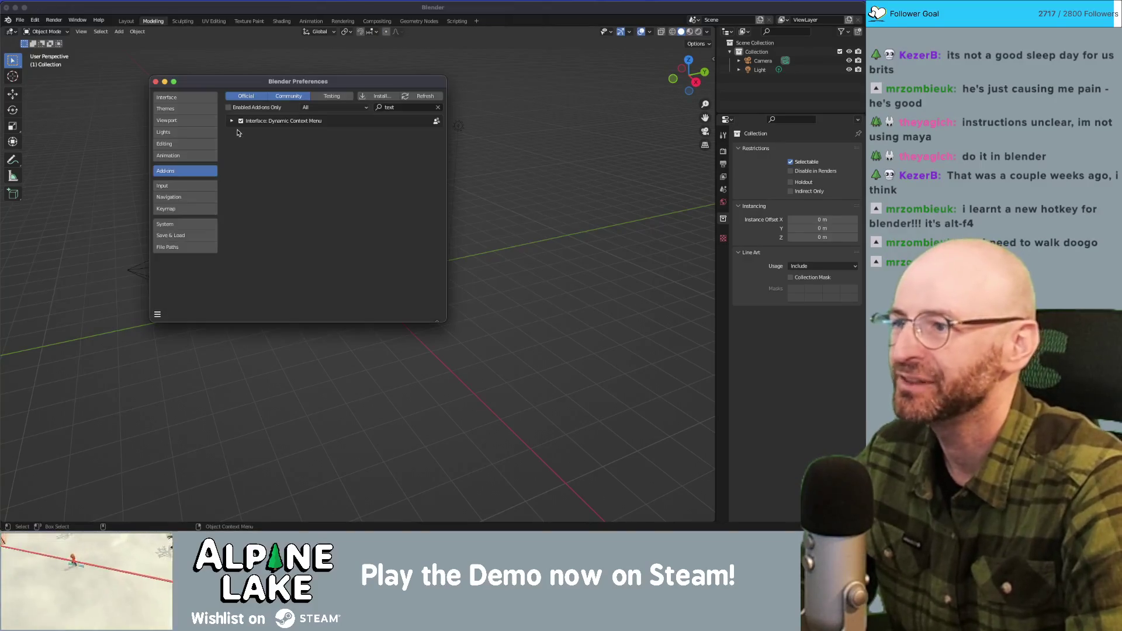
pyautogui.click(240, 121)
pyautogui.click(416, 108)
pyautogui.press('BackSpace')
pyautogui.press('BackSpace')
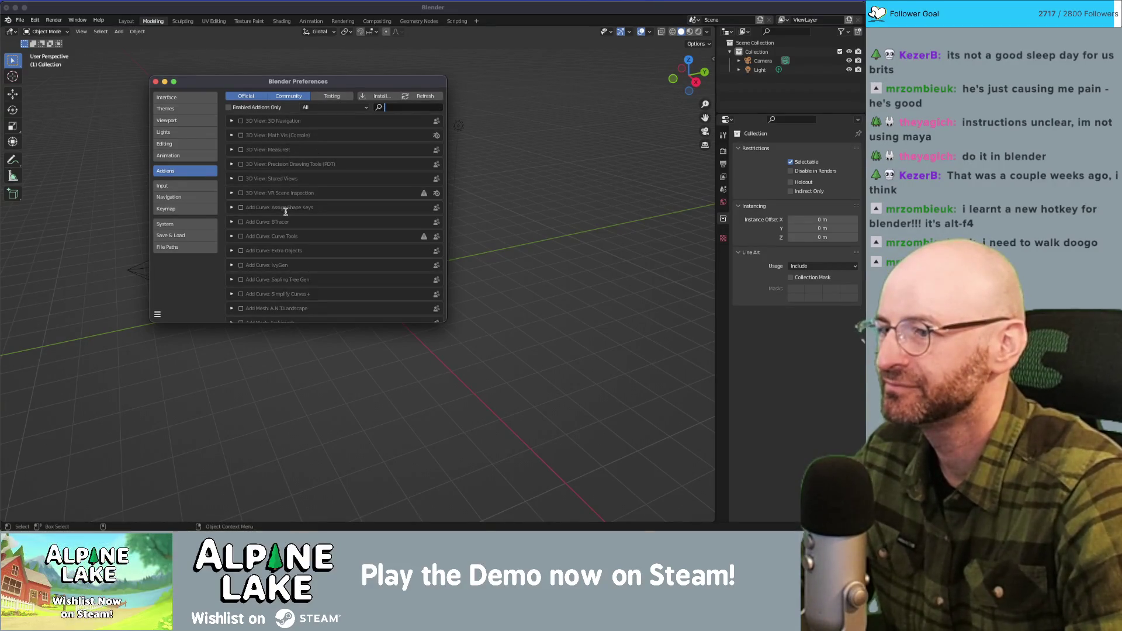
# Enable the Add Curve: IvyGen add-on and close Preferences.
pyautogui.click(240, 266)
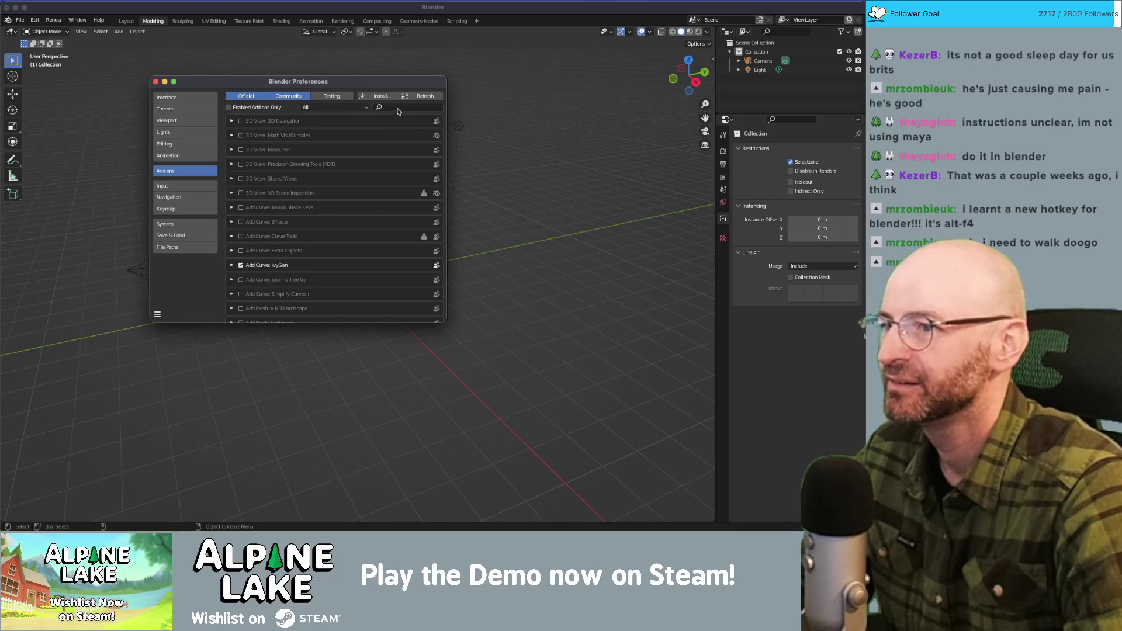
pyautogui.click(377, 97)
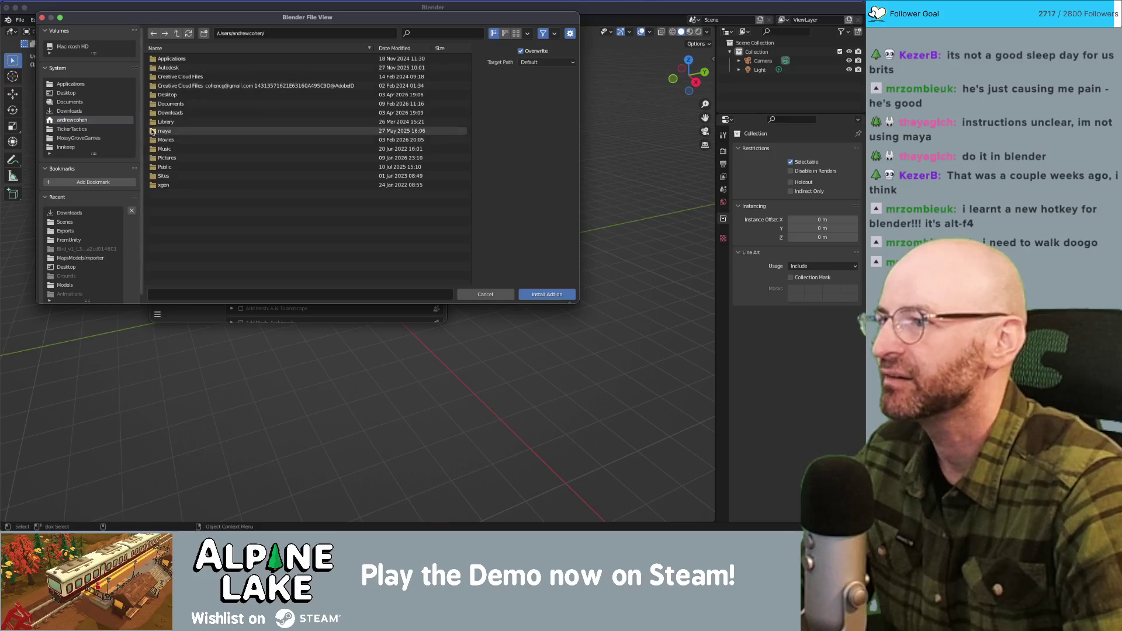
pyautogui.click(485, 294)
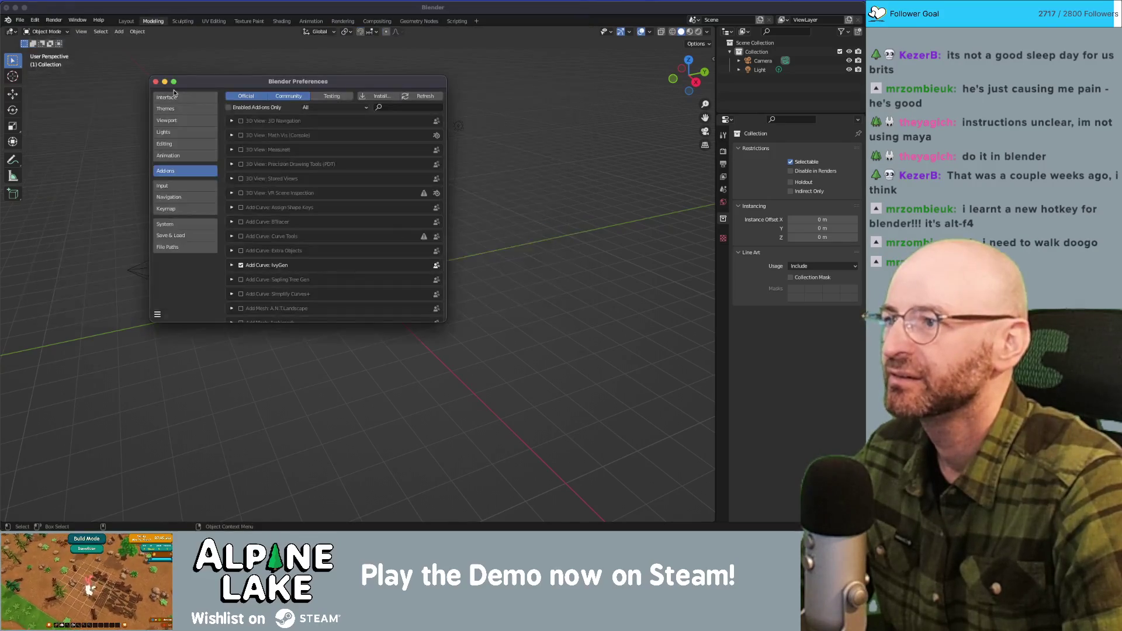
pyautogui.click(781, 148)
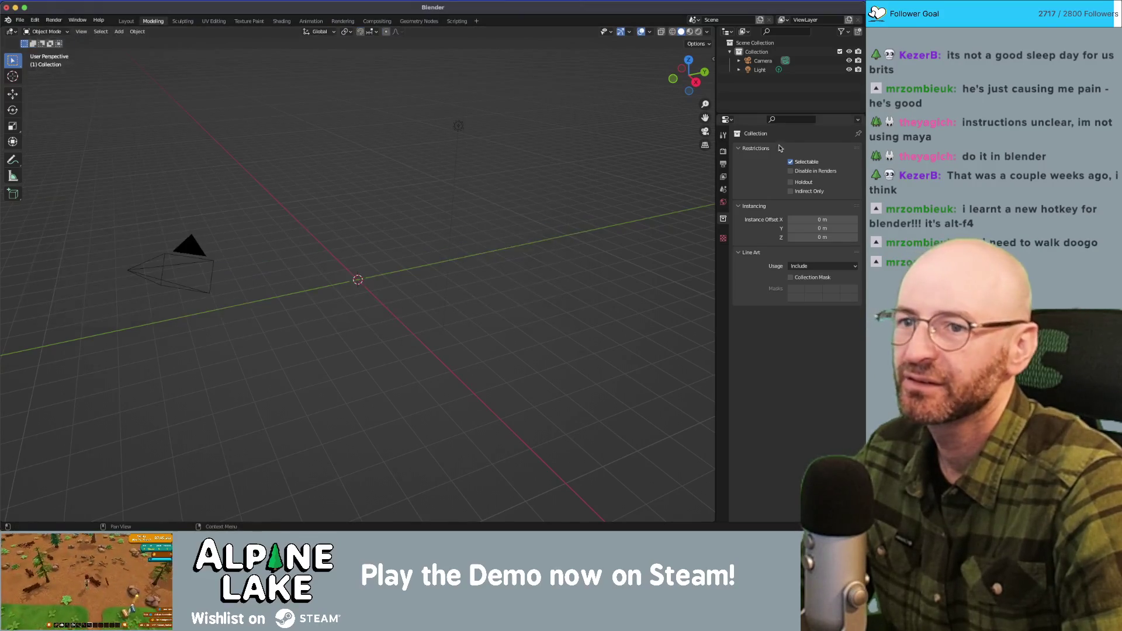
# Open the Render properties and keep Eevee as the render engine.
pyautogui.click(724, 189)
pyautogui.click(723, 164)
pyautogui.click(724, 151)
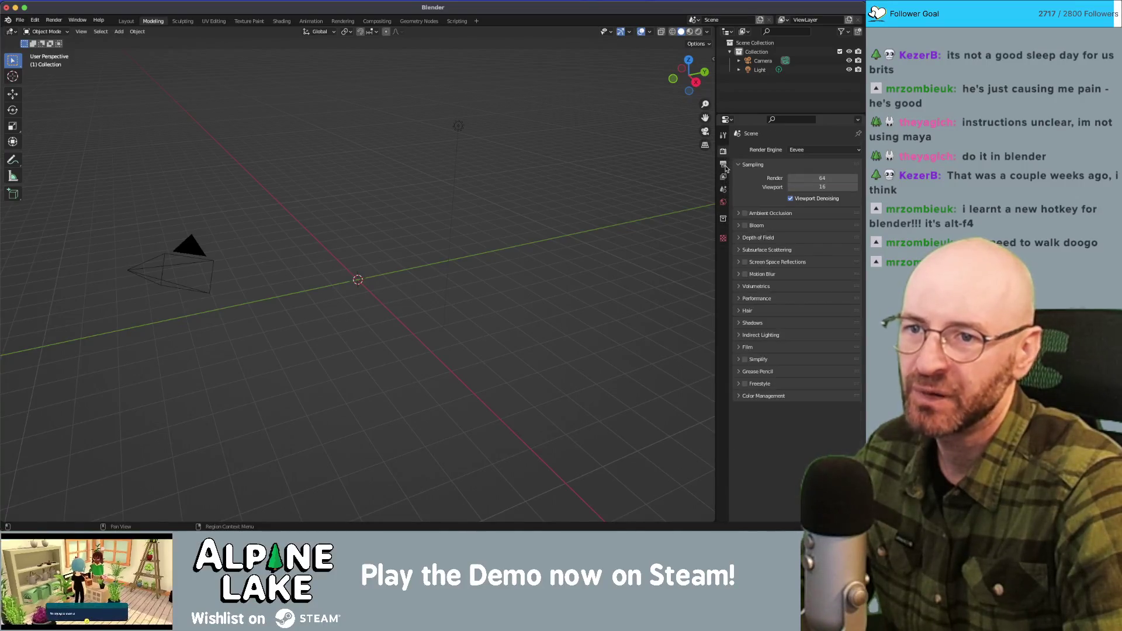
pyautogui.click(786, 150)
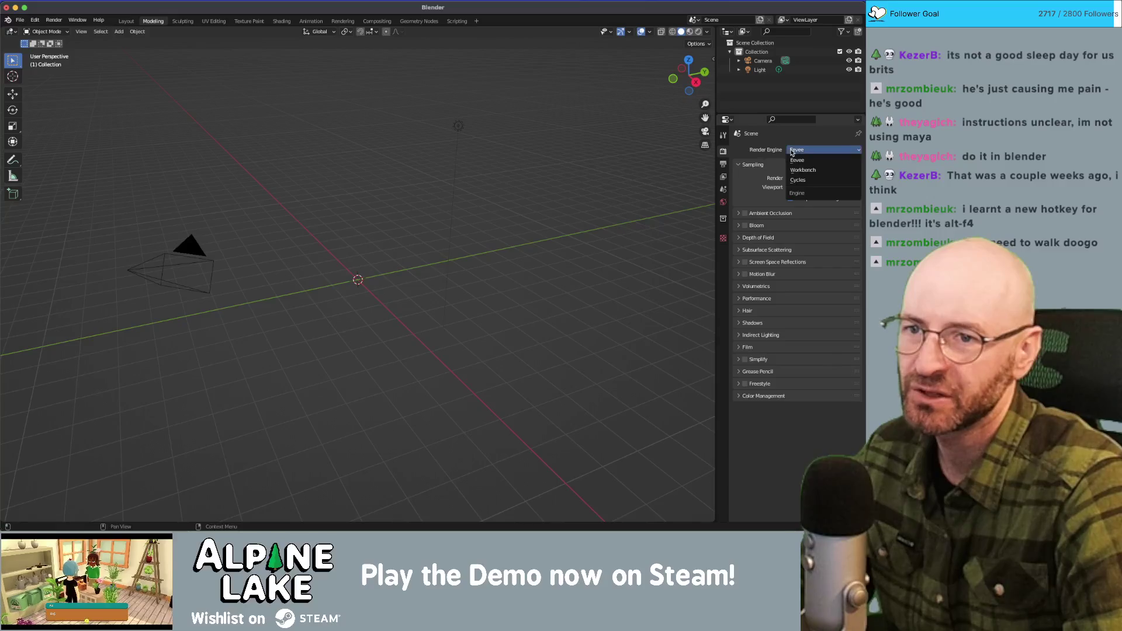
pyautogui.click(787, 159)
# Review the Collection, World, Scene, View Layer and Output tabs, ending on the Tool settings.
pyautogui.click(724, 219)
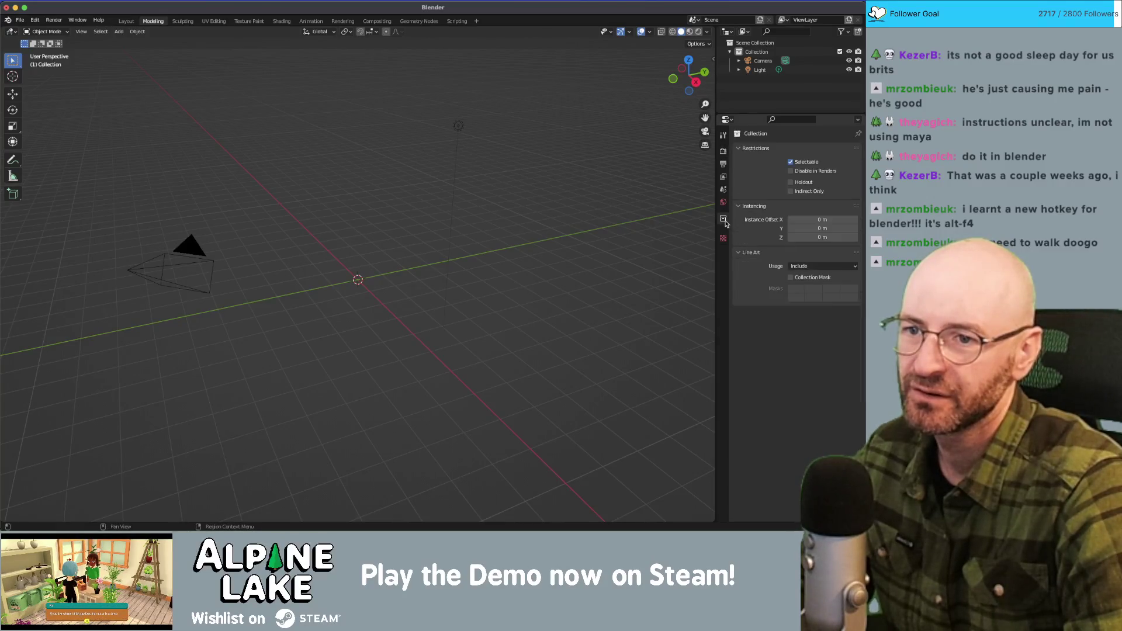
pyautogui.click(724, 202)
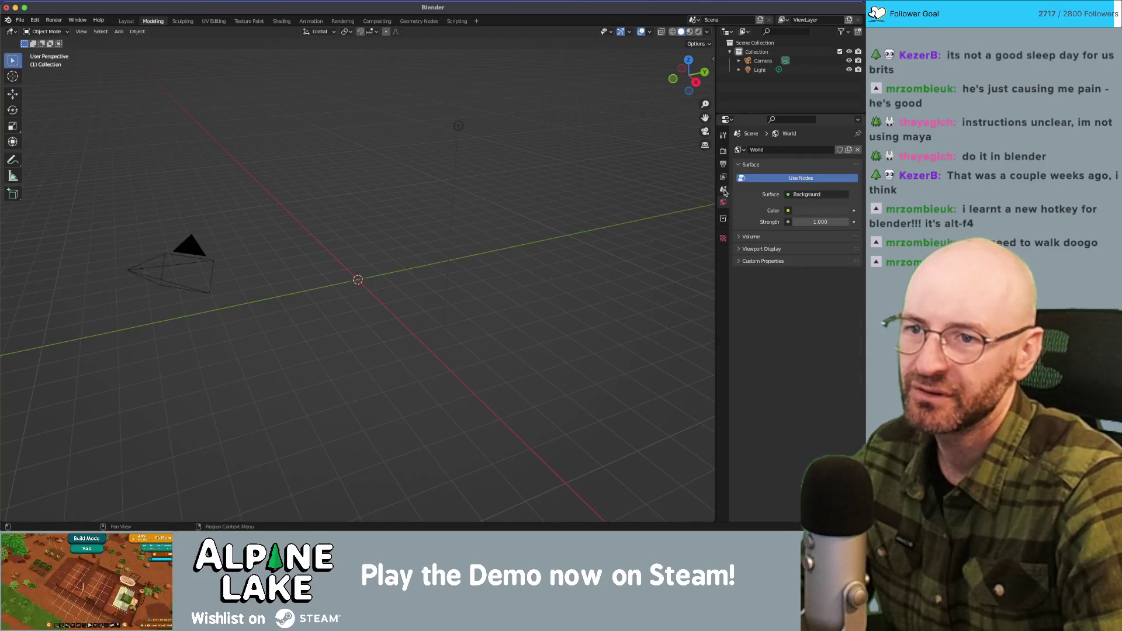
pyautogui.click(724, 190)
pyautogui.click(723, 176)
pyautogui.click(723, 164)
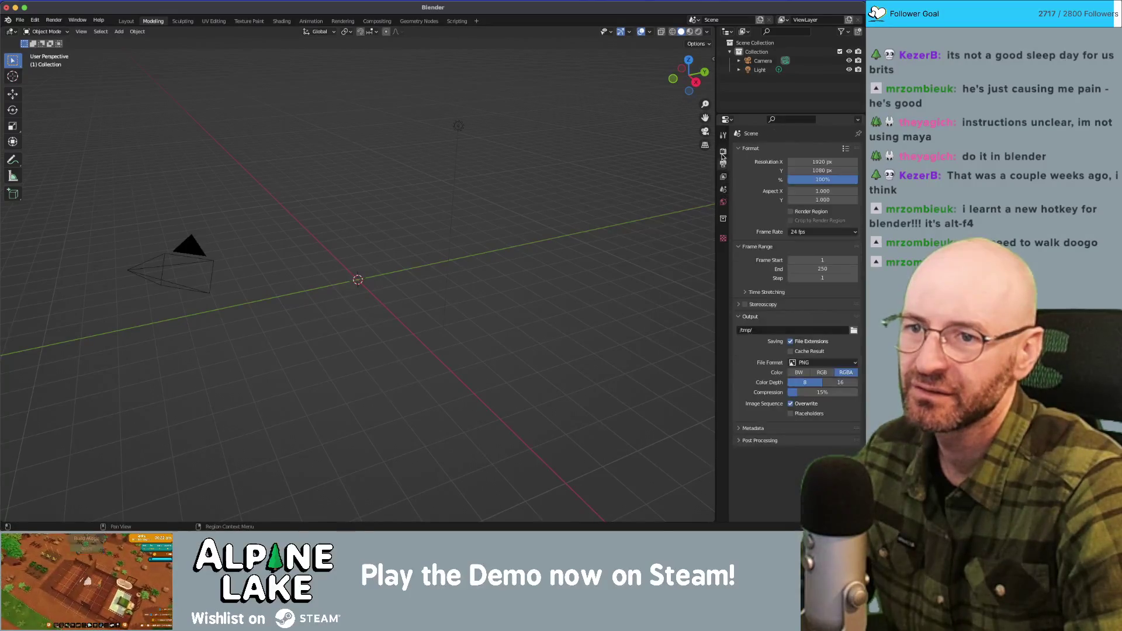
pyautogui.click(723, 151)
pyautogui.click(722, 140)
pyautogui.click(723, 151)
pyautogui.click(723, 135)
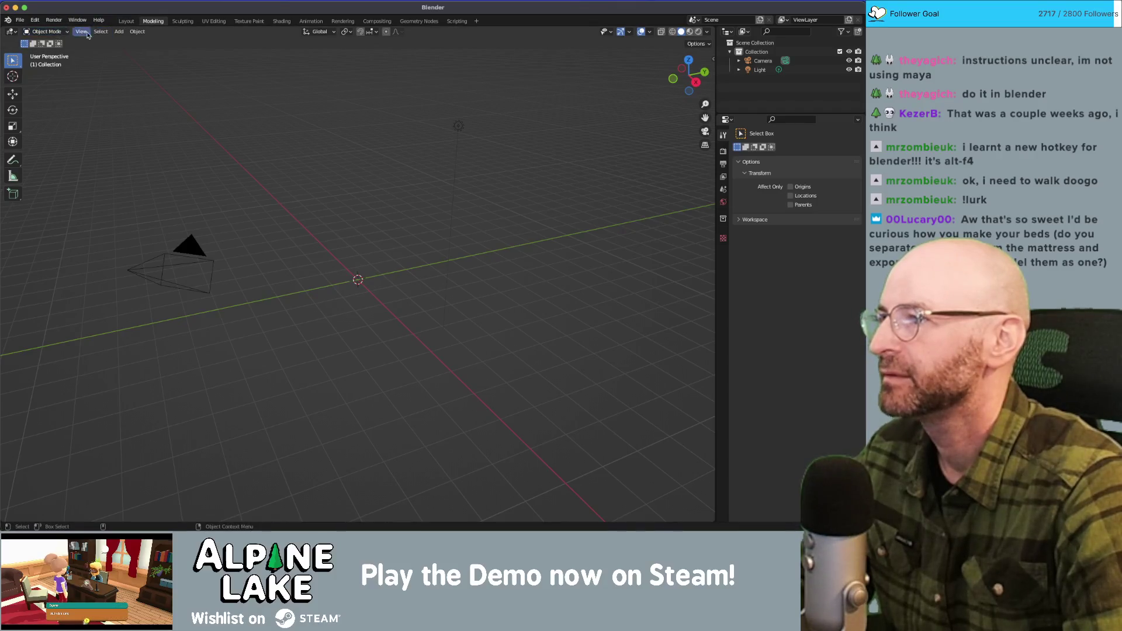
pyautogui.rightClick(225, 147)
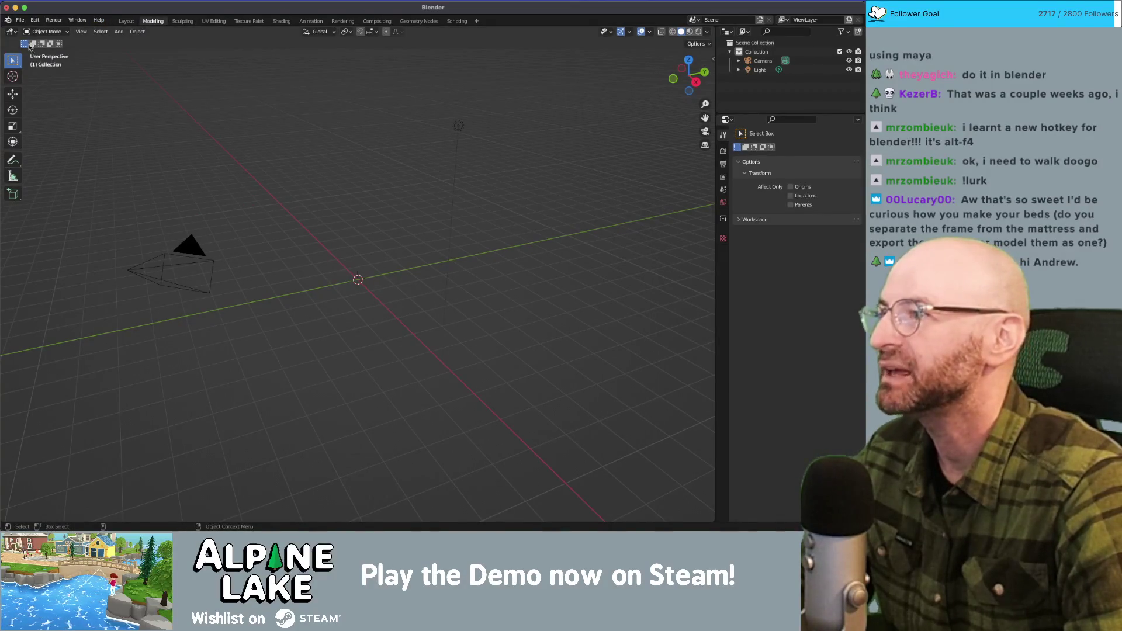
# Toggle between the Layout and Modeling workspaces, ending back in Modeling.
pyautogui.click(126, 21)
pyautogui.click(154, 21)
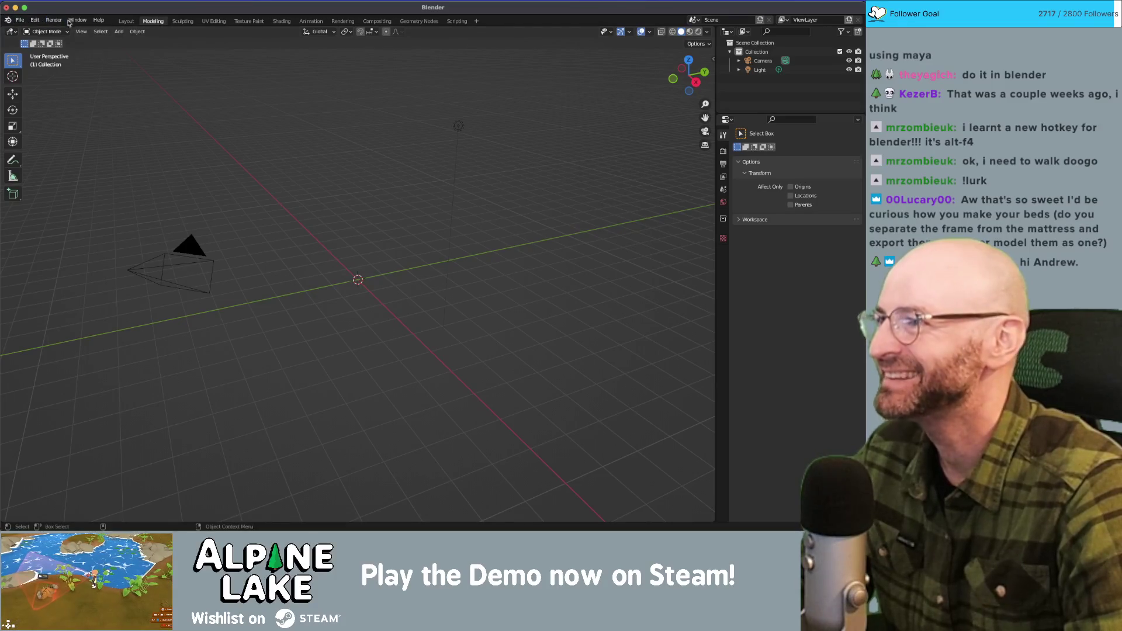
pyautogui.click(127, 21)
pyautogui.rightClick(318, 203)
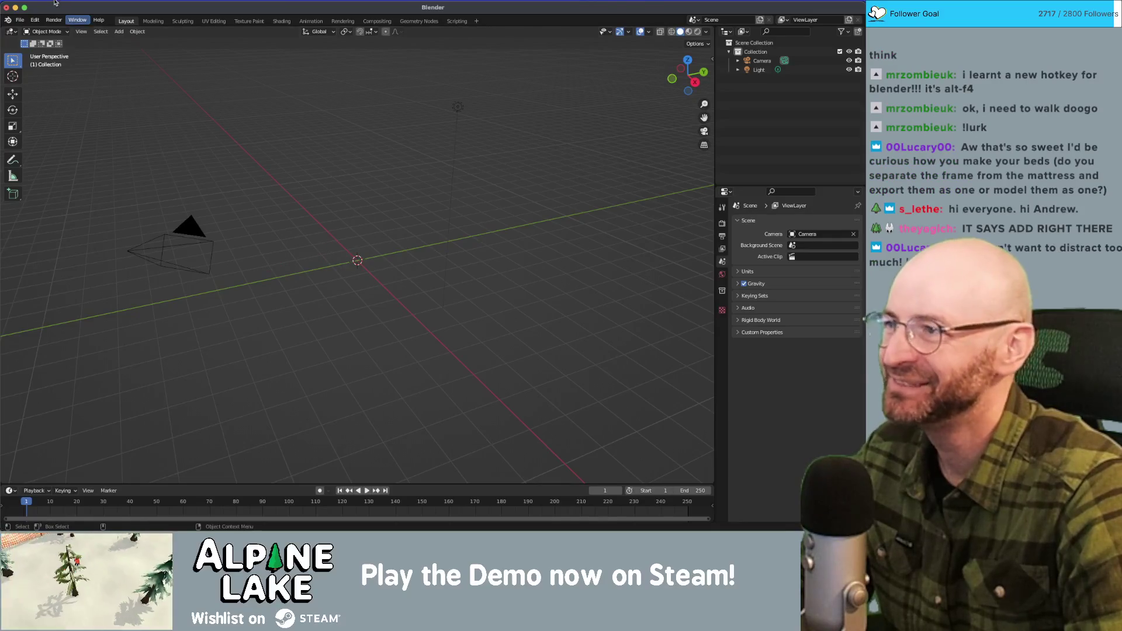
pyautogui.click(152, 21)
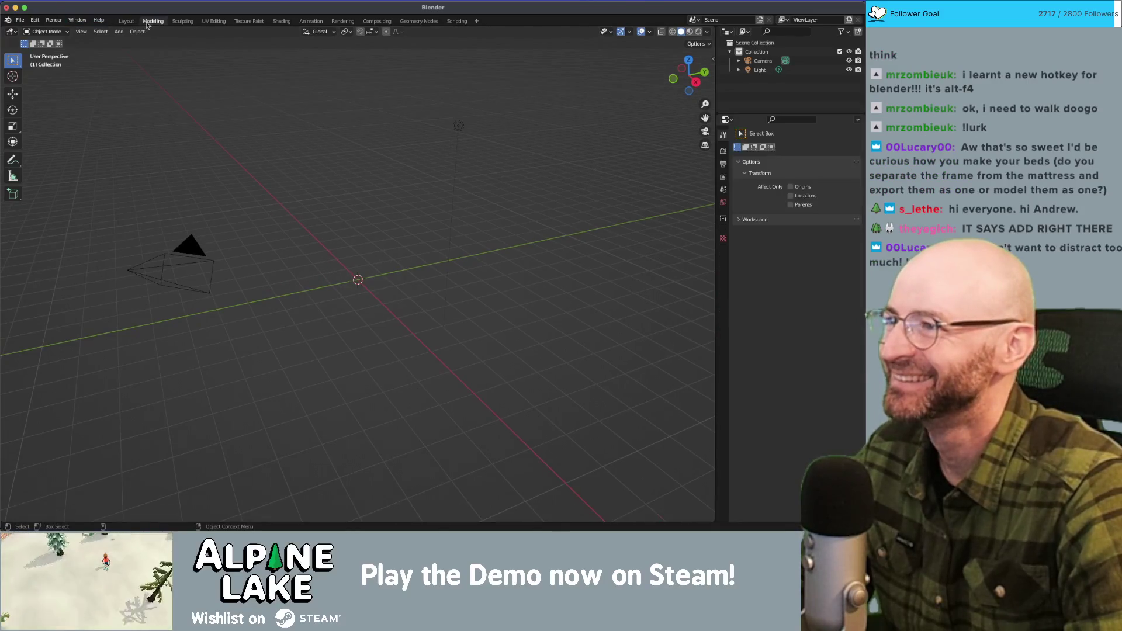
# Add a mesh cube at the scene origin from the Add menu.
pyautogui.click(35, 21)
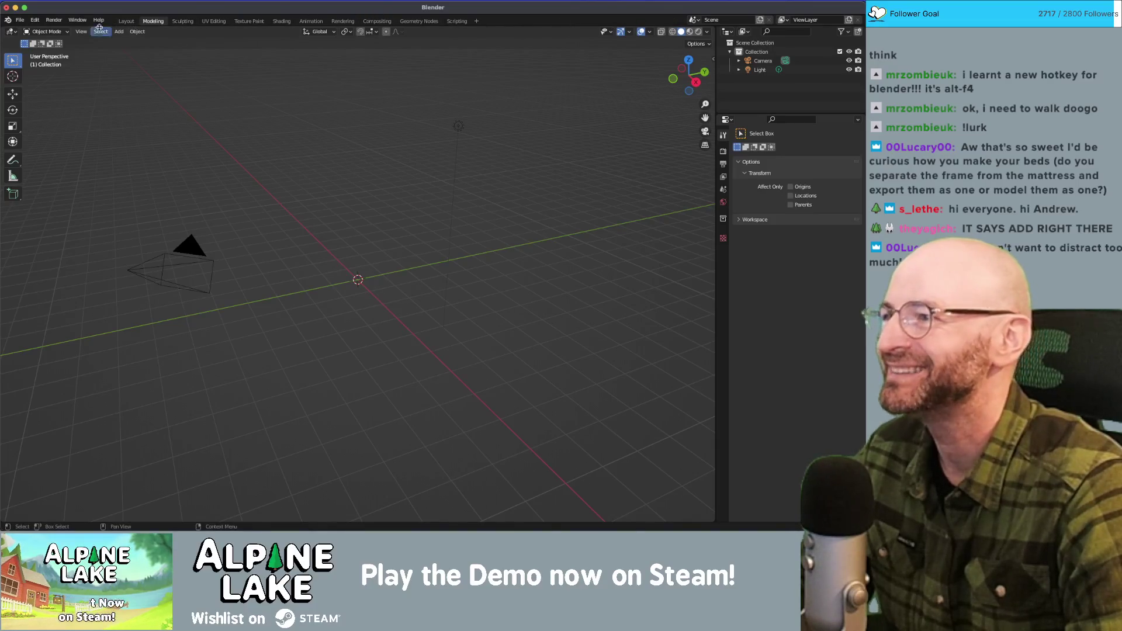
pyautogui.click(82, 31)
pyautogui.moveTo(92, 34)
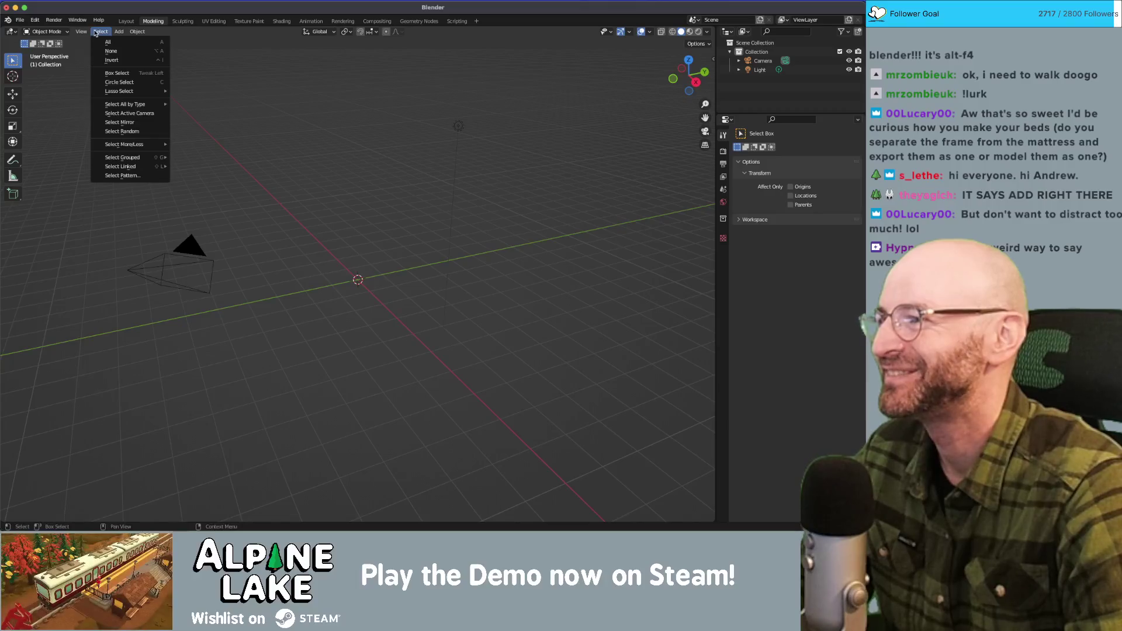
pyautogui.moveTo(155, 47)
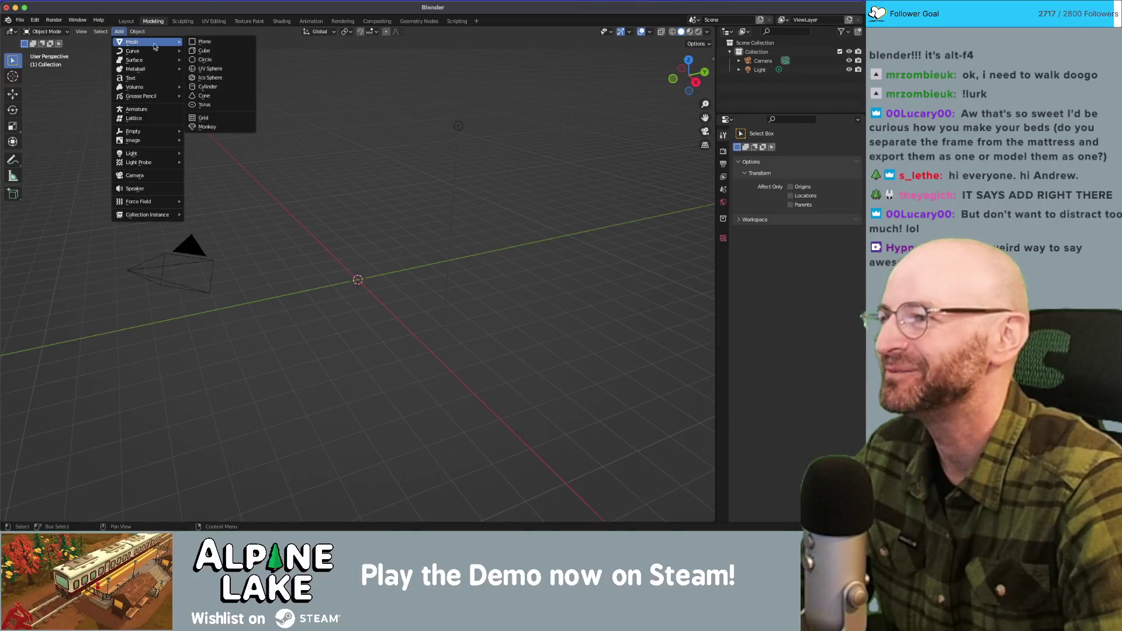
pyautogui.click(205, 50)
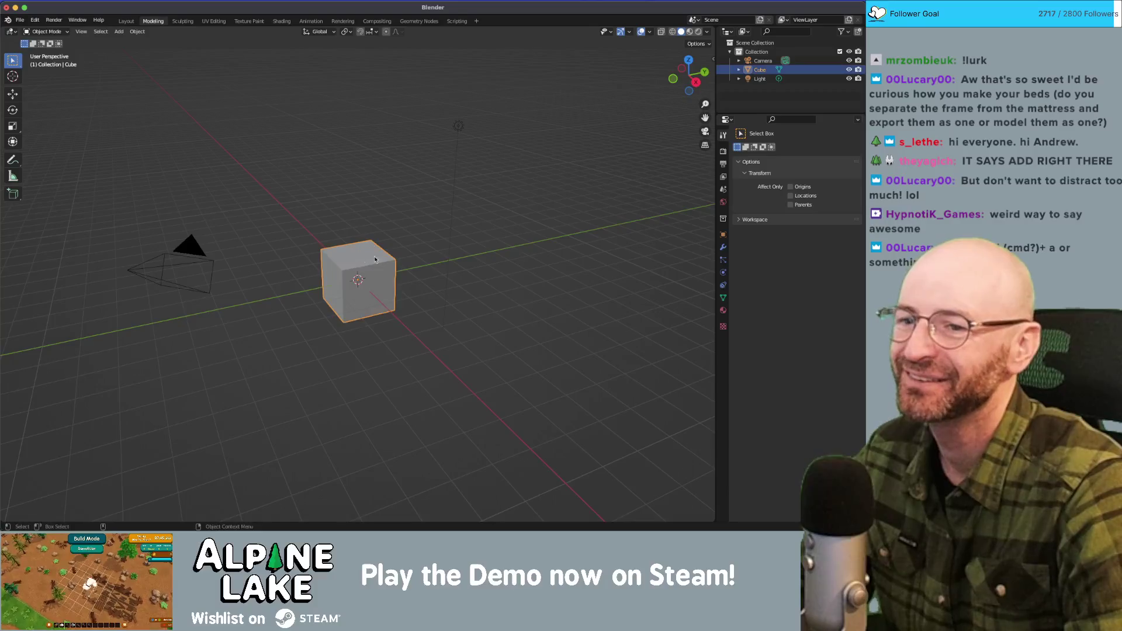
# Add a Triangulate modifier to the cube from the Modifier Properties.
pyautogui.click(723, 234)
pyautogui.click(723, 248)
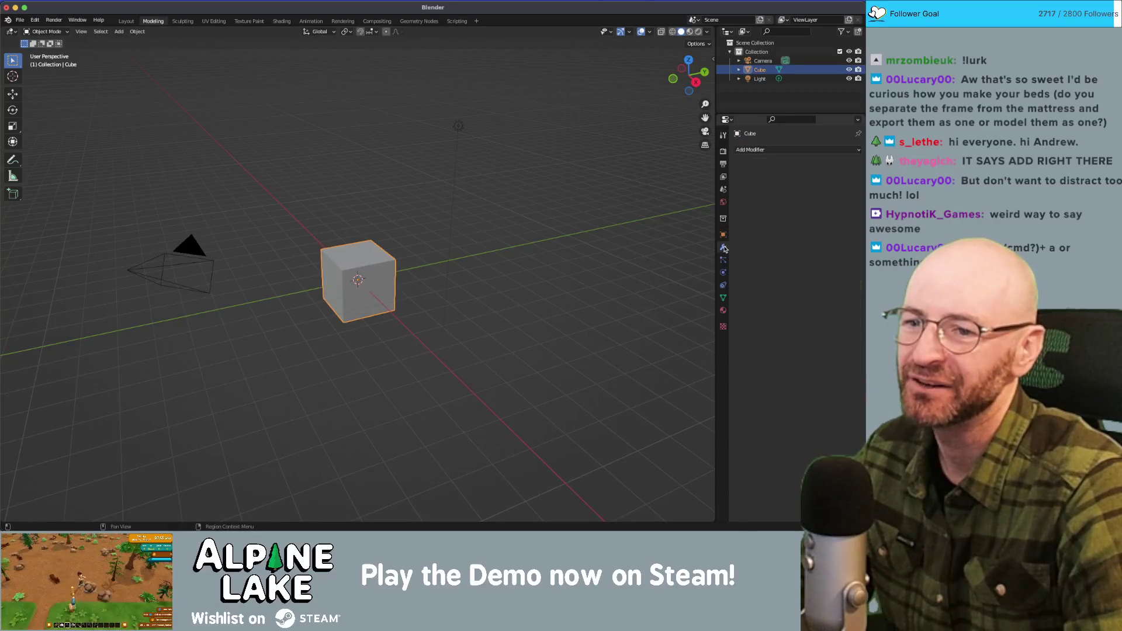
pyautogui.click(750, 150)
pyautogui.click(678, 325)
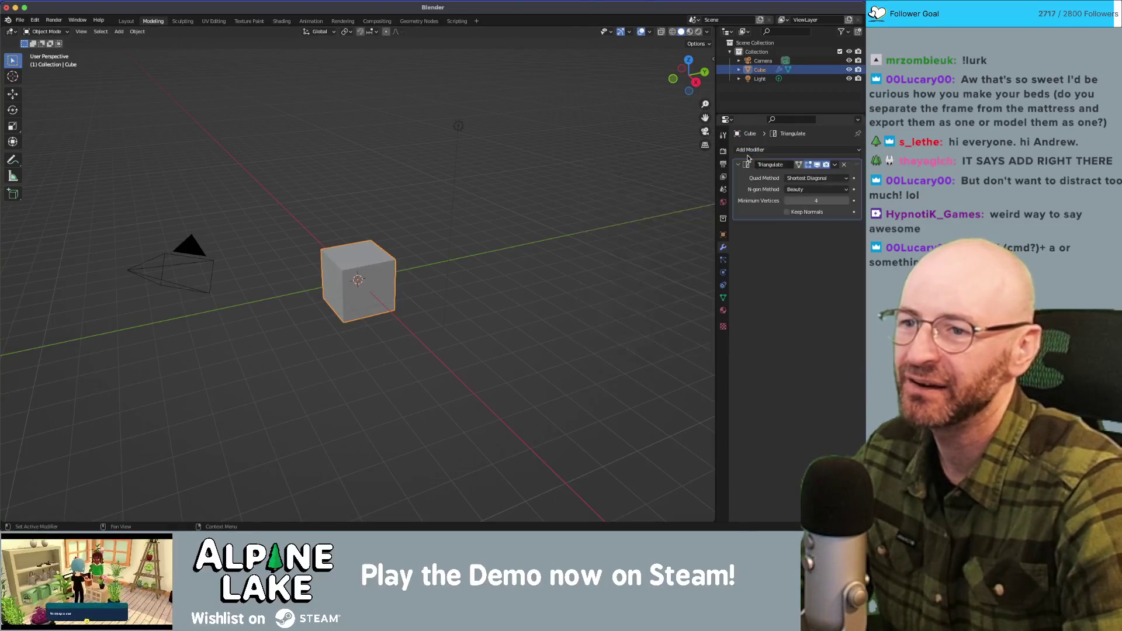
# Add a Remesh modifier below Triangulate and isolate the cube in local view.
pyautogui.click(769, 152)
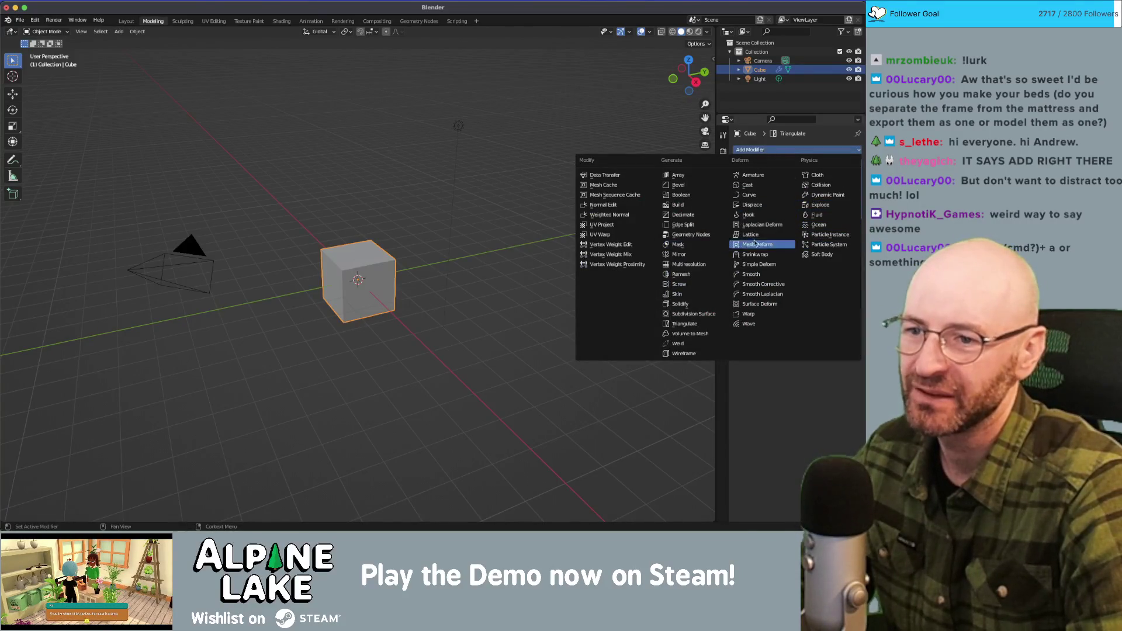
pyautogui.click(680, 274)
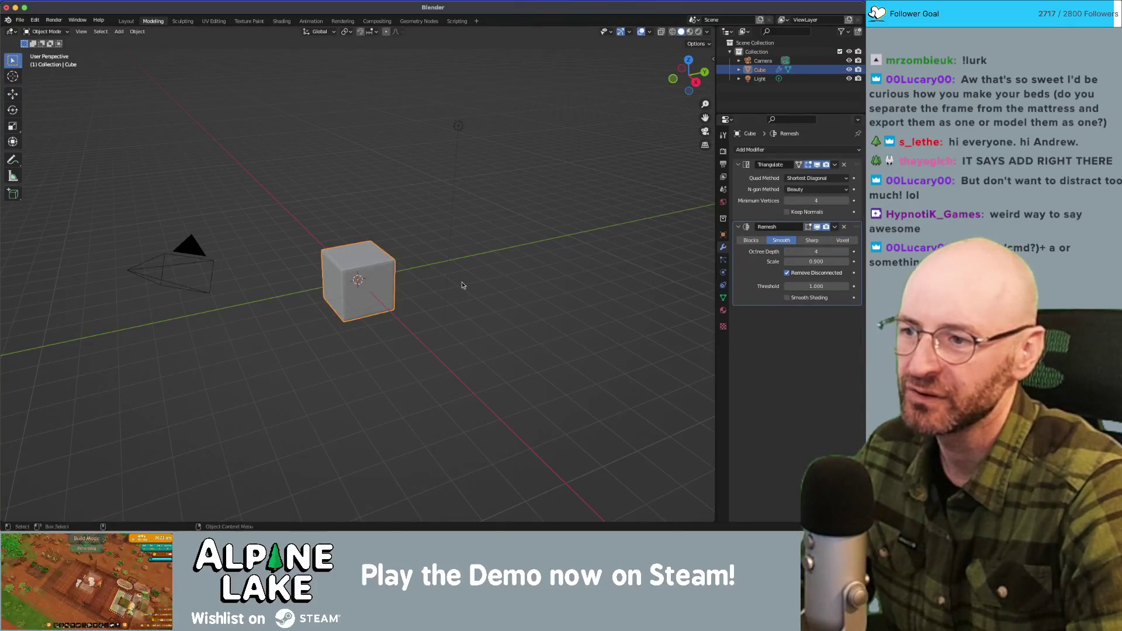
pyautogui.press('KP_Divide')
pyautogui.scroll(5, 458, 286)
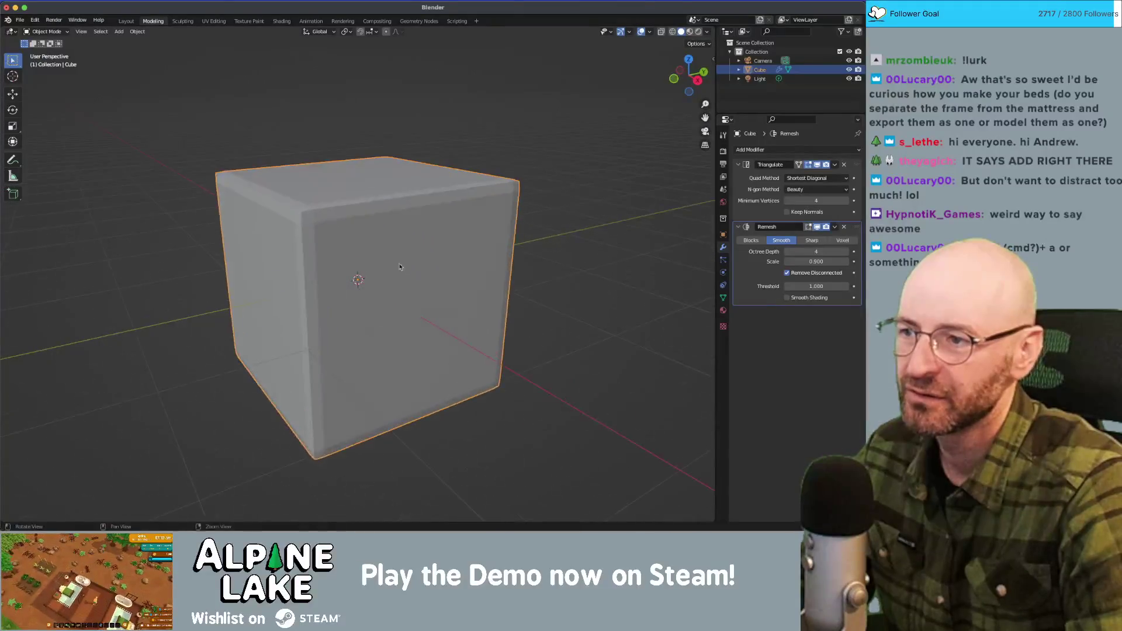
# Try Remesh octree depths 4 and 6, leaving the scale at 0.990.
pyautogui.click(810, 251)
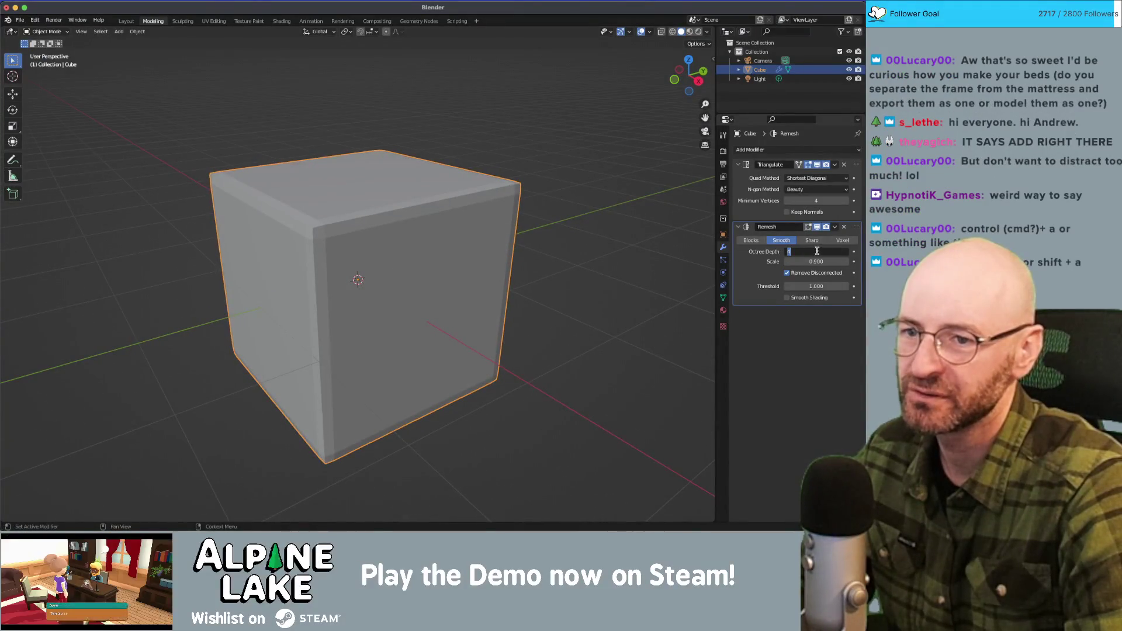
pyautogui.press('Return')
pyautogui.moveTo(816, 261); pyautogui.dragTo(838, 261)
pyautogui.click(836, 250)
pyautogui.write('6')
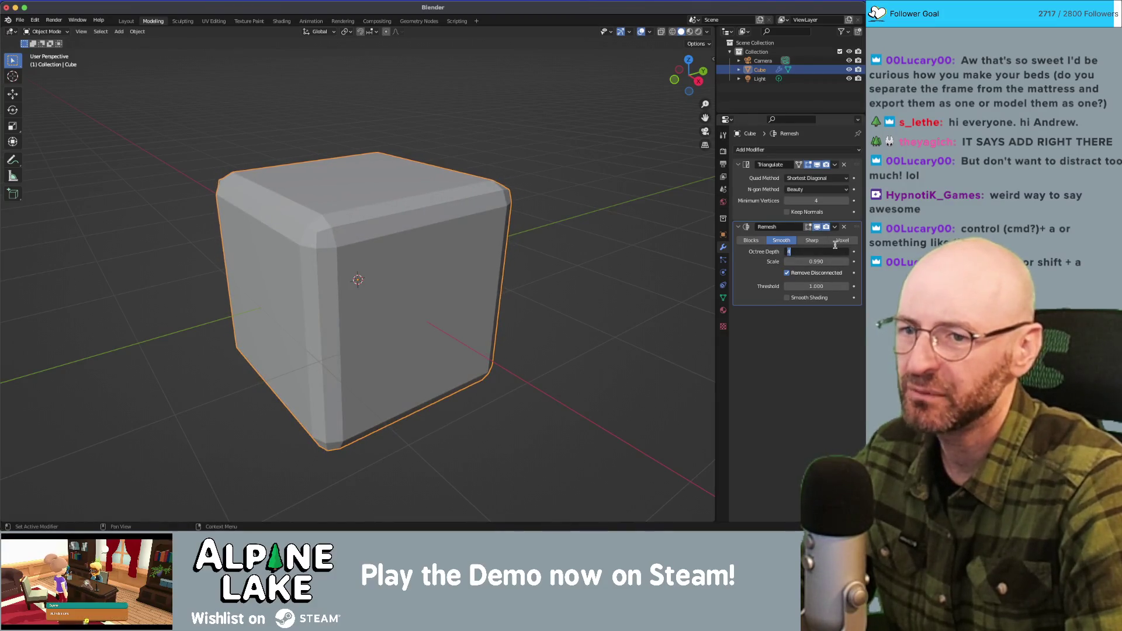
pyautogui.press('Return')
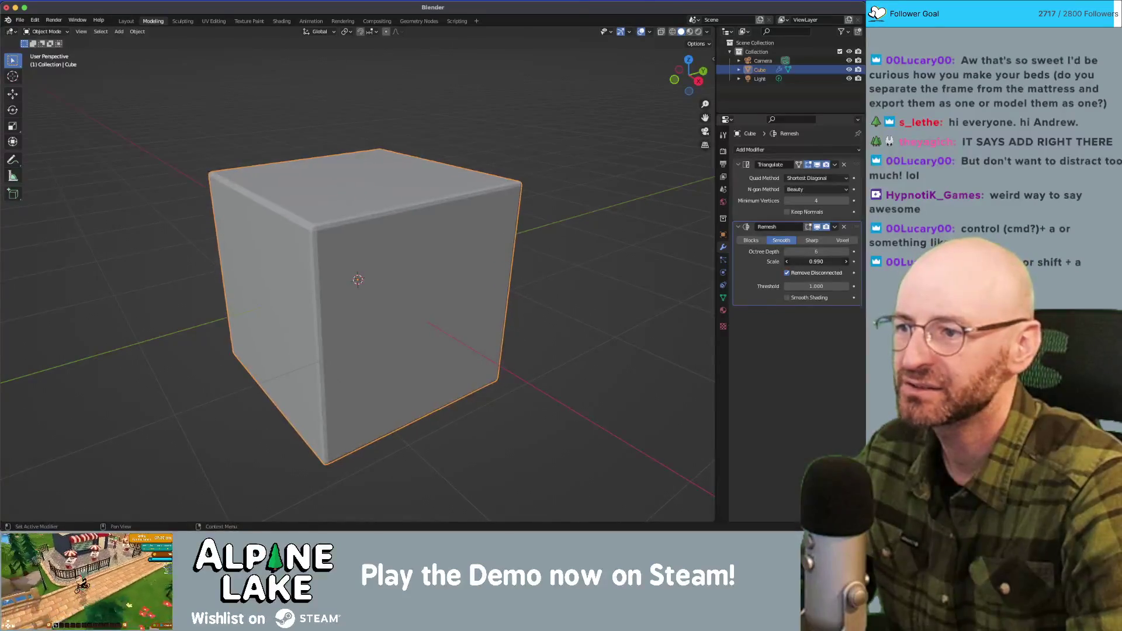
pyautogui.click(830, 258)
pyautogui.press('Return')
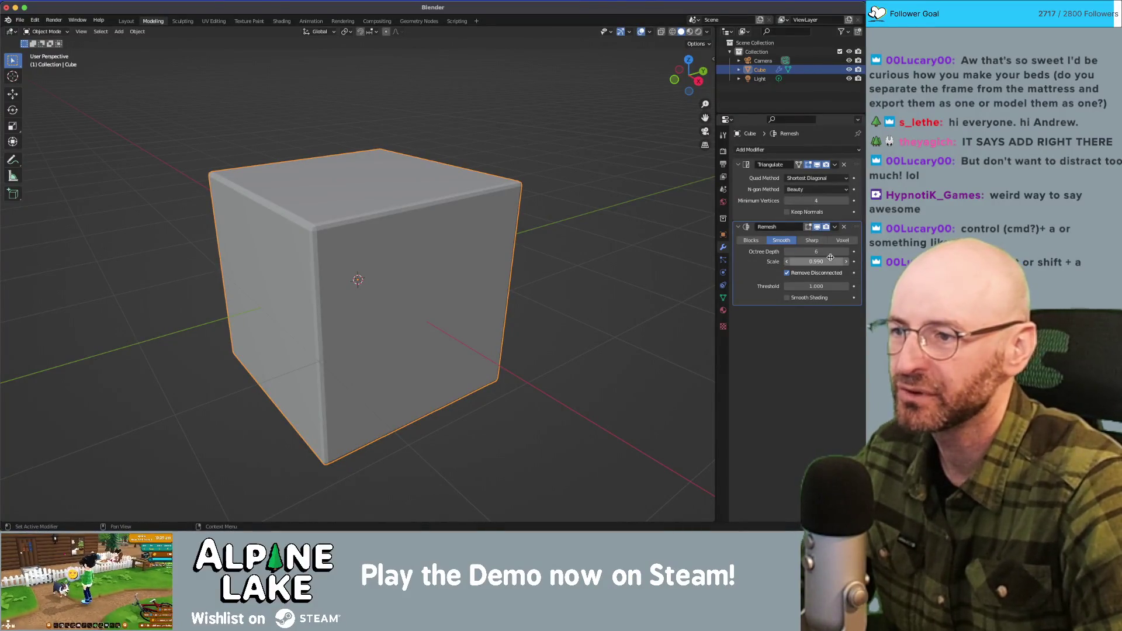
# Settle the Remesh octree depth on 4 and remove the Triangulate modifier.
pyautogui.click(830, 252)
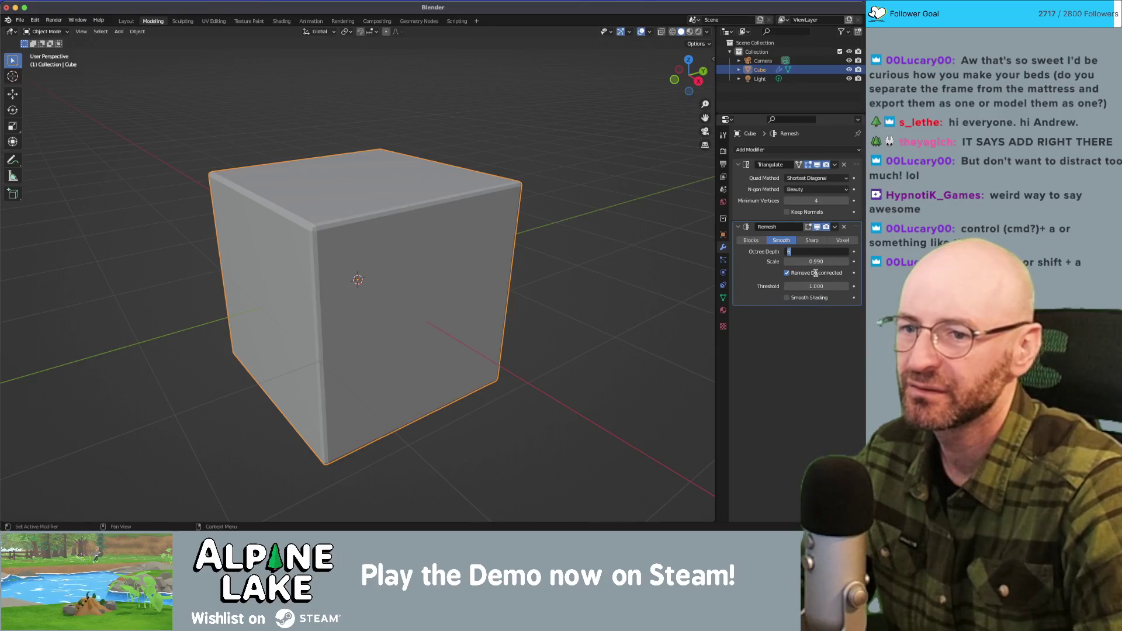
pyautogui.write('2')
pyautogui.press('Return')
pyautogui.click(821, 252)
pyautogui.write('4')
pyautogui.press('Return')
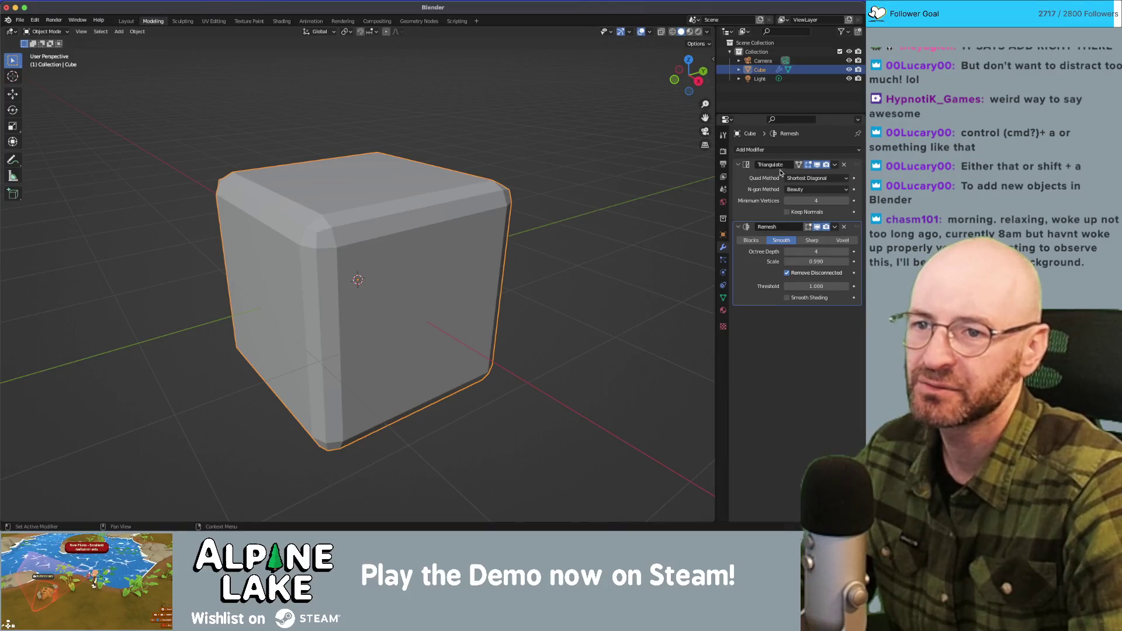
pyautogui.click(845, 165)
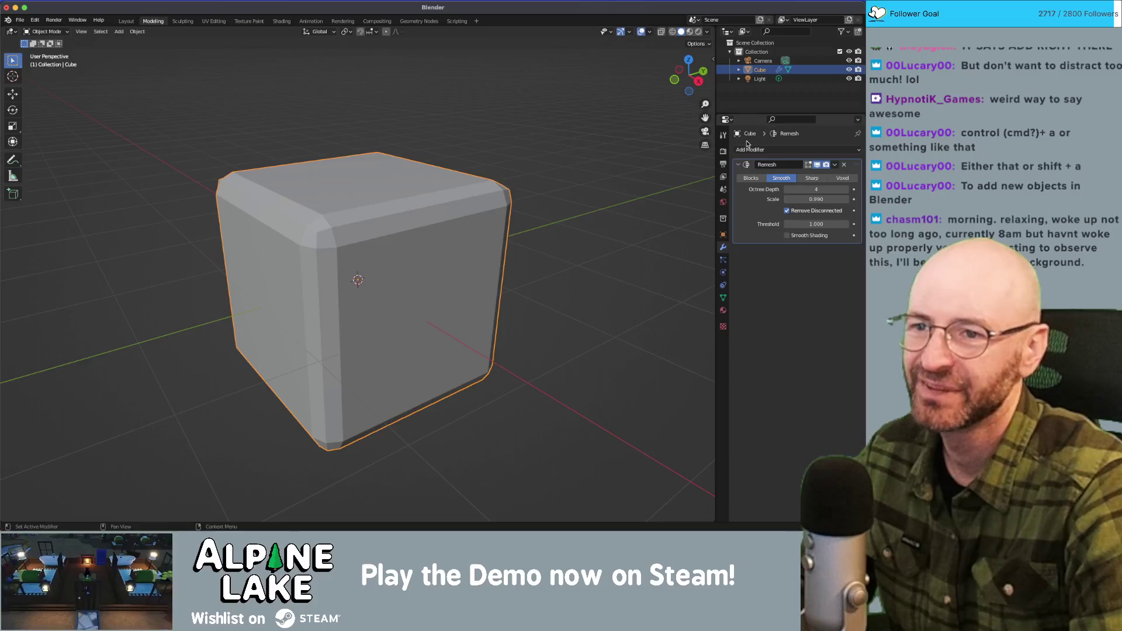
# Add a Cloth modifier below Remesh on the cube and reselect it.
pyautogui.click(792, 151)
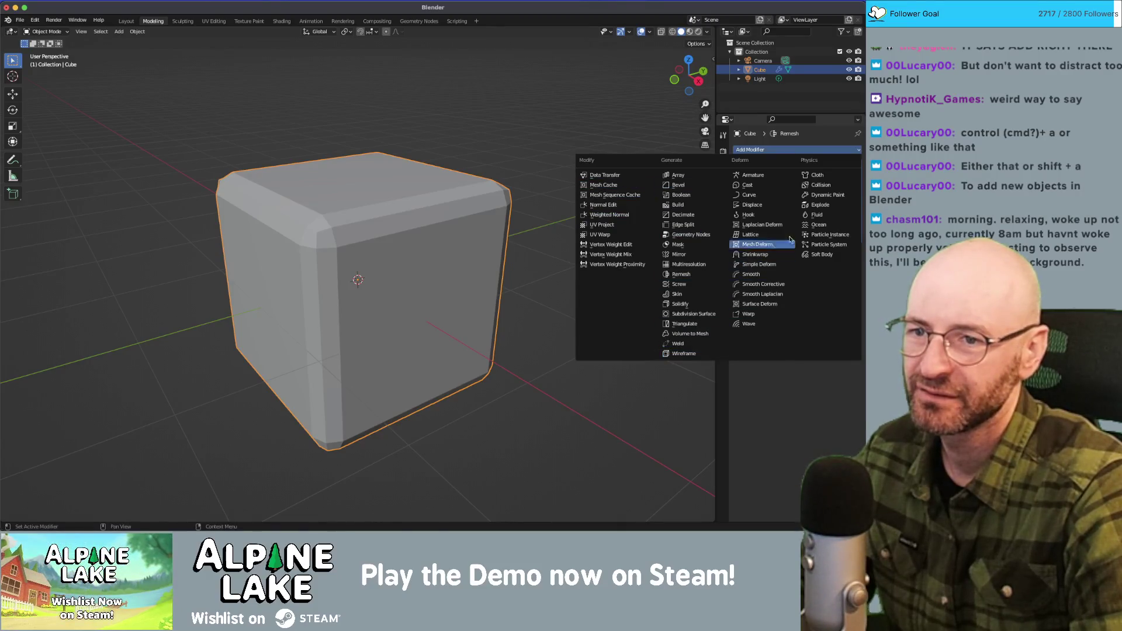
pyautogui.click(822, 176)
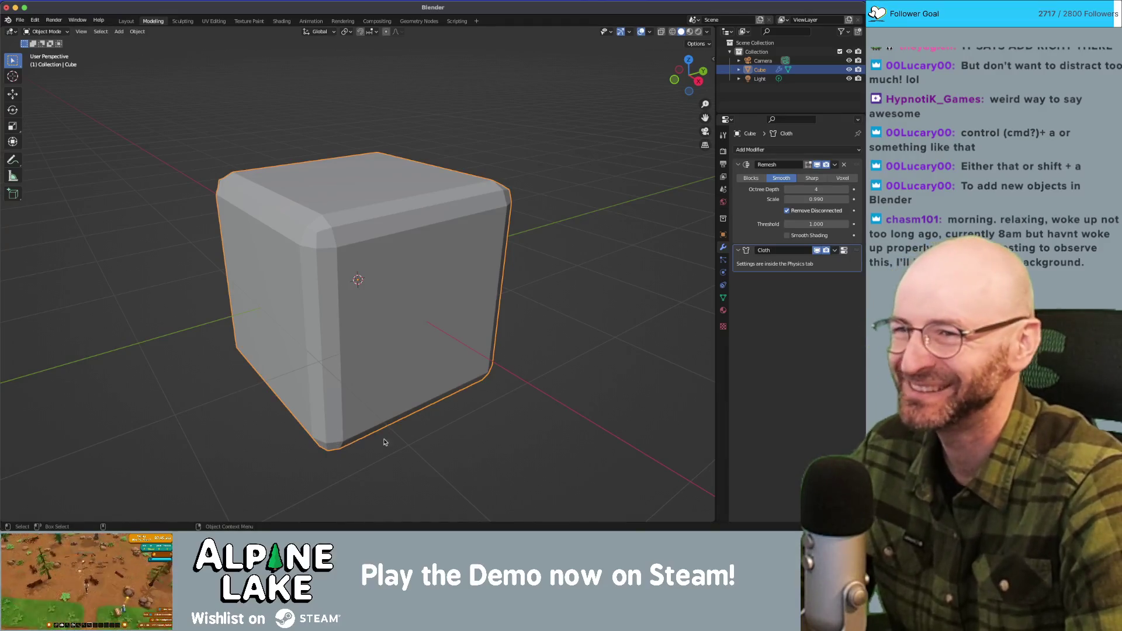
pyautogui.scroll(-3, 384, 442)
pyautogui.click(444, 489)
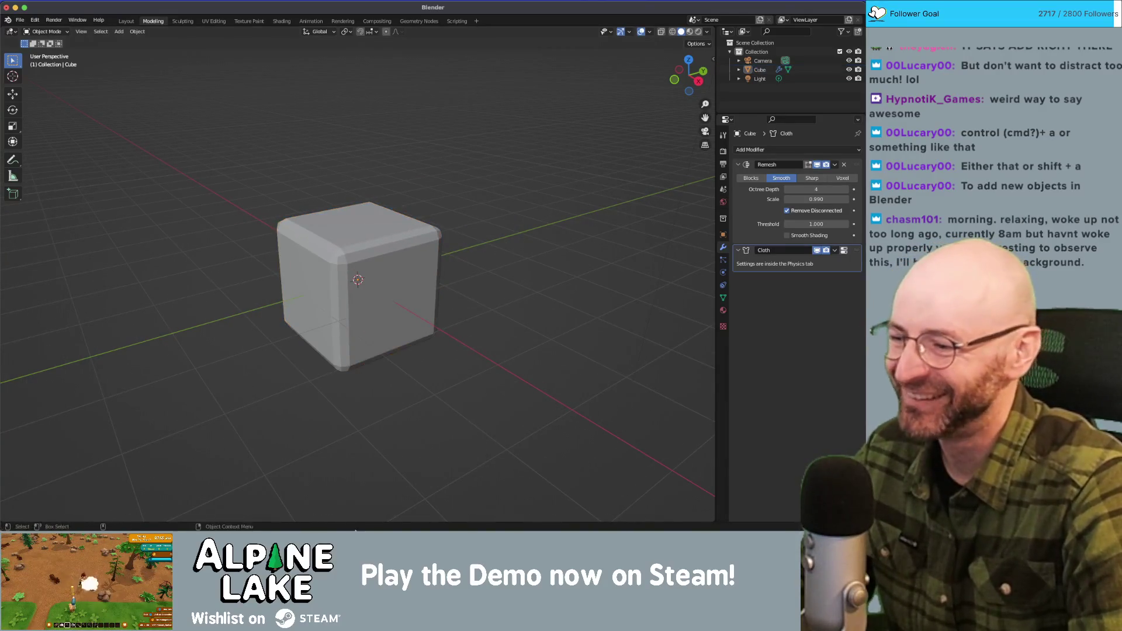
pyautogui.click(299, 300)
# Hide and restore the tool shelf, deselect the cube, and switch to the Layout workspace.
pyautogui.press('t')
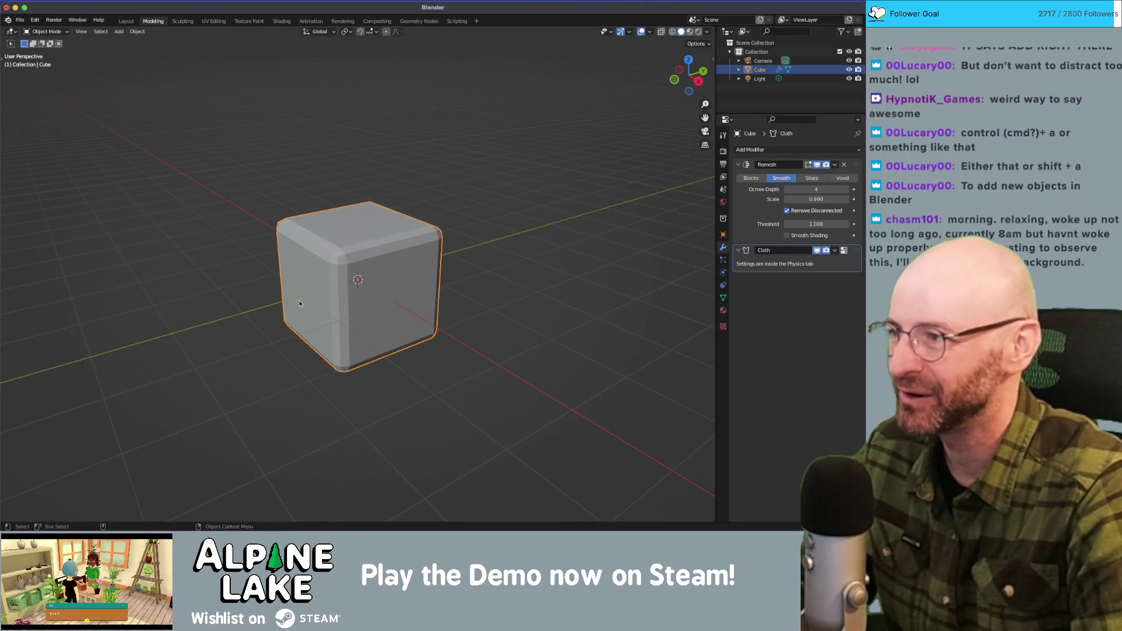
pyautogui.click(5, 65)
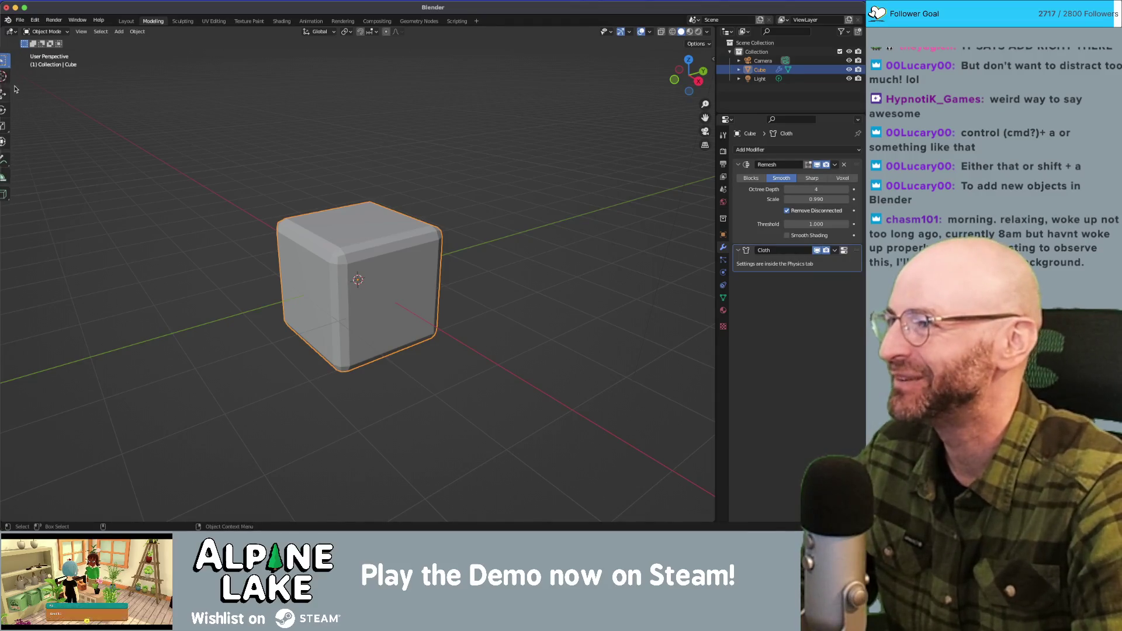
pyautogui.click(247, 230)
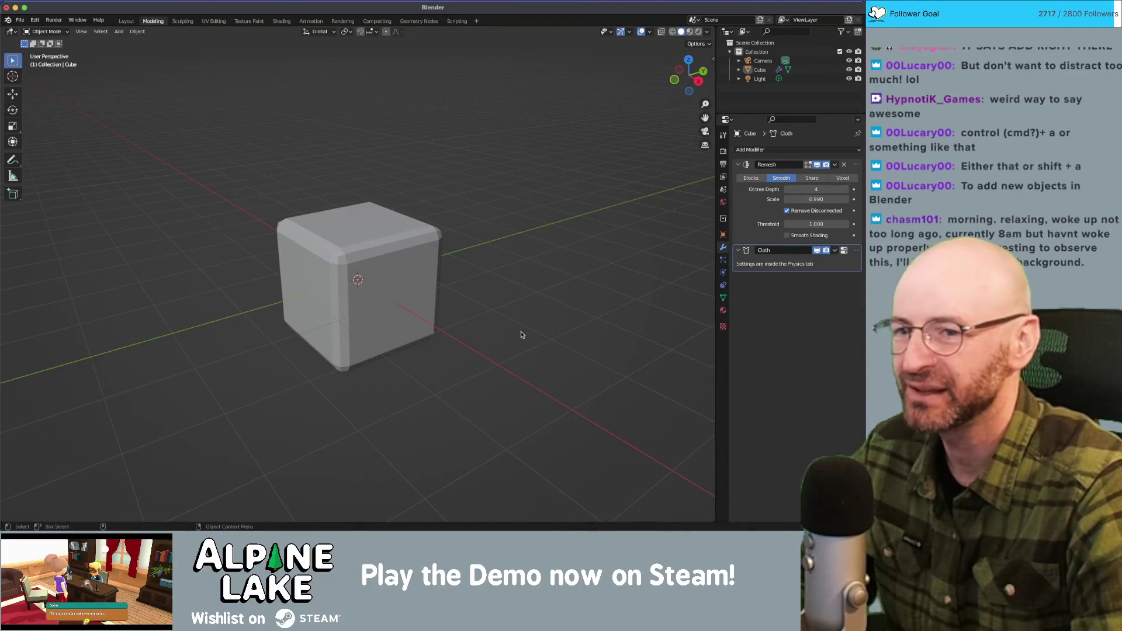
pyautogui.rightClick(766, 266)
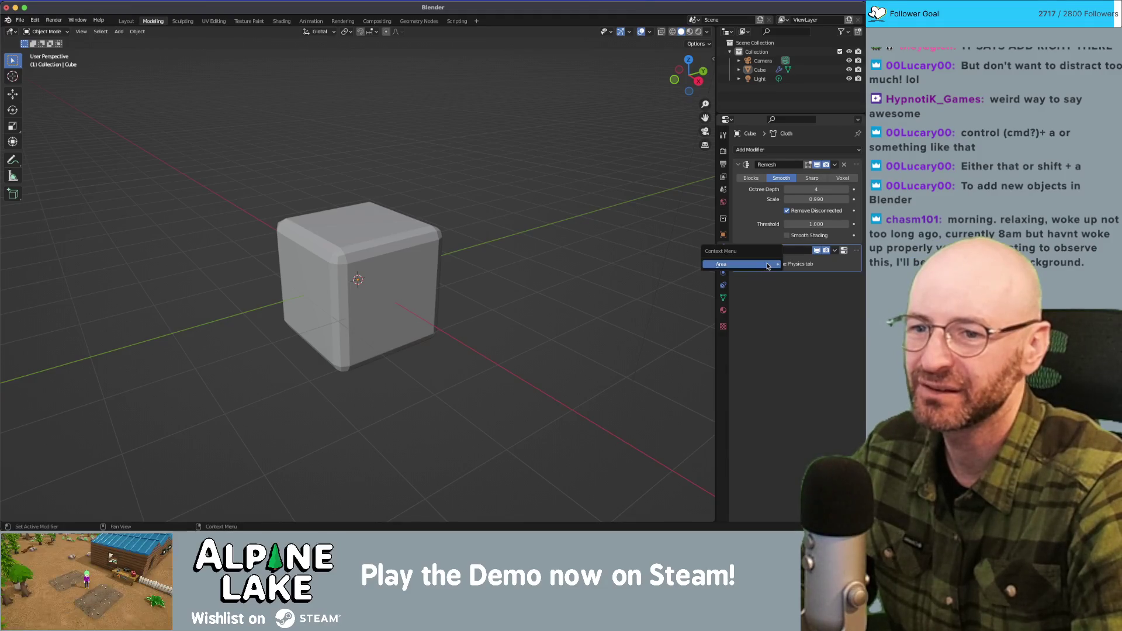
pyautogui.moveTo(768, 266)
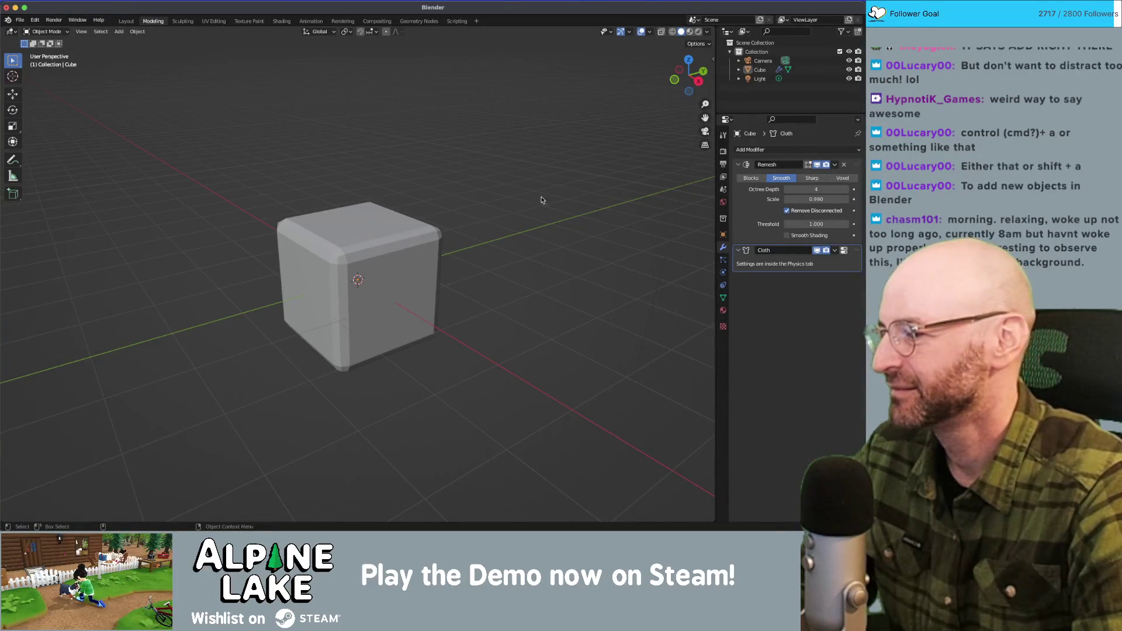
pyautogui.click(126, 22)
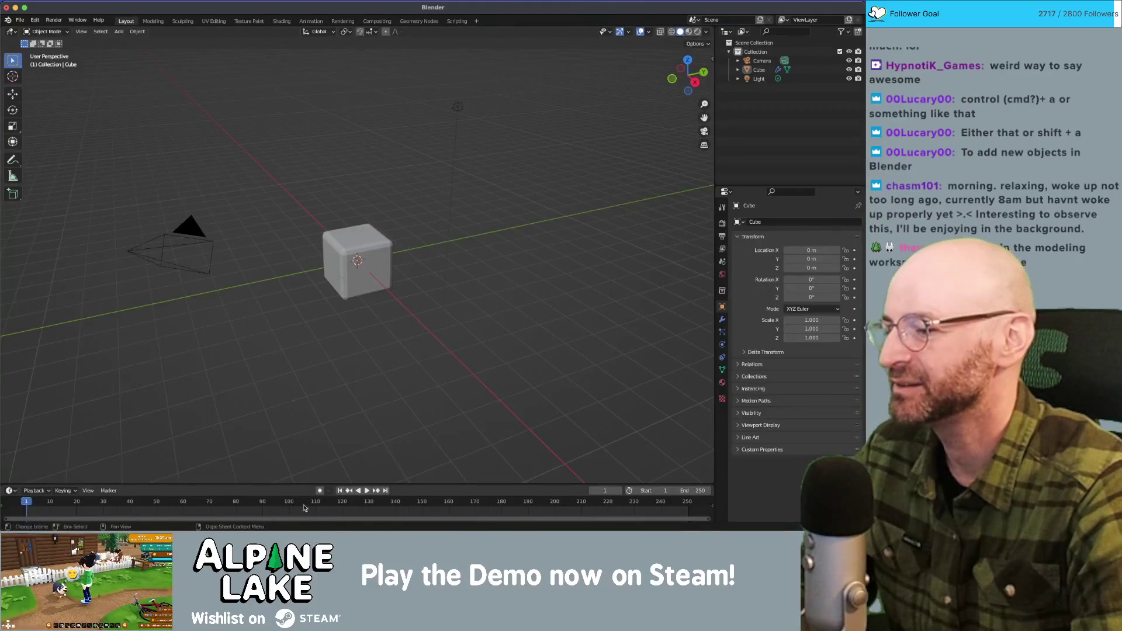
pyautogui.click(364, 491)
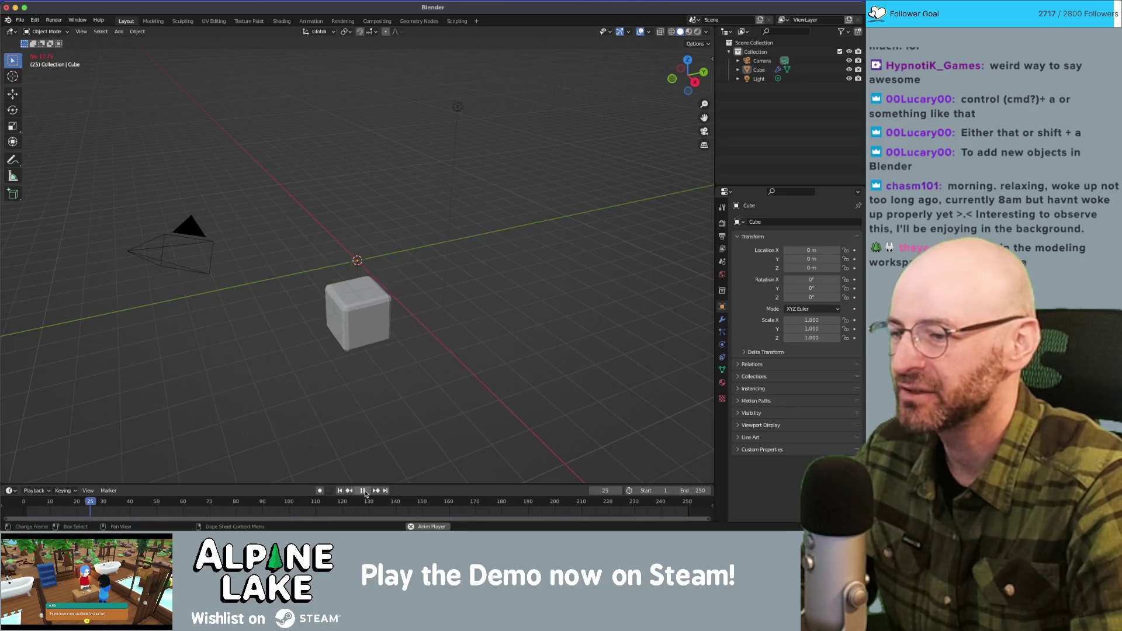
pyautogui.click(363, 491)
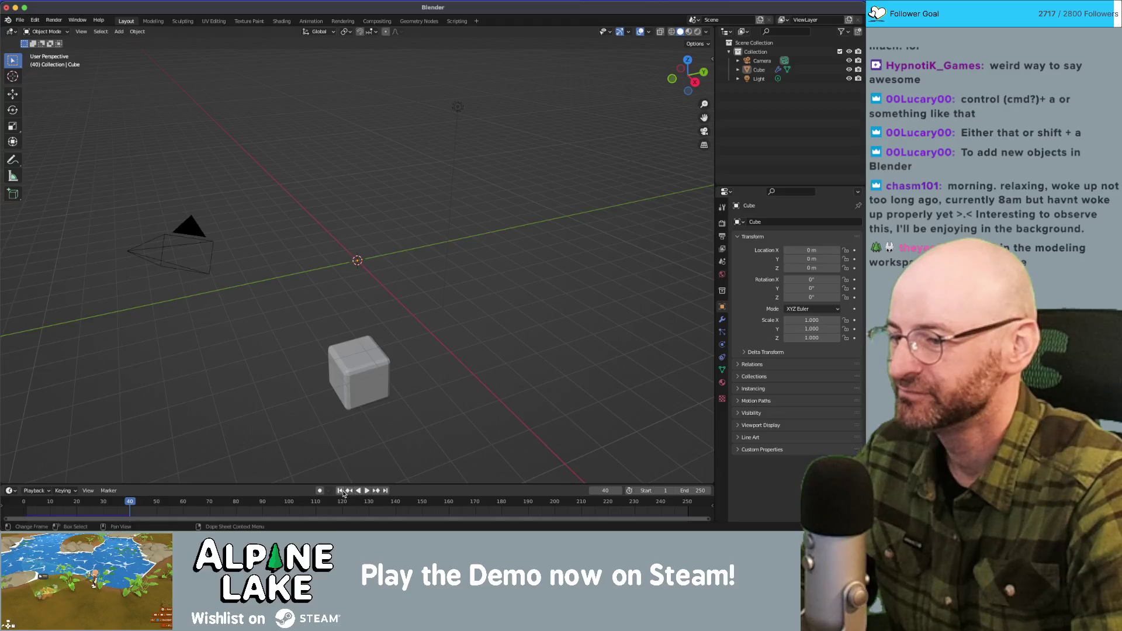
pyautogui.click(340, 491)
pyautogui.click(367, 491)
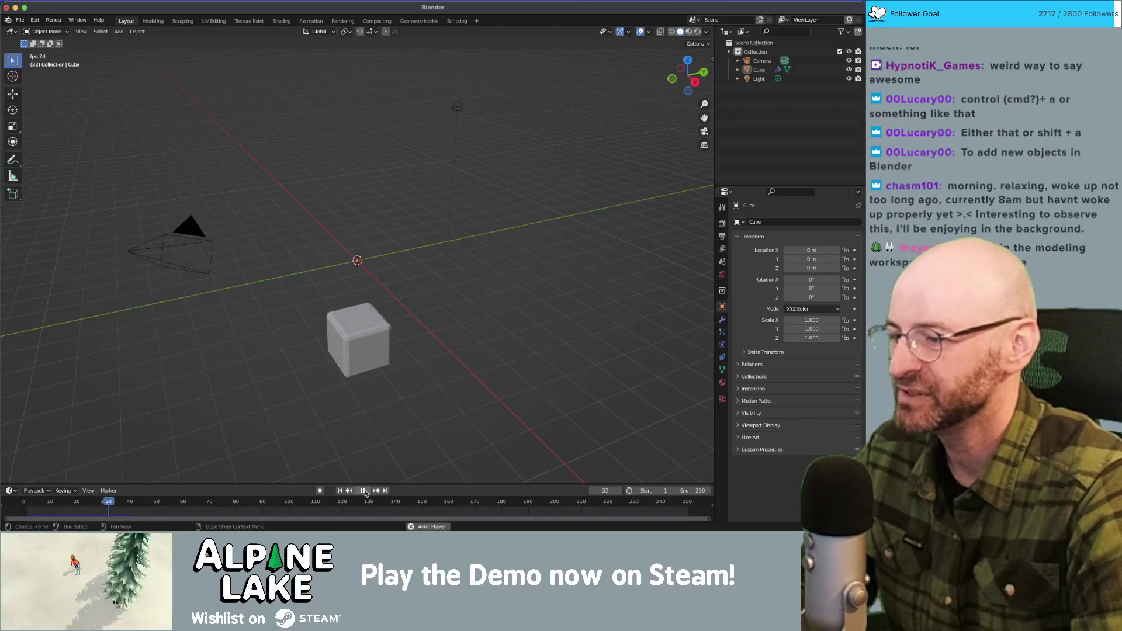
pyautogui.click(363, 491)
pyautogui.click(340, 491)
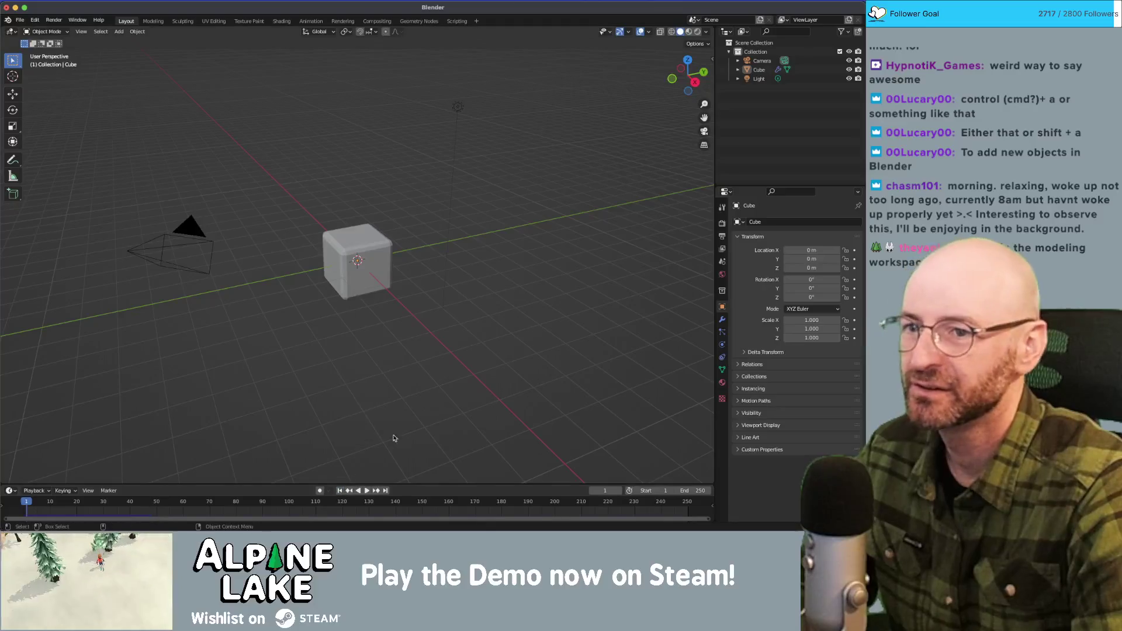
# Add a Lattice deform modifier under Cloth, then collapse and re-expand its panel.
pyautogui.click(723, 292)
pyautogui.click(723, 319)
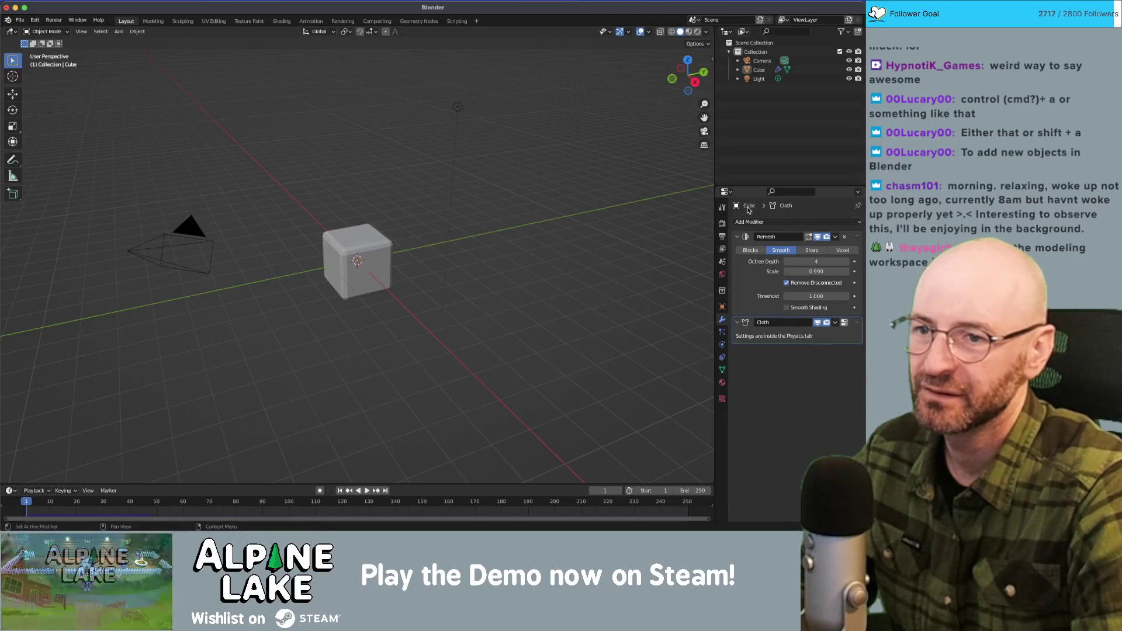
pyautogui.click(761, 222)
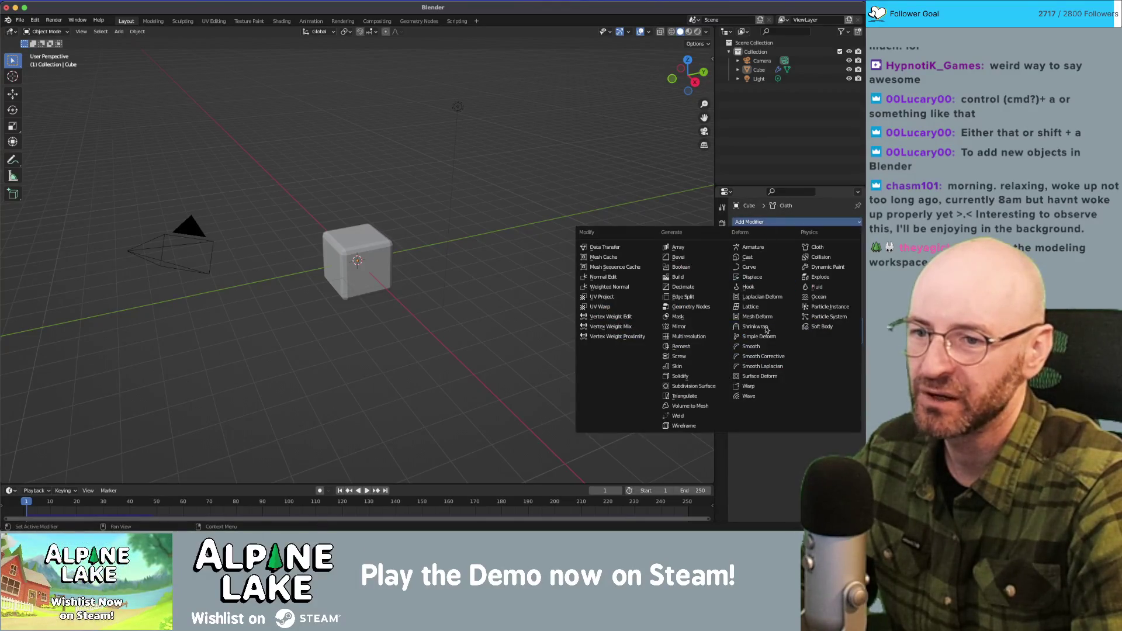
pyautogui.click(752, 307)
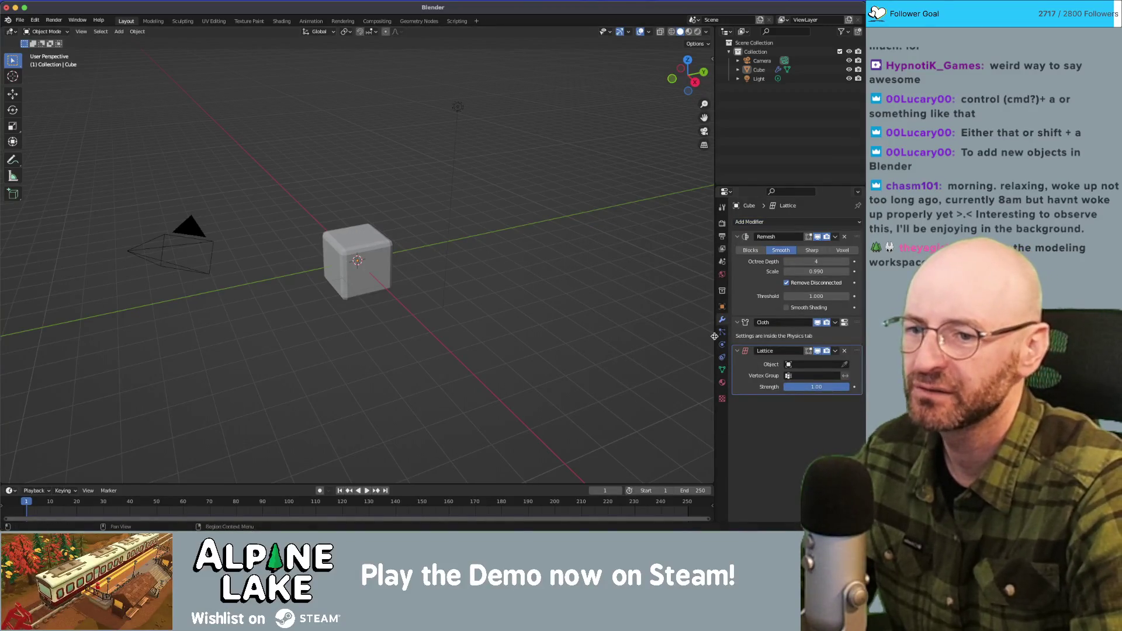
pyautogui.click(753, 351)
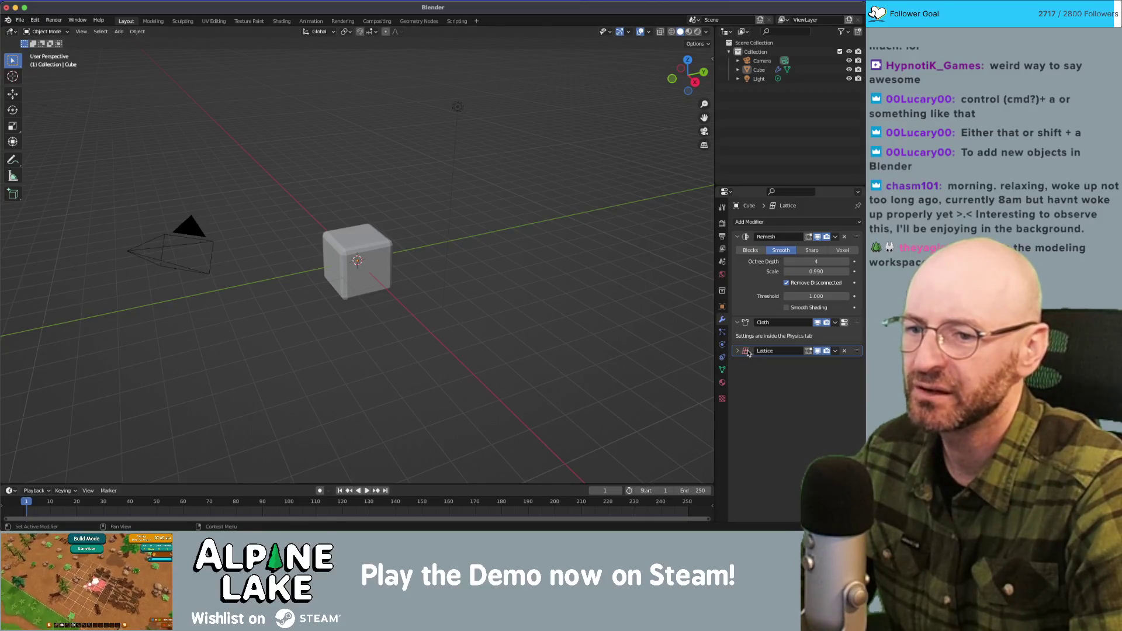
pyautogui.click(738, 352)
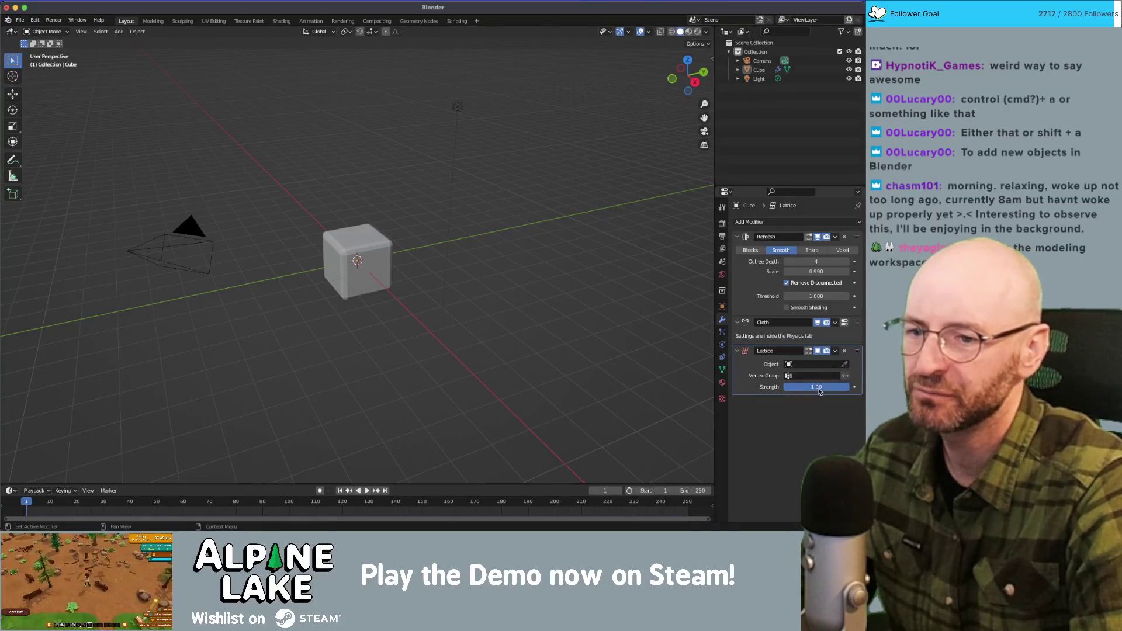
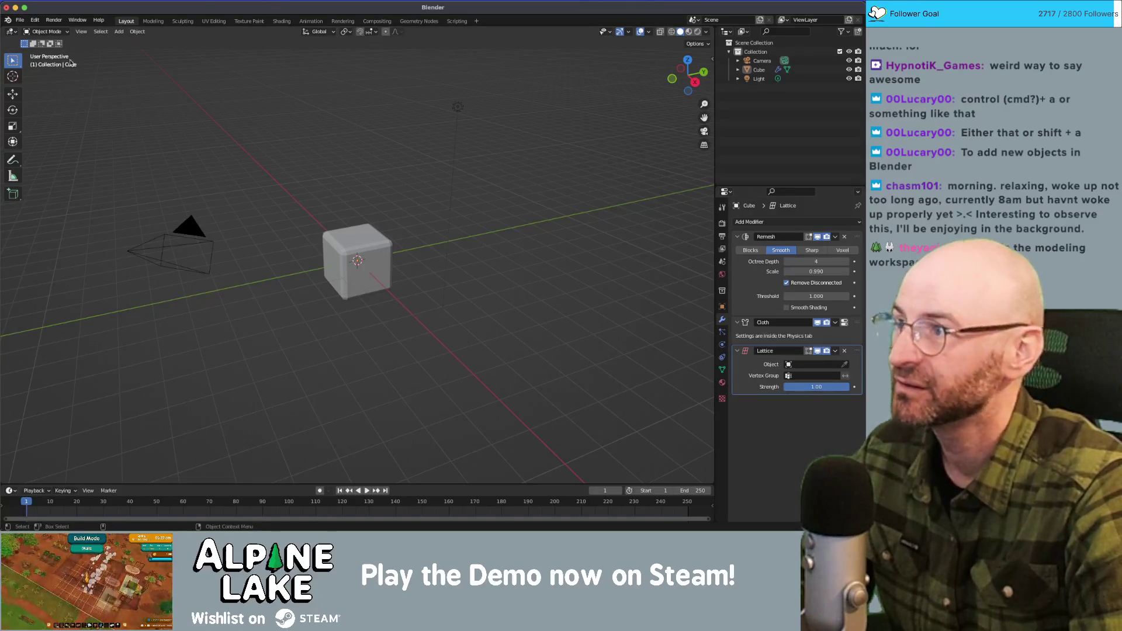
# Quit Blender without saving the untitled scene and switch to Maya.
pyautogui.press('super+q')
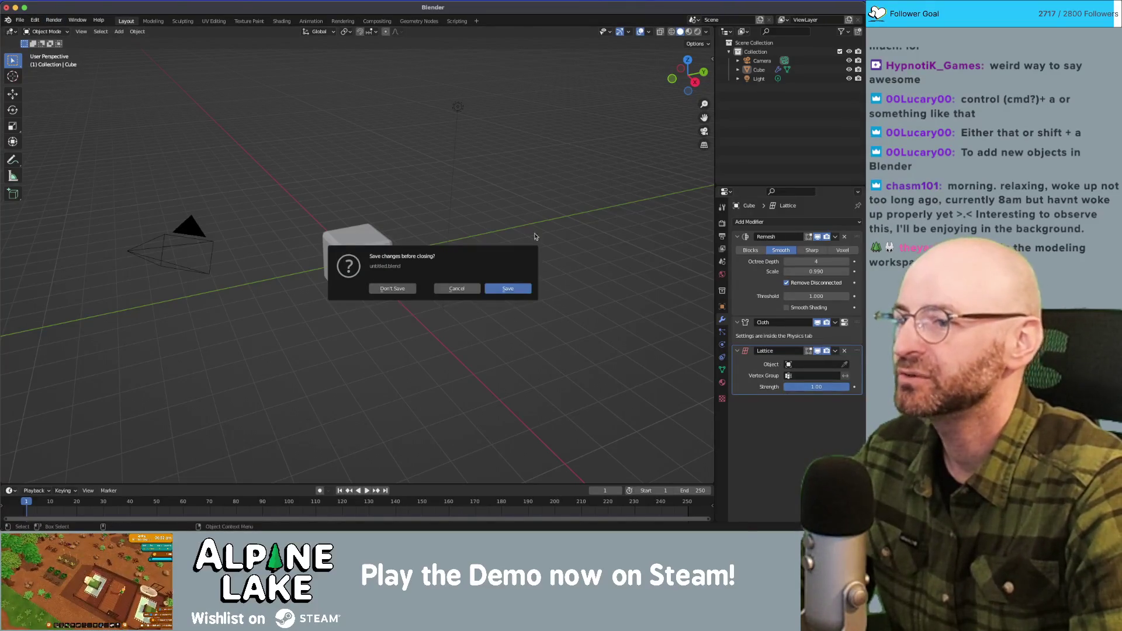
pyautogui.click(393, 288)
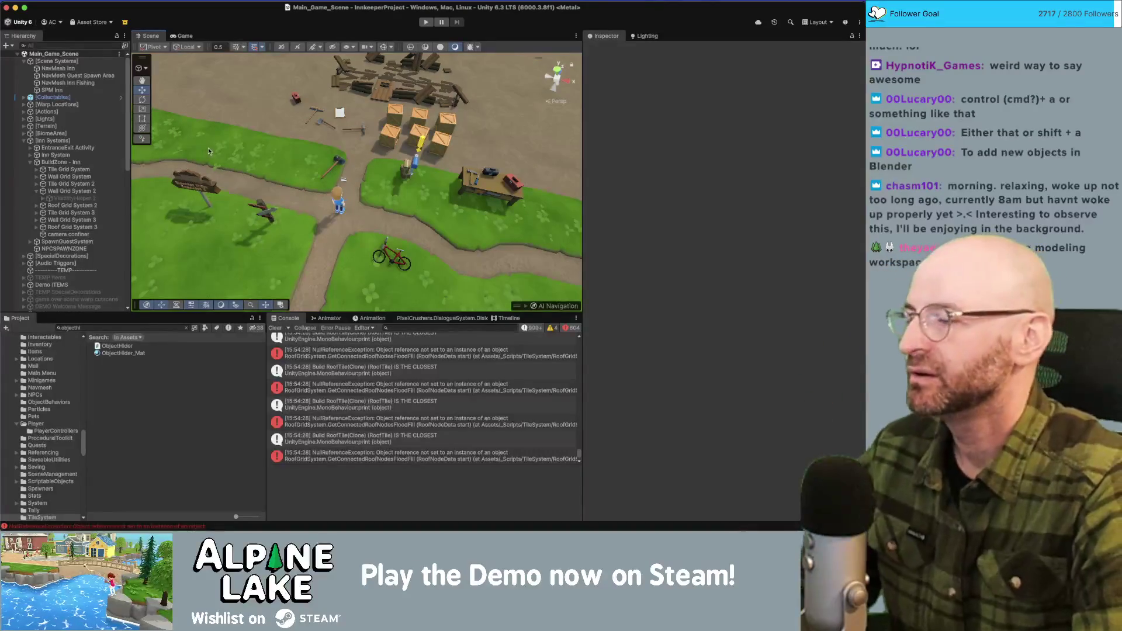
pyautogui.press('super+Tab')
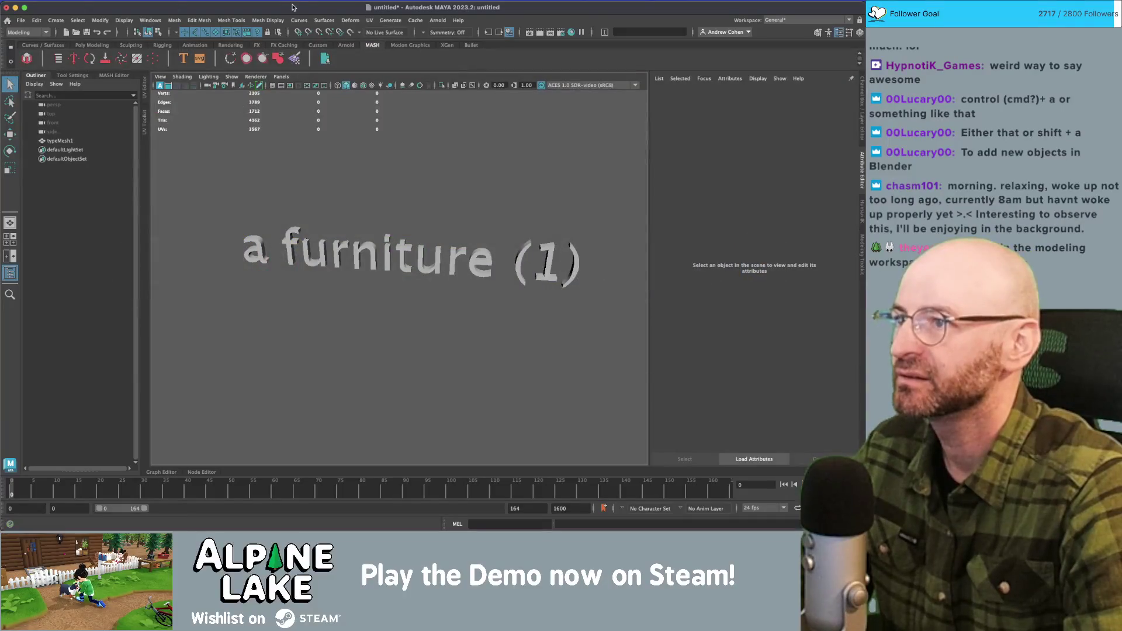
# Open Furniture_v34.mb from the Items folder, discarding the untitled scene.
pyautogui.click(20, 20)
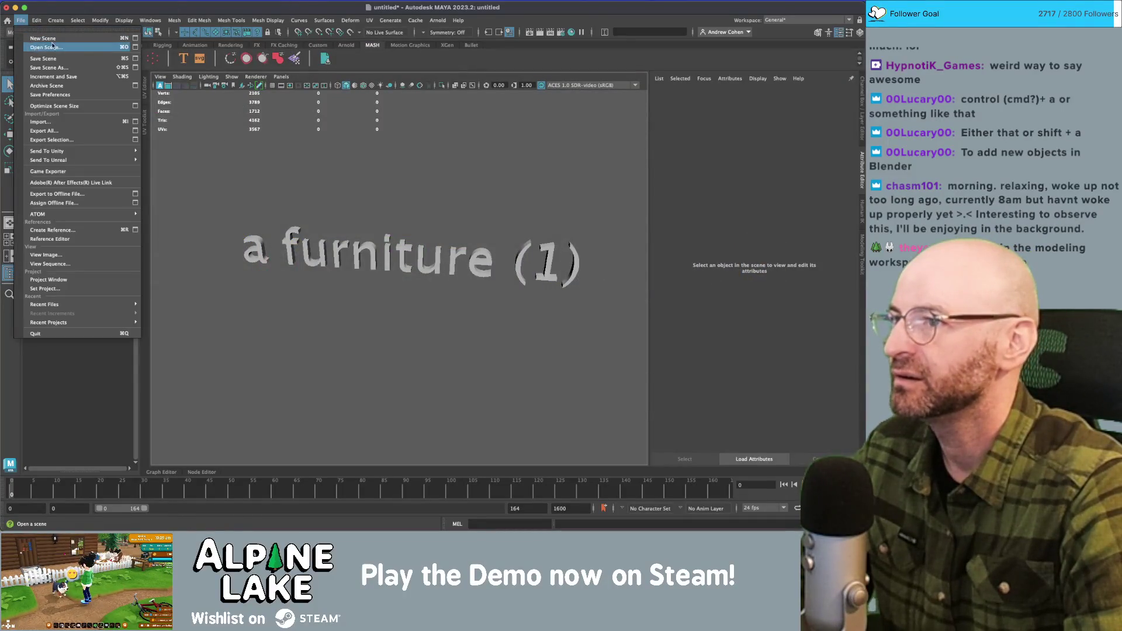
pyautogui.click(44, 36)
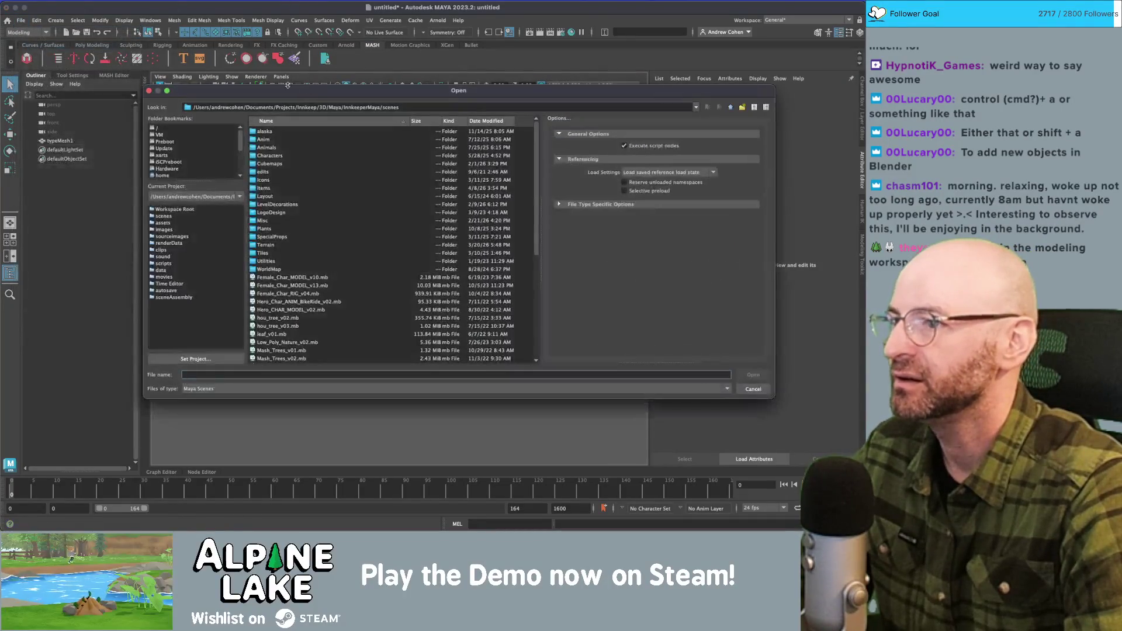
pyautogui.doubleClick(269, 190)
pyautogui.scroll(-10, 293, 281)
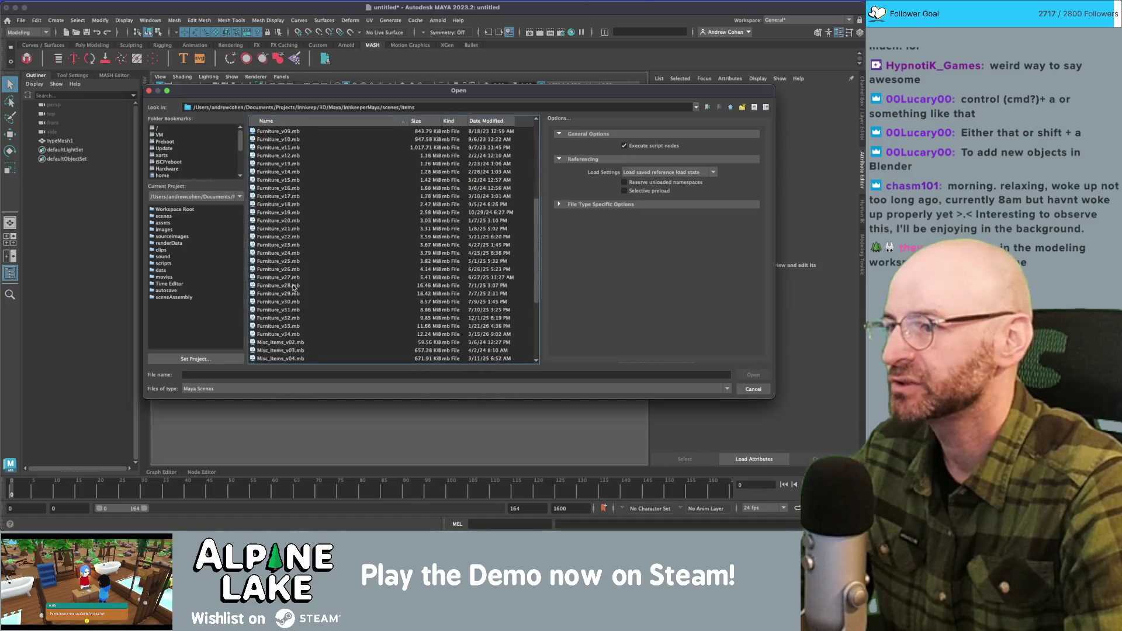
pyautogui.doubleClick(293, 262)
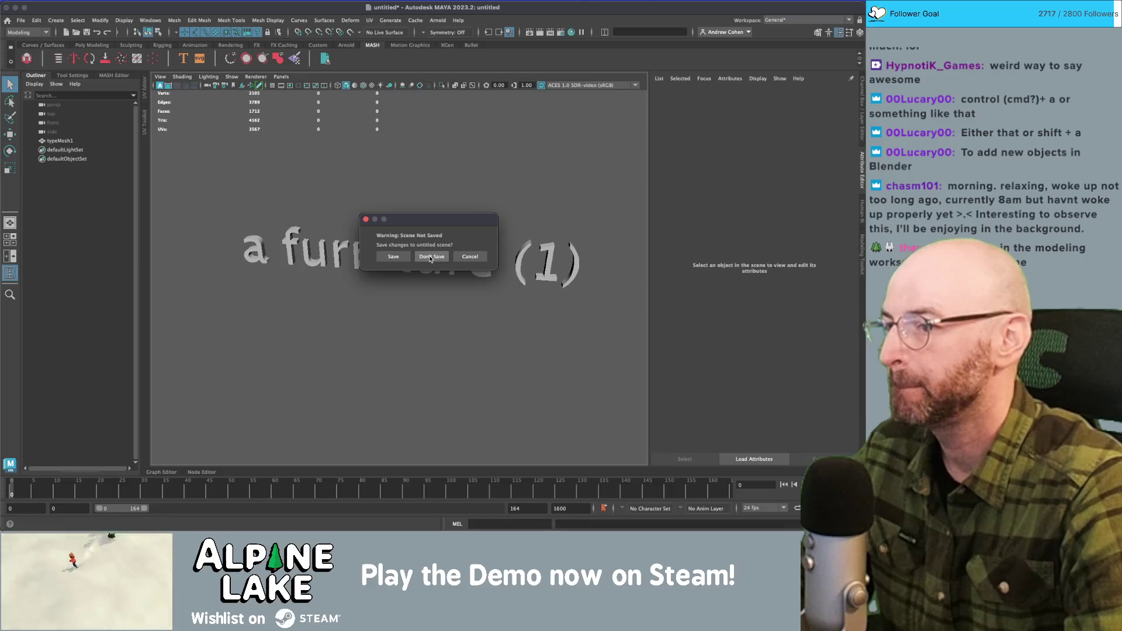
pyautogui.click(431, 257)
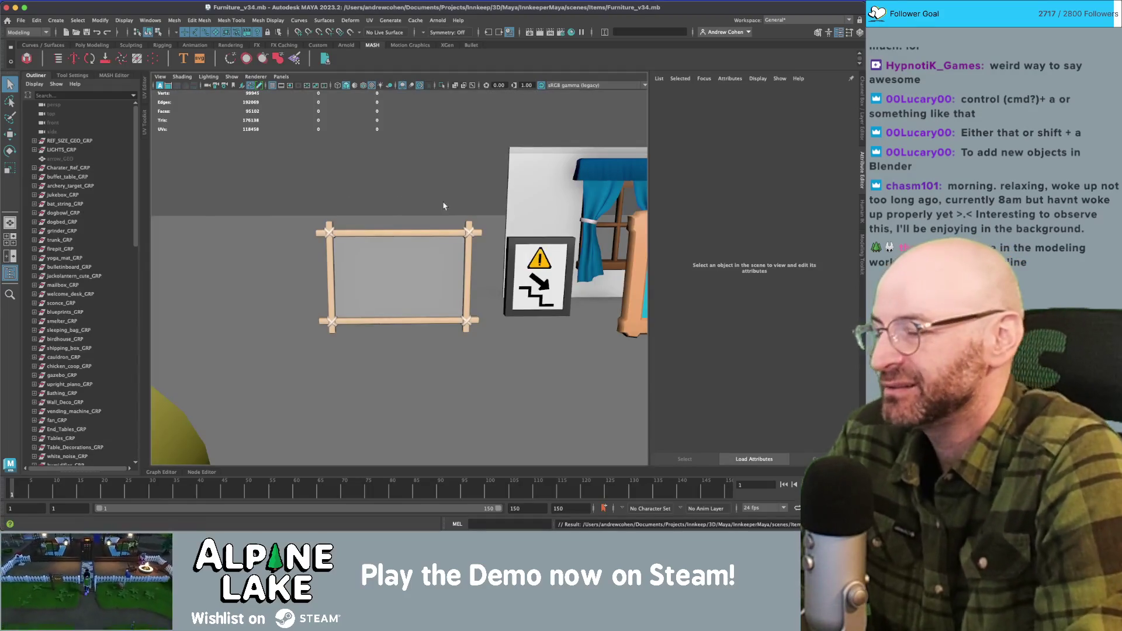
# Zoom out over the room and frame the view on Bed_03's sleeping blanket.
pyautogui.scroll(-5, 387, 253)
pyautogui.moveTo(387, 253); pyautogui.dragTo(409, 238)
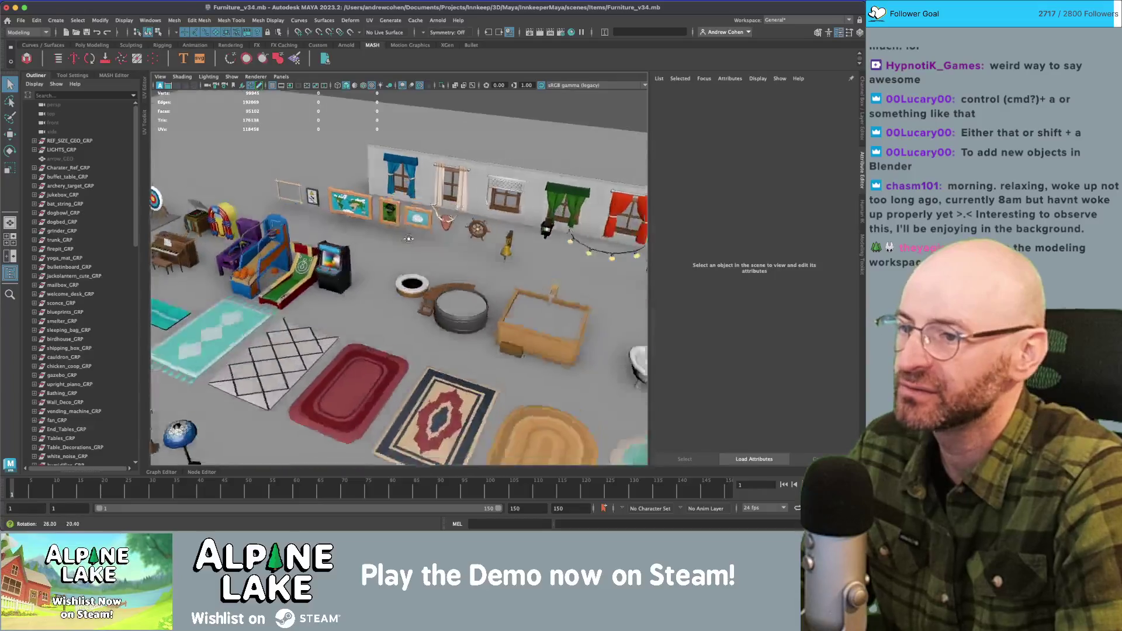
pyautogui.scroll(-5, 409, 239)
pyautogui.scroll(2, 427, 237)
pyautogui.scroll(-2, 441, 237)
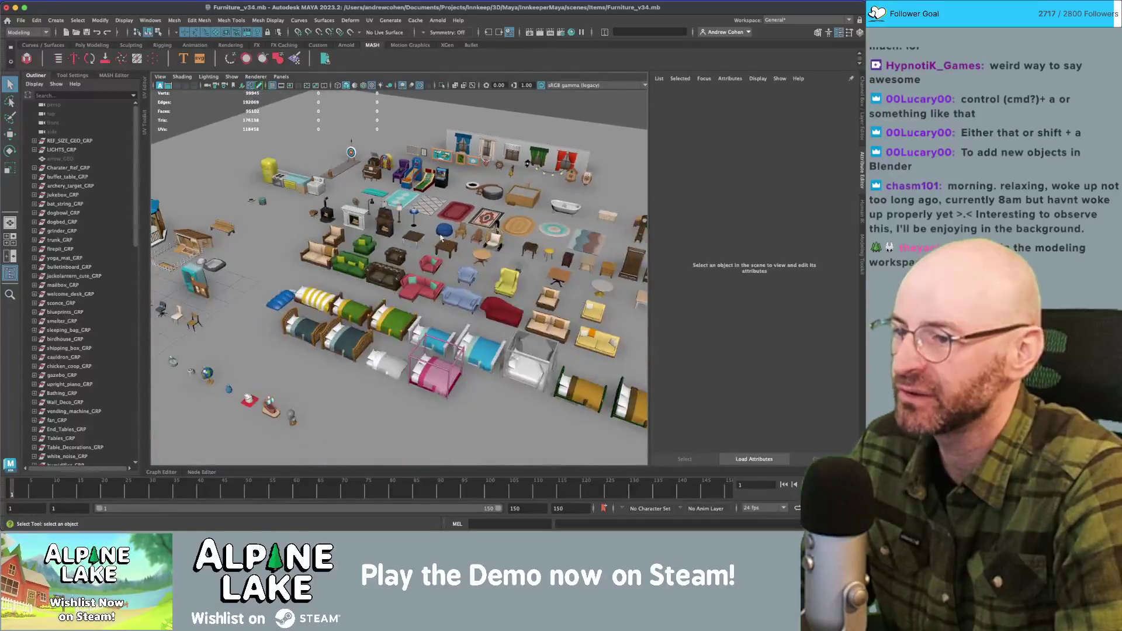
pyautogui.scroll(-2, 441, 237)
pyautogui.click(380, 310)
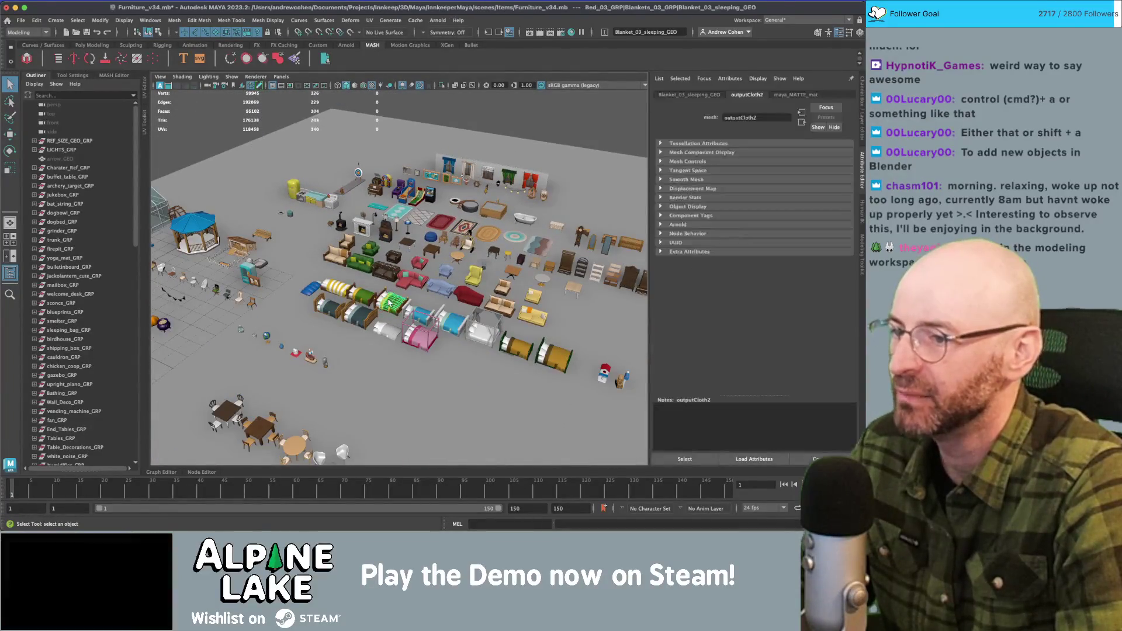
pyautogui.press('f')
pyautogui.moveTo(397, 294)
pyautogui.mouseDown()
pyautogui.moveTo(402, 247)
pyautogui.moveTo(348, 311)
pyautogui.moveTo(316, 293)
pyautogui.moveTo(351, 295)
pyautogui.mouseUp()
# Isolate the Bed_03 frame and pillows, orbit around it, then show the whole scene again.
pyautogui.click(358, 319)
pyautogui.hotkey('ctrl', '1')
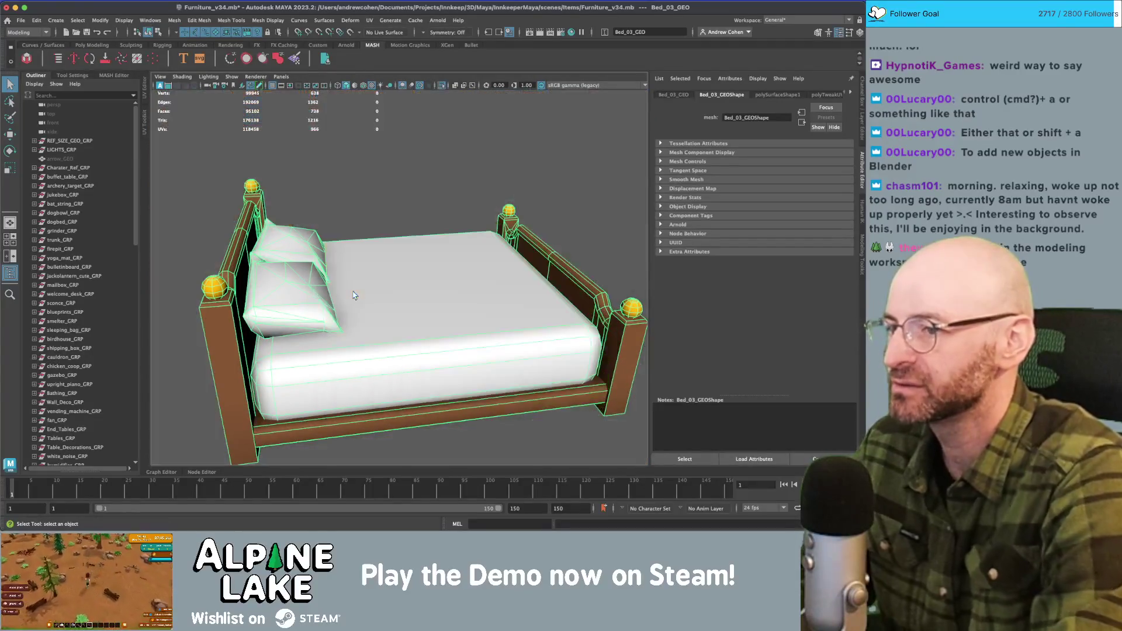
pyautogui.moveTo(377, 252); pyautogui.dragTo(521, 239)
pyautogui.click(522, 237)
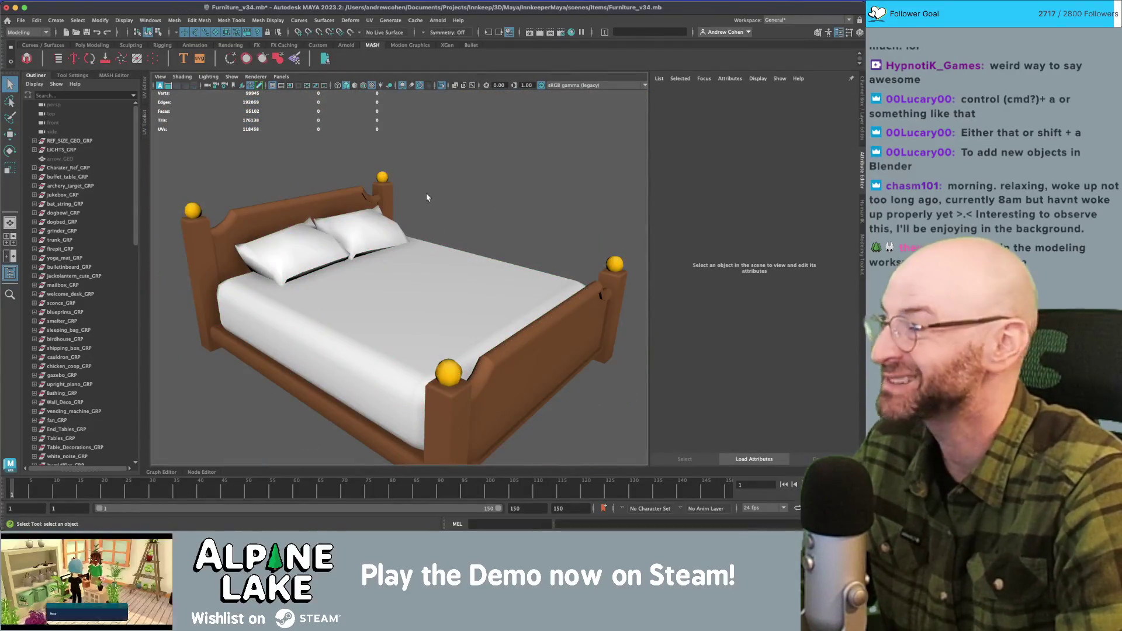
pyautogui.hotkey('ctrl', '1')
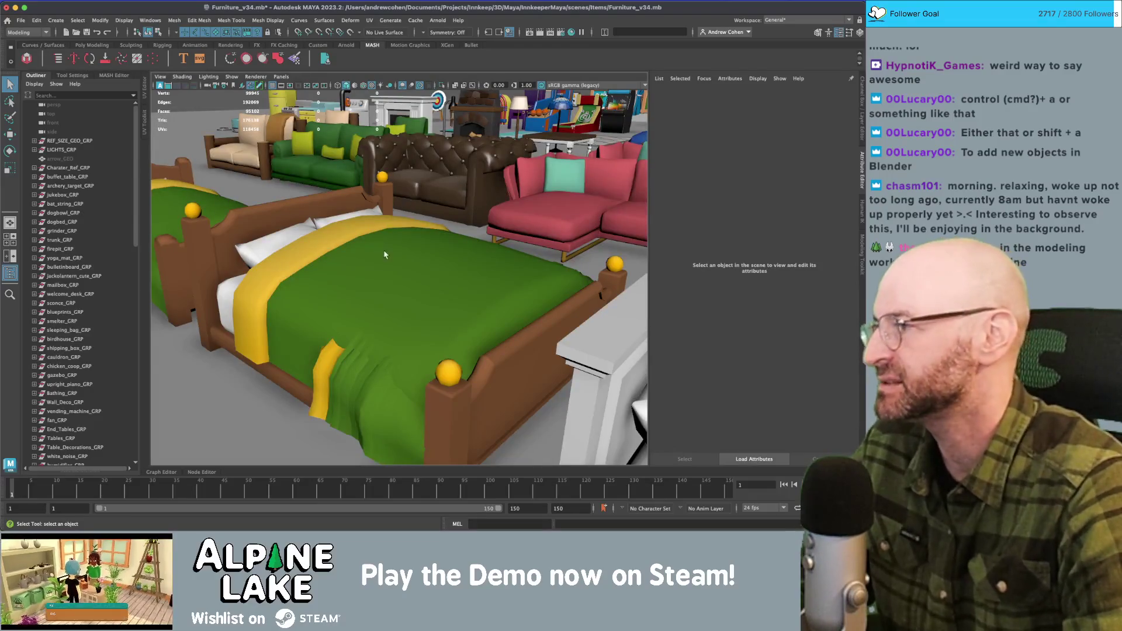
# Hide Bed_03's top blanket and reselect the sleeping blanket.
pyautogui.moveTo(385, 255); pyautogui.dragTo(418, 276)
pyautogui.click(421, 273)
pyautogui.hotkey('ctrl', 'h')
pyautogui.click(384, 275)
pyautogui.hotkey('ctrl', 'z')
pyautogui.click(384, 275)
pyautogui.moveTo(384, 274); pyautogui.dragTo(400, 269)
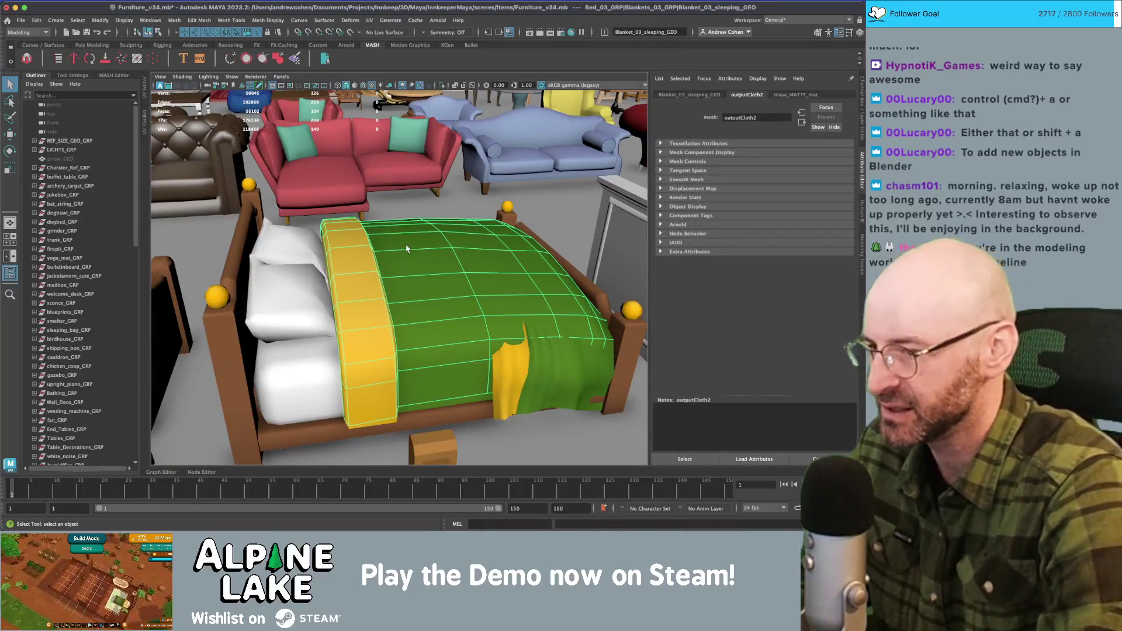
# Isolate Bed_03 again and orbit in close to its footboard before restoring the scene.
pyautogui.click(296, 260)
pyautogui.hotkey('ctrl', '1')
pyautogui.moveTo(296, 260)
pyautogui.mouseDown()
pyautogui.moveTo(275, 263)
pyautogui.moveTo(306, 268)
pyautogui.mouseUp()
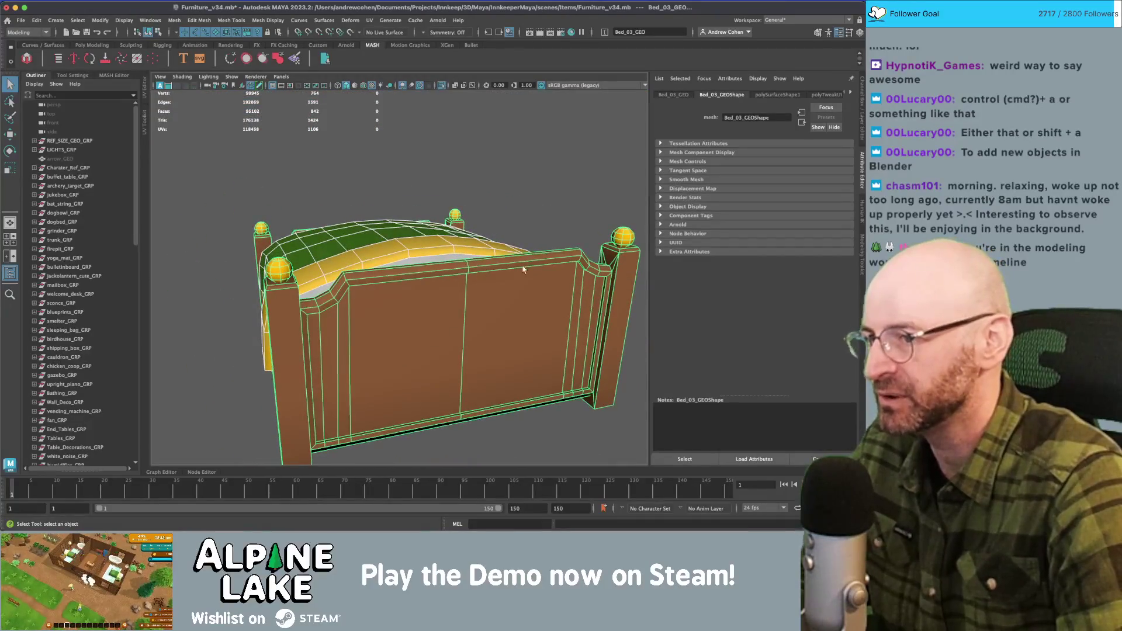
pyautogui.moveTo(449, 241); pyautogui.dragTo(524, 234)
pyautogui.hotkey('ctrl', '1')
pyautogui.scroll(3, 524, 234)
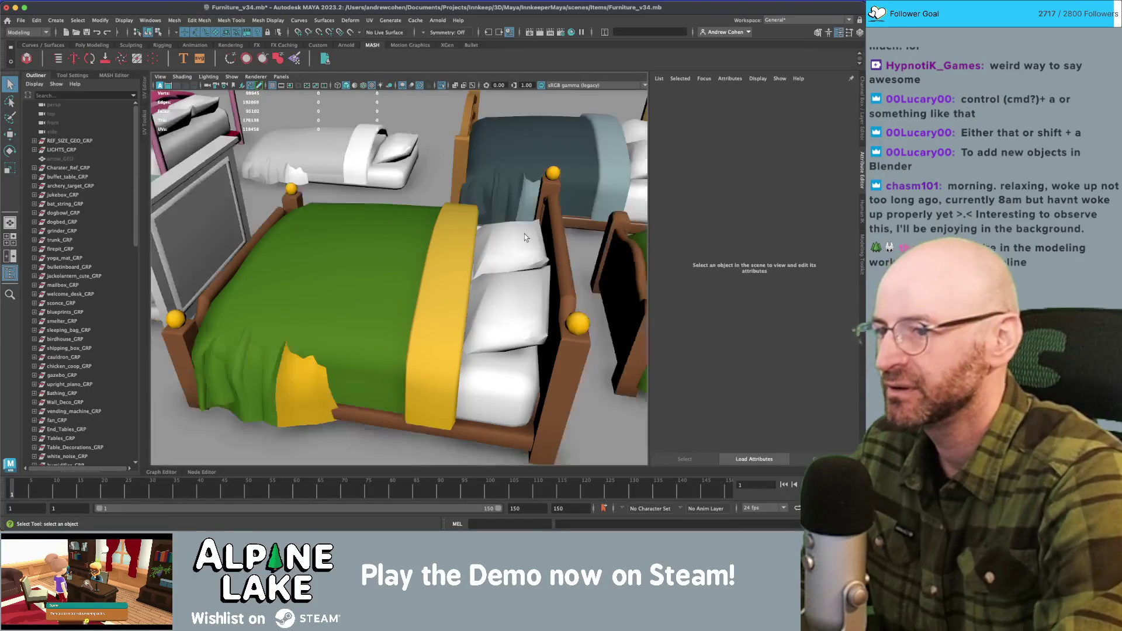
# View isolated Bed_03 from its foot, then undo back to the bed alone with its clean blanket.
pyautogui.click(499, 302)
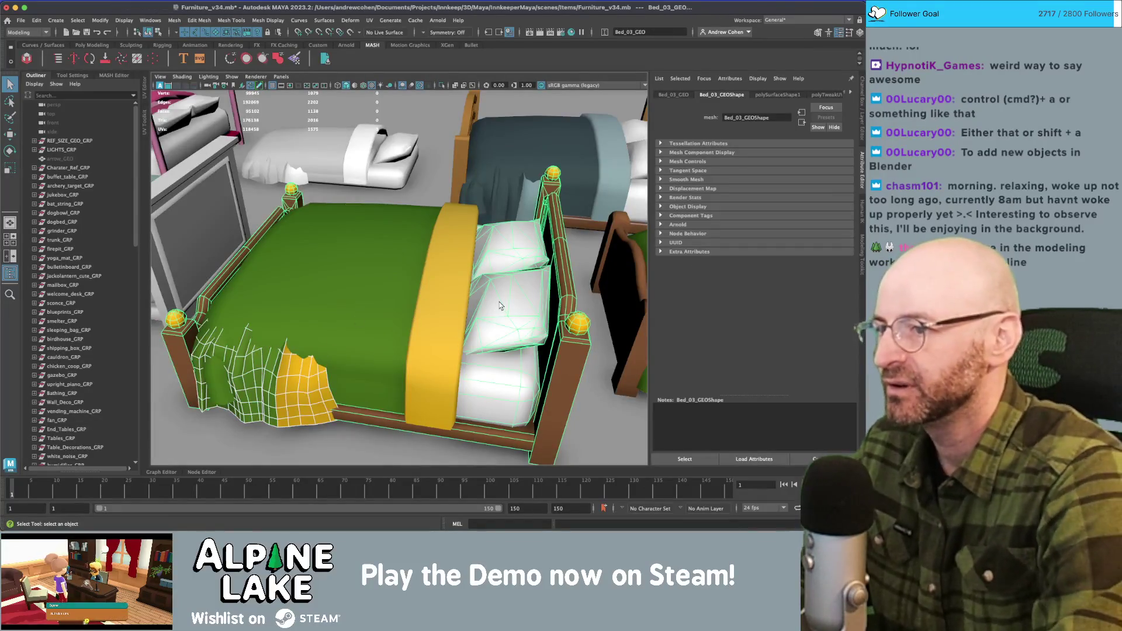
pyautogui.hotkey('ctrl', '1')
pyautogui.moveTo(499, 305); pyautogui.dragTo(330, 277)
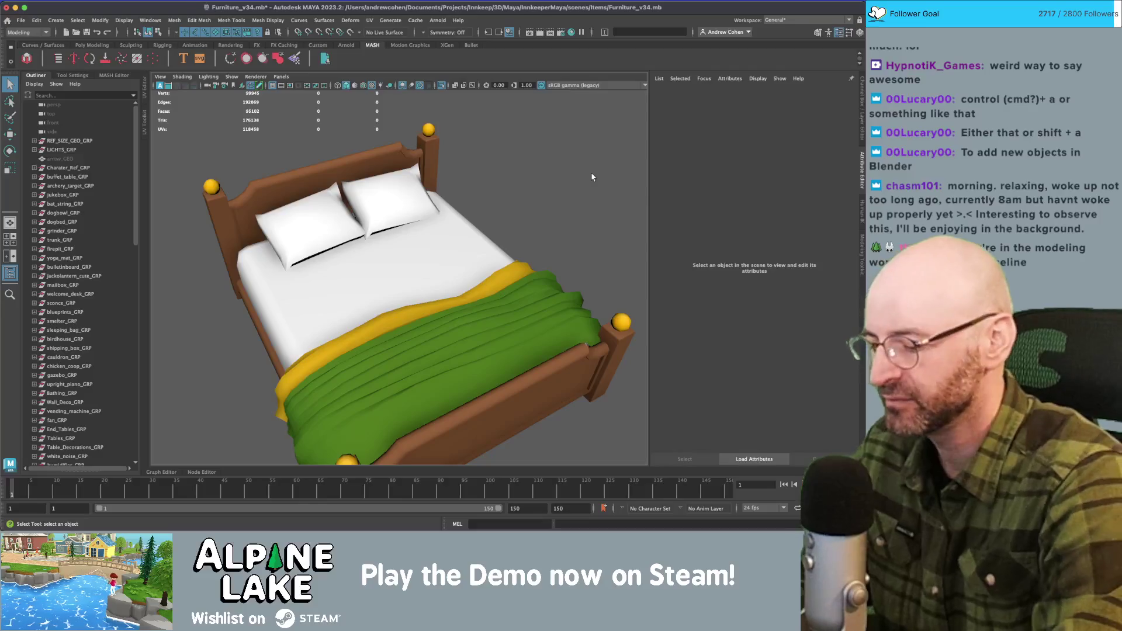
pyautogui.hotkey('ctrl', 'z')
pyautogui.hotkey('ctrl', 'z')
pyautogui.click(463, 366)
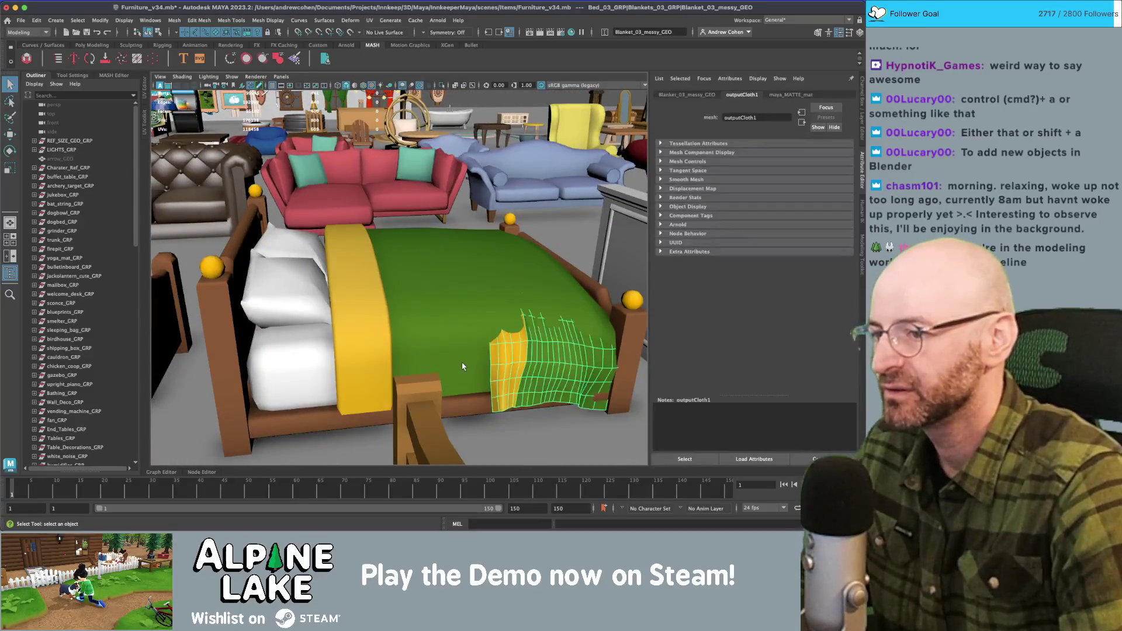
pyautogui.hotkey('ctrl', 'z')
pyautogui.hotkey('ctrl', 'z')
pyautogui.hotkey('ctrl', 'z')
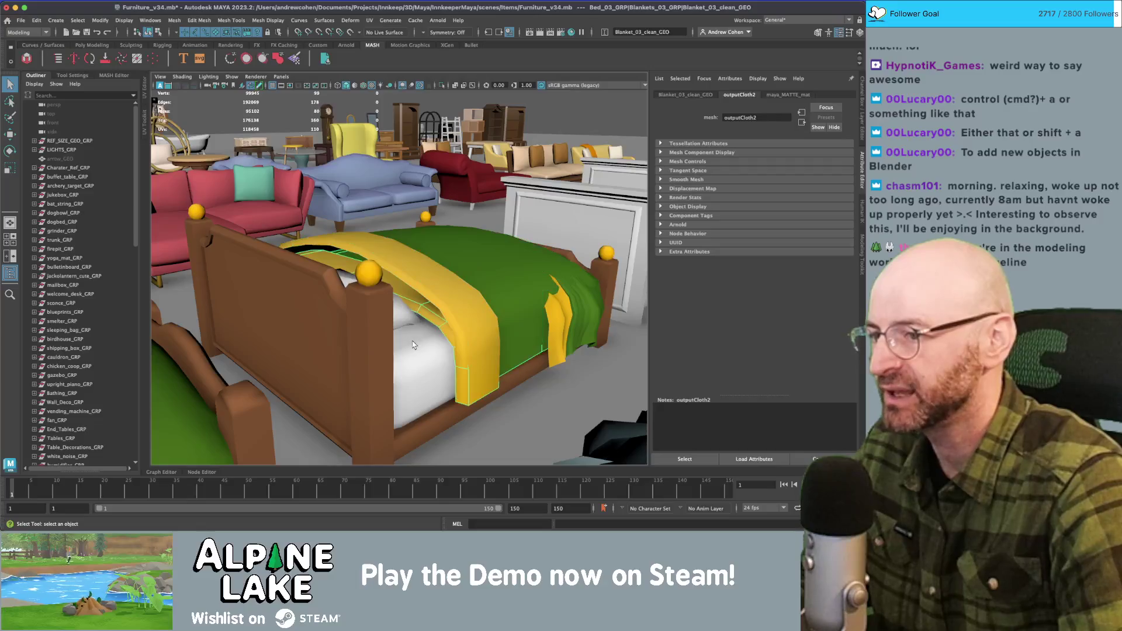
pyautogui.hotkey('ctrl', 'z')
pyautogui.hotkey('ctrl', 'z')
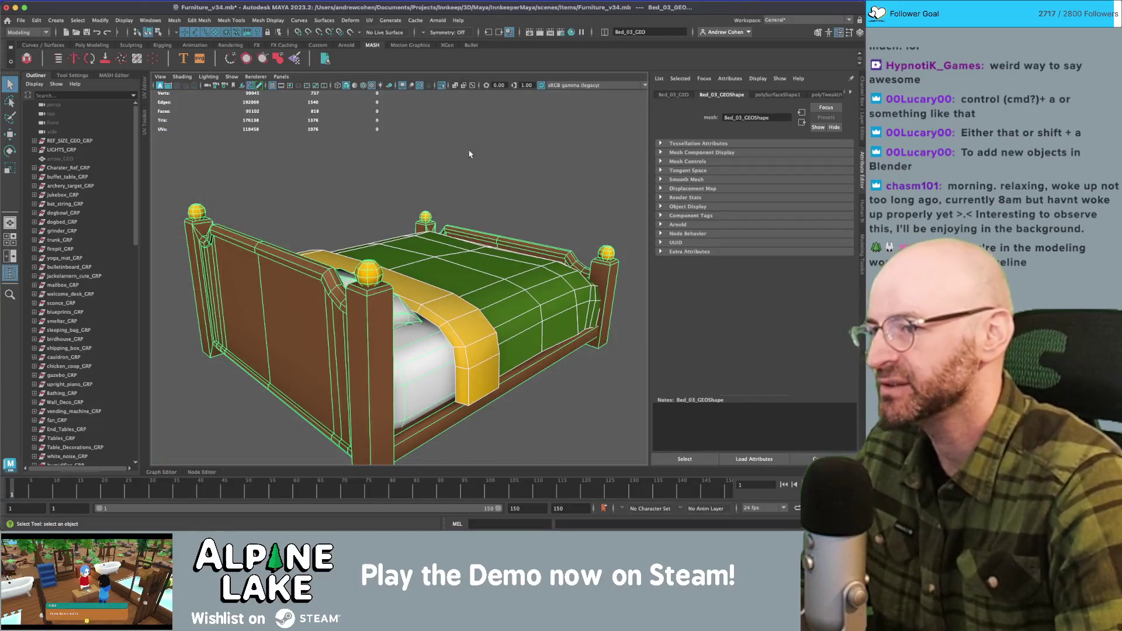
pyautogui.hotkey('ctrl', 'z')
pyautogui.hotkey('ctrl', 'z')
pyautogui.hotkey('ctrl', 'z')
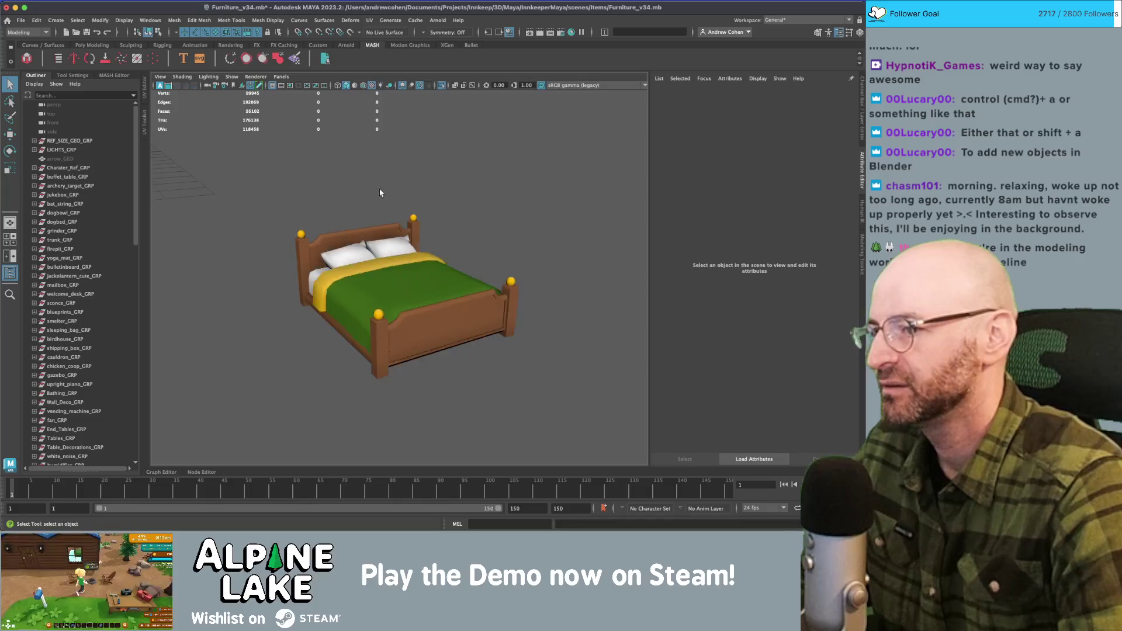
# Undo back to the full scene with the blue Bed_04 selected and briefly isolate it.
pyautogui.hotkey('ctrl', 'z')
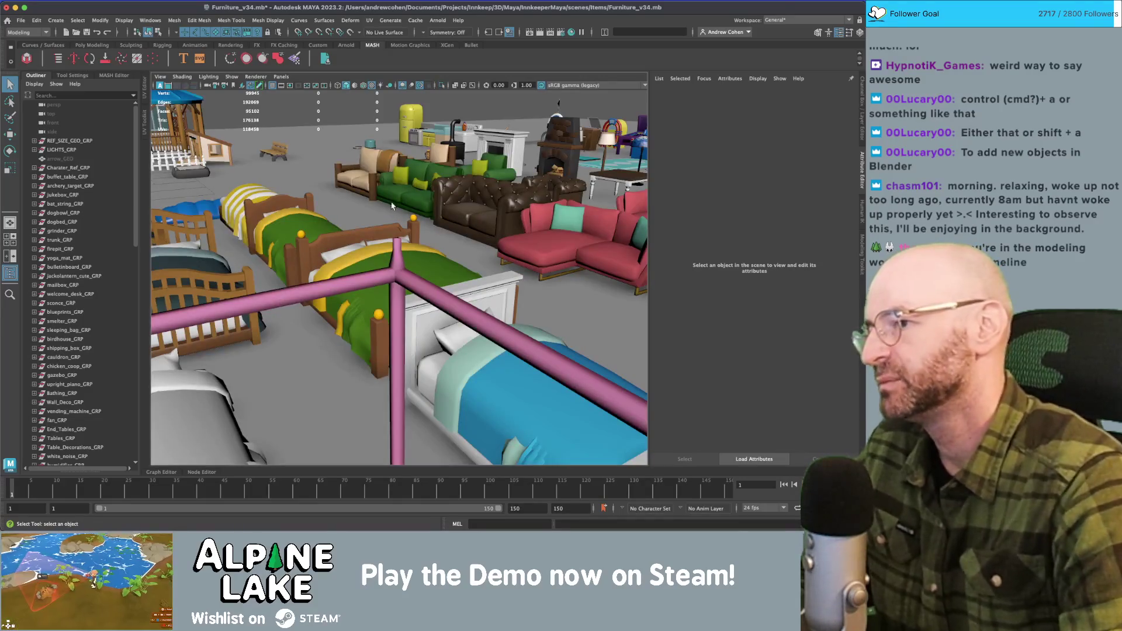
pyautogui.hotkey('ctrl', 'z')
pyautogui.hotkey('ctrl', 'z')
pyautogui.hotkey('ctrl', 'z')
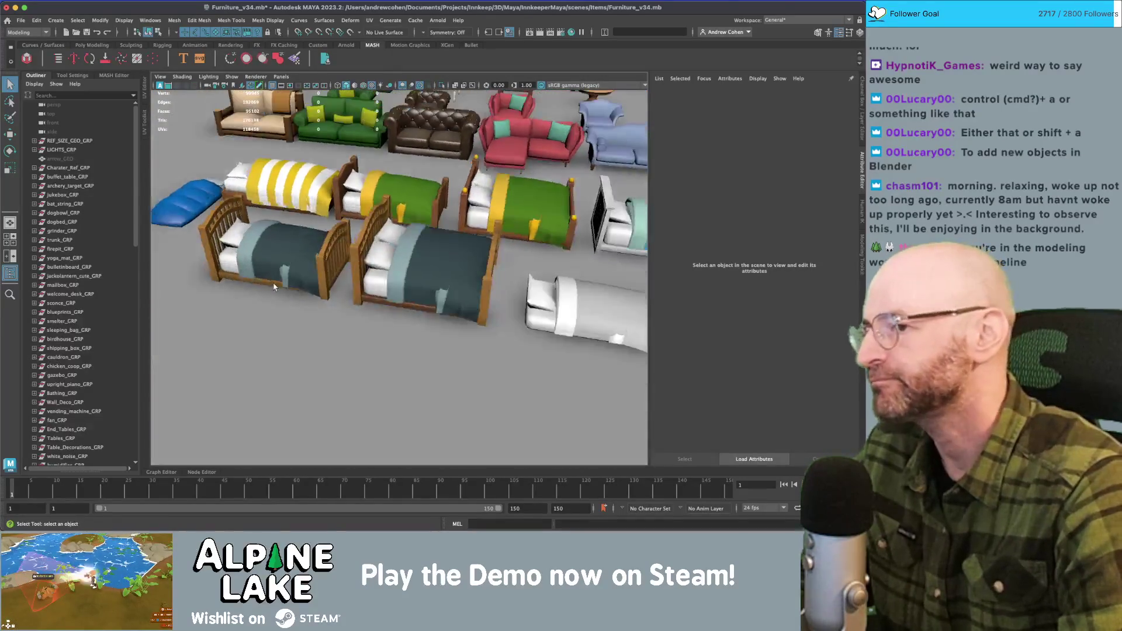
pyautogui.hotkey('ctrl', 'z')
pyautogui.hotkey('ctrl', 'z')
pyautogui.hotkey('ctrl', 'z')
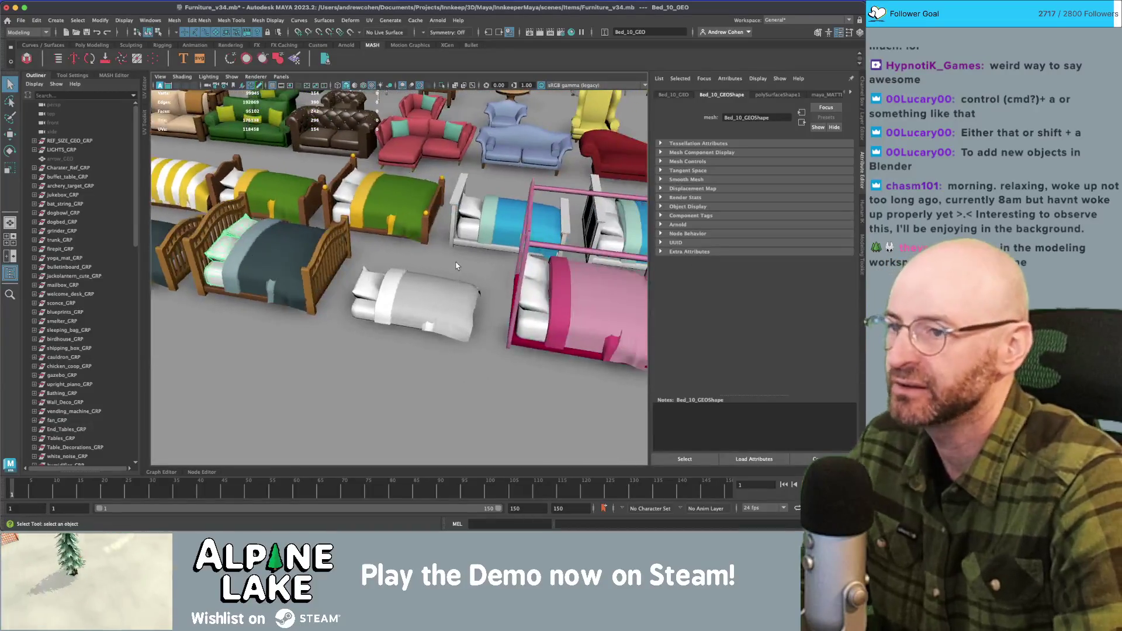
pyautogui.hotkey('ctrl', 'z')
pyautogui.hotkey('ctrl', 'z')
pyautogui.hotkey('ctrl', 'z')
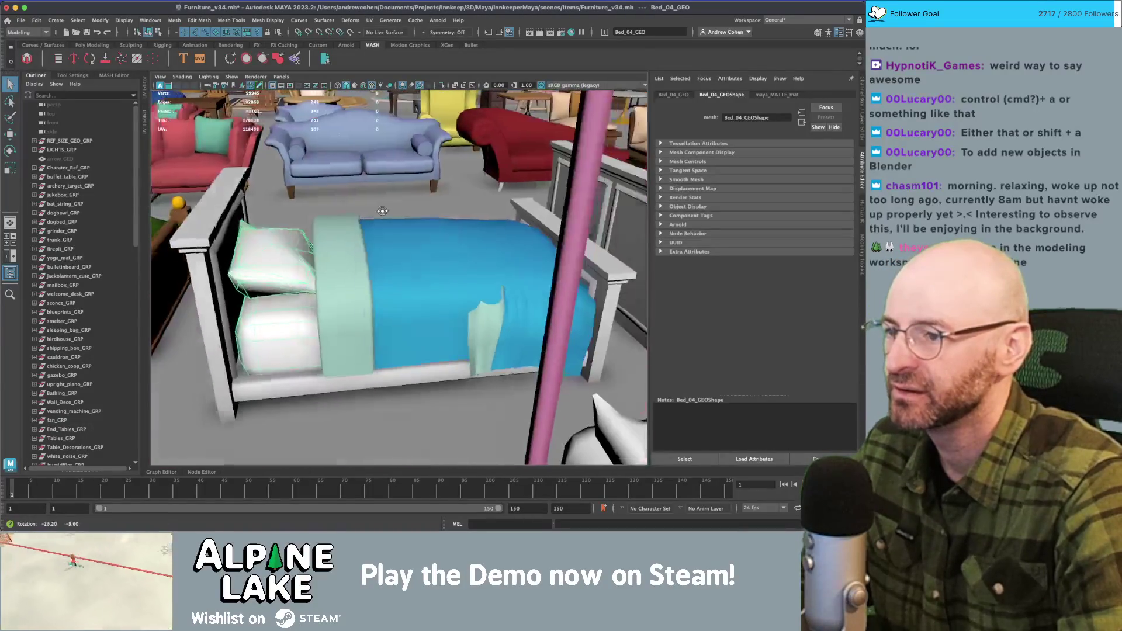
pyautogui.moveTo(382, 211); pyautogui.dragTo(284, 318)
pyautogui.hotkey('ctrl', '1')
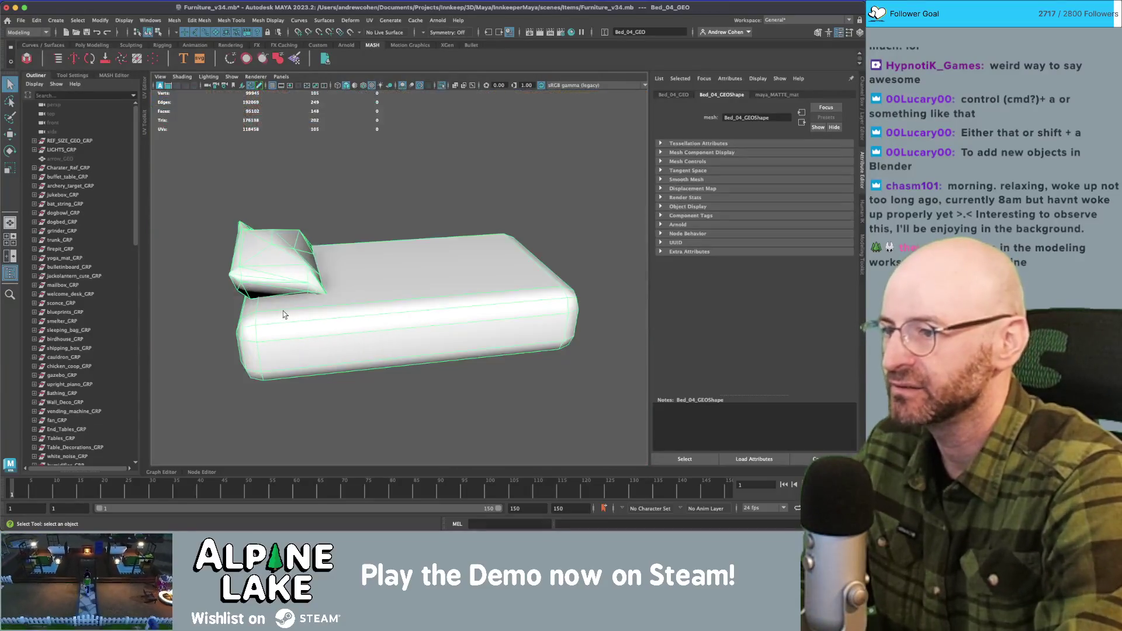
pyautogui.click(315, 206)
pyautogui.hotkey('ctrl', '1')
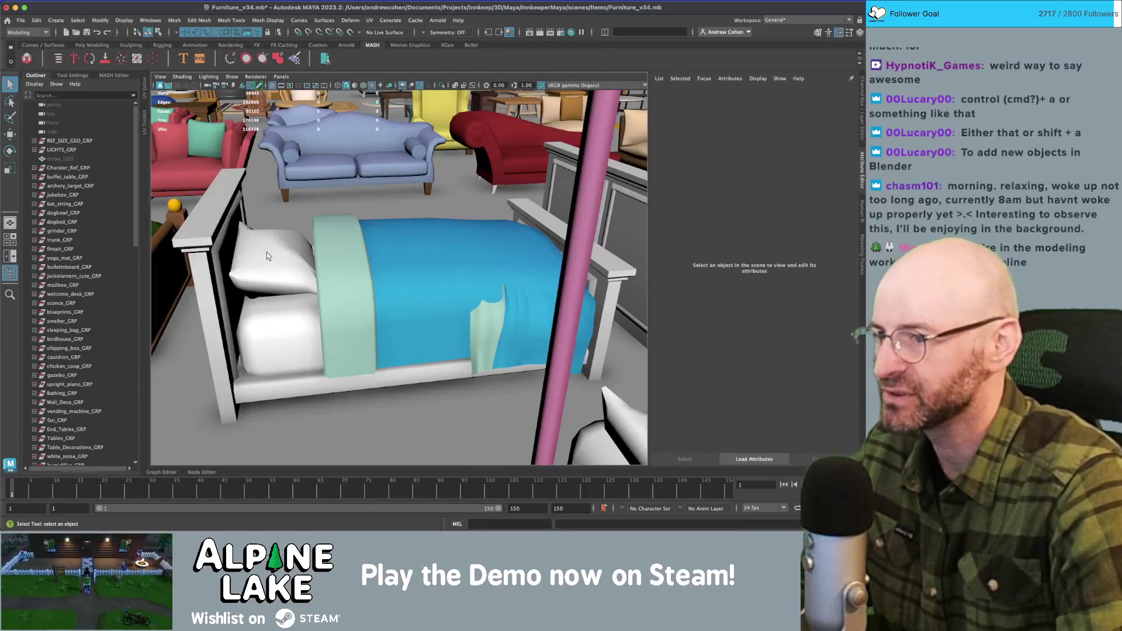
# Isolate the blue bed's frame and orbit to a near top-down view with the mattress selected.
pyautogui.click(267, 256)
pyautogui.hotkey('ctrl', '1')
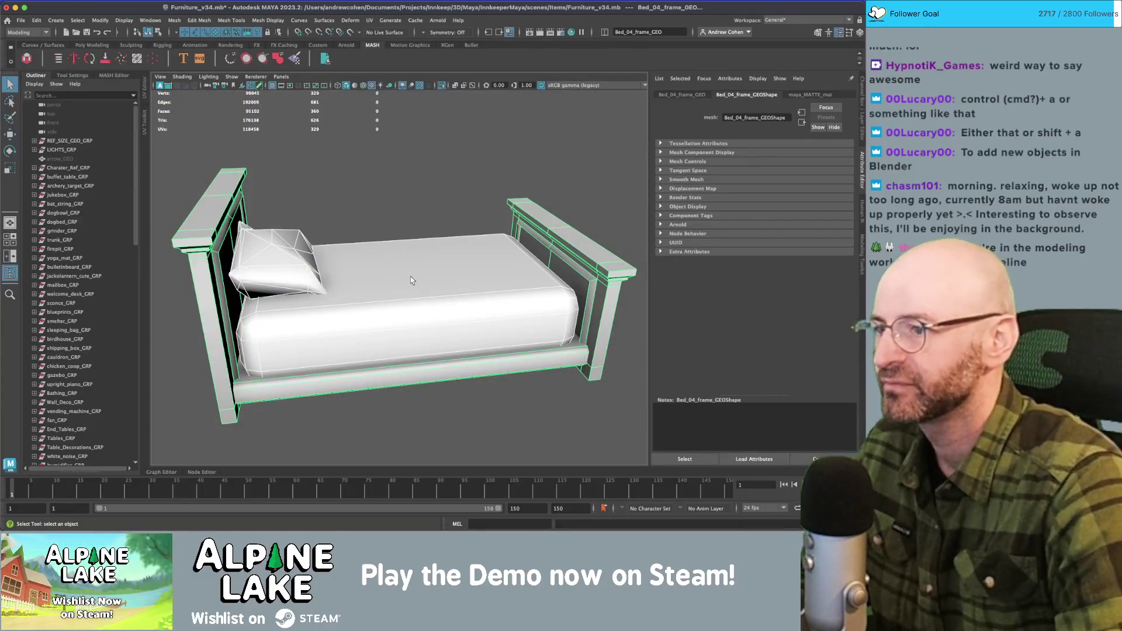
pyautogui.click(431, 221)
pyautogui.moveTo(431, 220)
pyautogui.mouseDown()
pyautogui.moveTo(290, 251)
pyautogui.moveTo(326, 250)
pyautogui.moveTo(360, 283)
pyautogui.mouseUp()
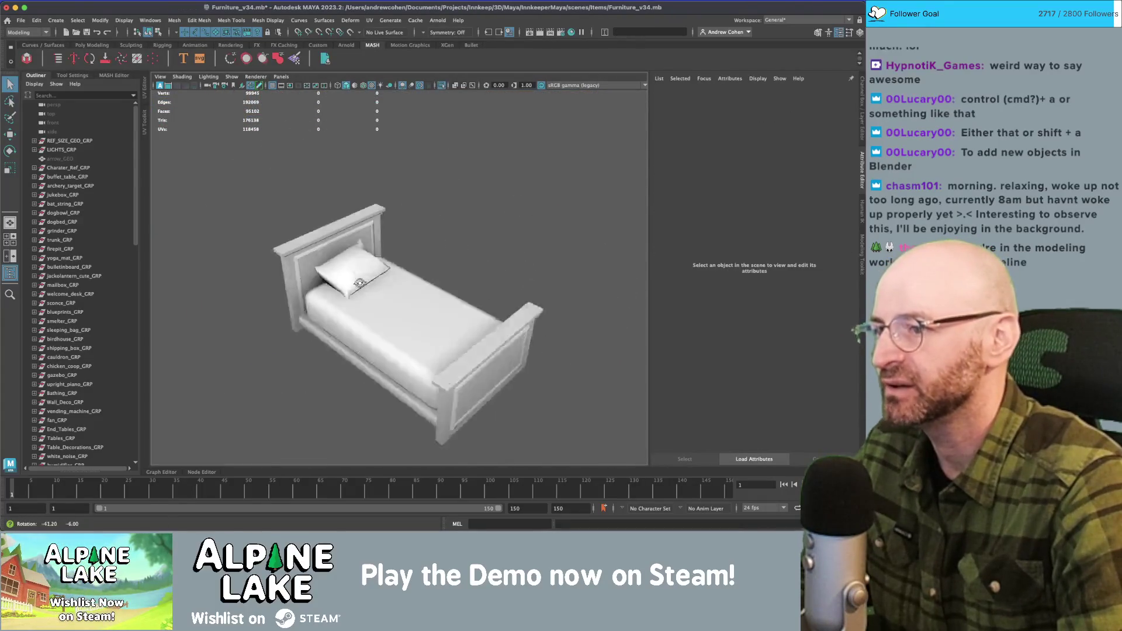
pyautogui.click(393, 300)
pyautogui.scroll(5, 344, 307)
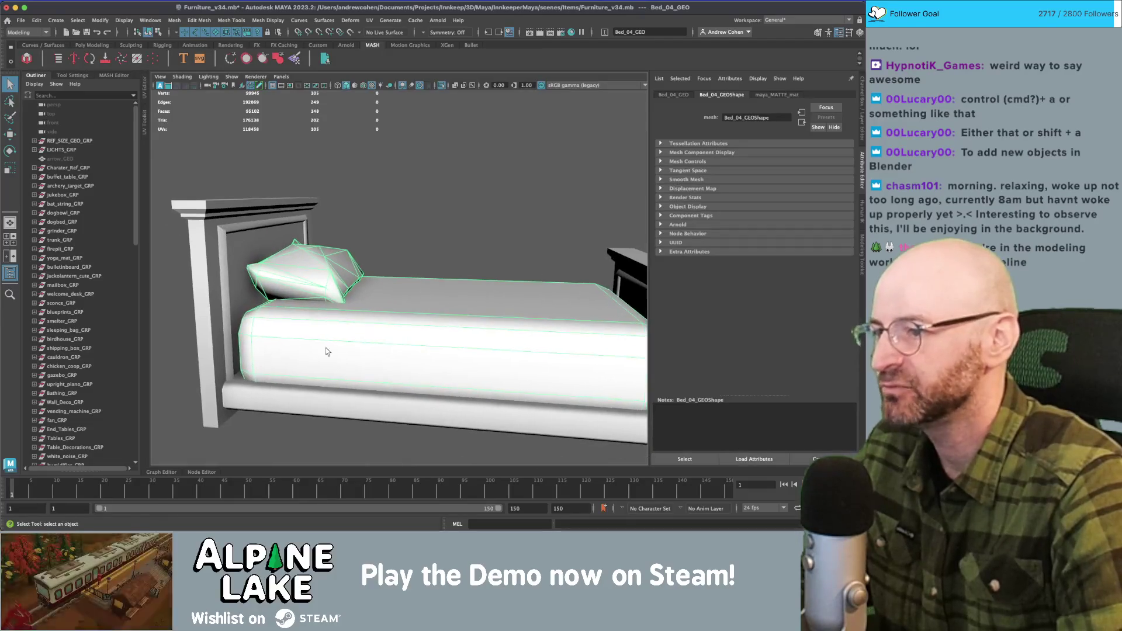
pyautogui.moveTo(314, 332)
pyautogui.mouseDown()
pyautogui.moveTo(476, 290)
pyautogui.moveTo(358, 291)
pyautogui.mouseUp()
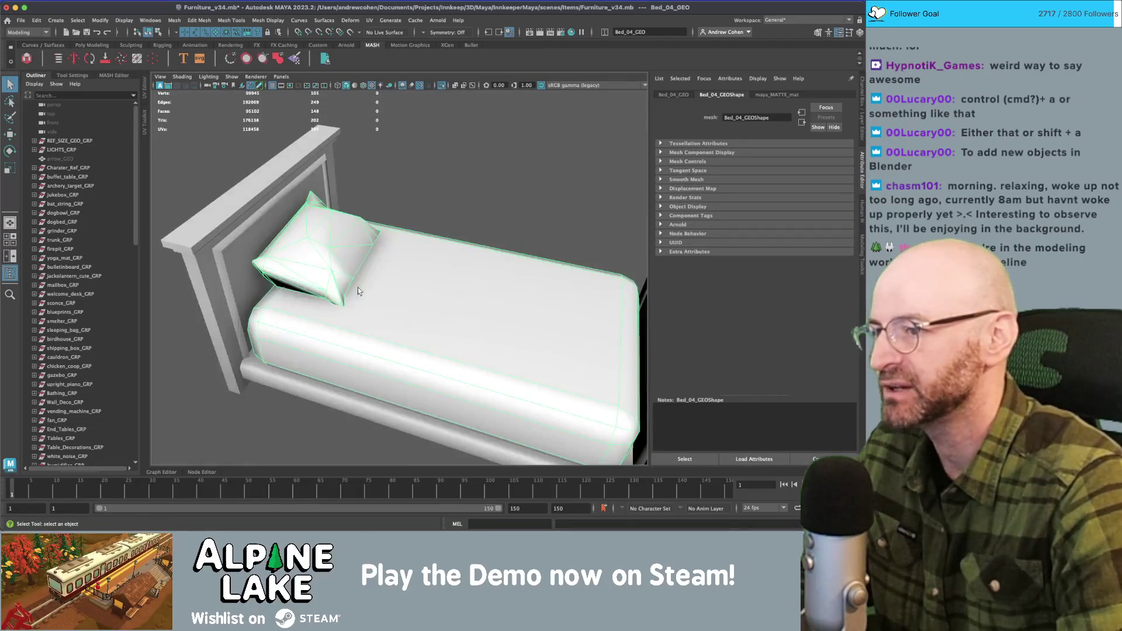
pyautogui.moveTo(309, 229); pyautogui.dragTo(321, 253)
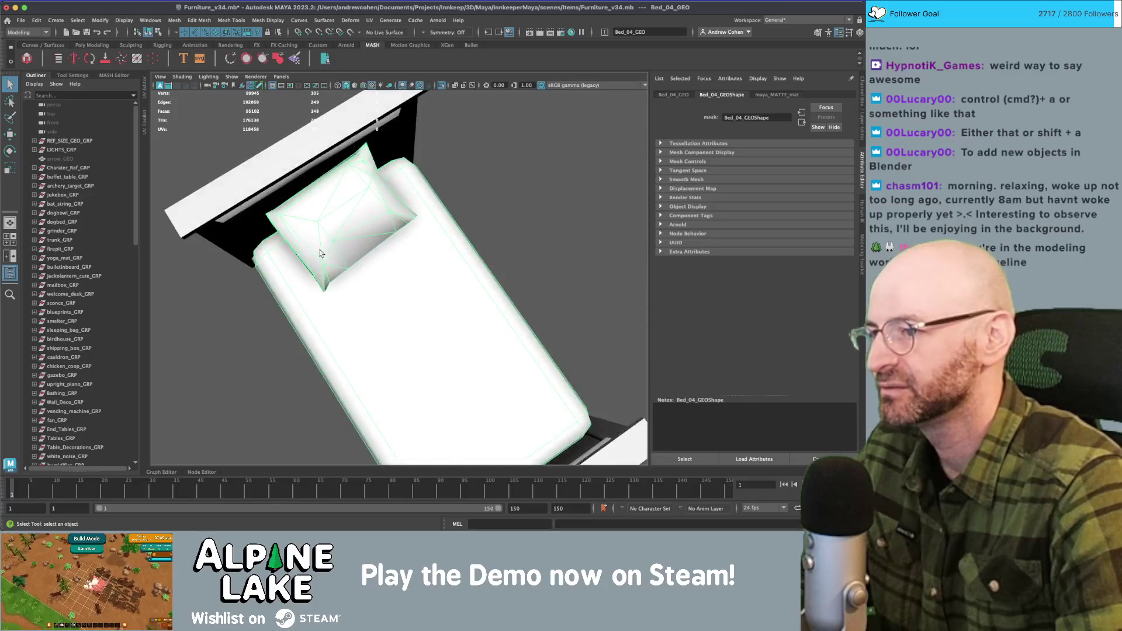
# Inspect the bed frame from the side, then bring the rest of the furniture back.
pyautogui.click(471, 187)
pyautogui.moveTo(471, 187)
pyautogui.mouseDown()
pyautogui.moveTo(374, 214)
pyautogui.moveTo(409, 204)
pyautogui.moveTo(386, 190)
pyautogui.mouseUp()
pyautogui.click(378, 212)
pyautogui.click(386, 191)
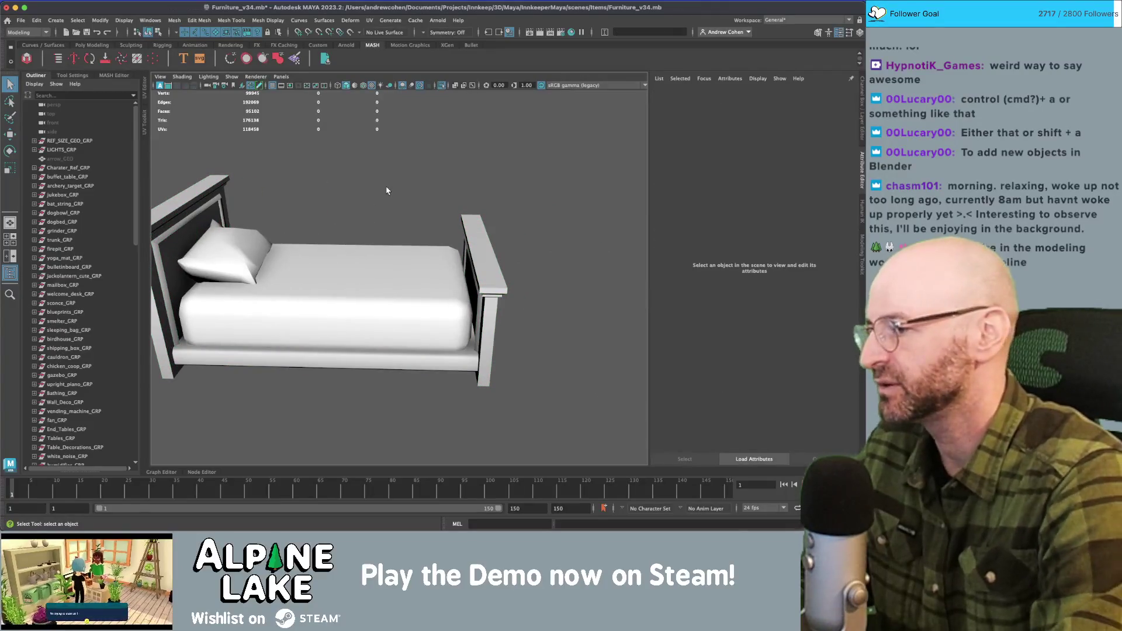
pyautogui.hotkey('ctrl', '1')
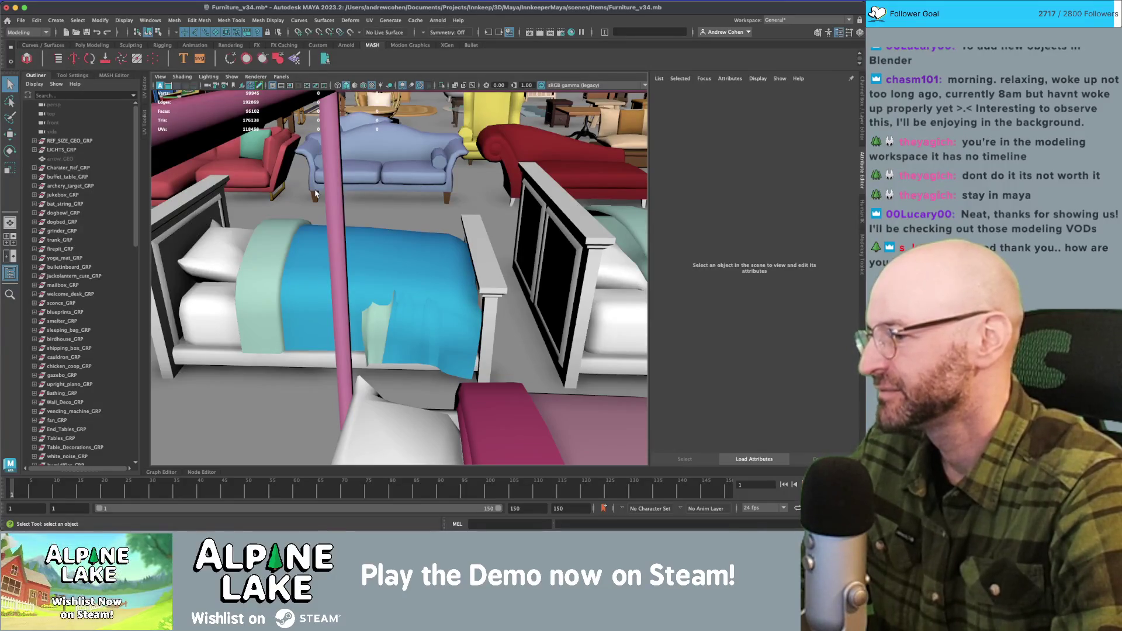
# Zoom over the full furniture scene, select Bed_Frame_10_GEO, then switch to Unity.
pyautogui.scroll(-15, 395, 226)
pyautogui.scroll(15, 395, 226)
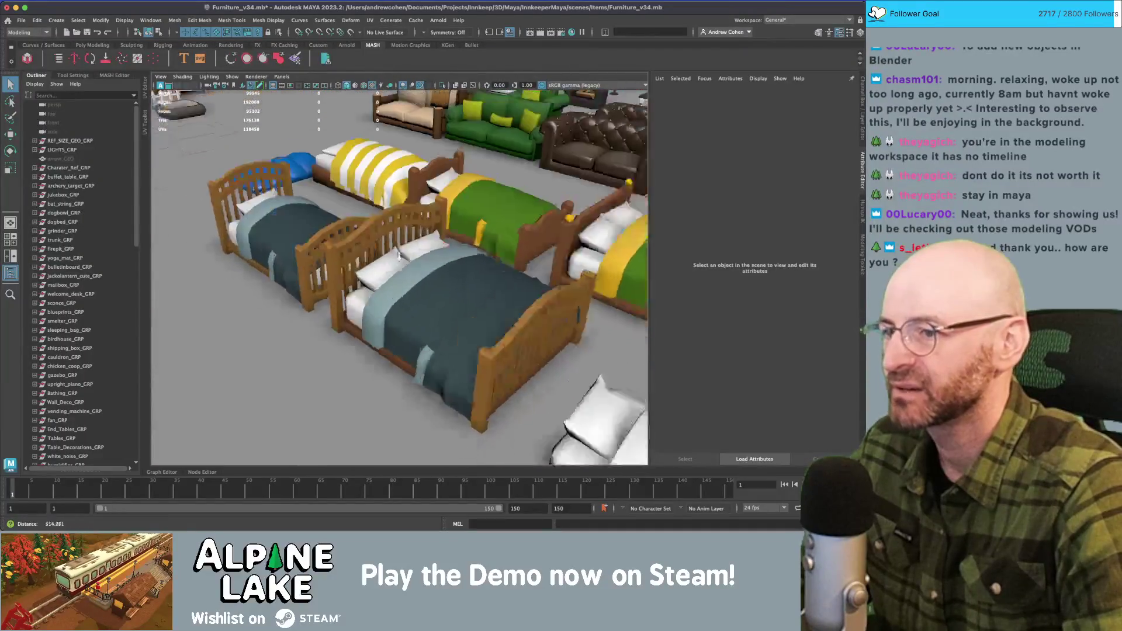
pyautogui.click(398, 255)
pyautogui.scroll(-10, 293, 212)
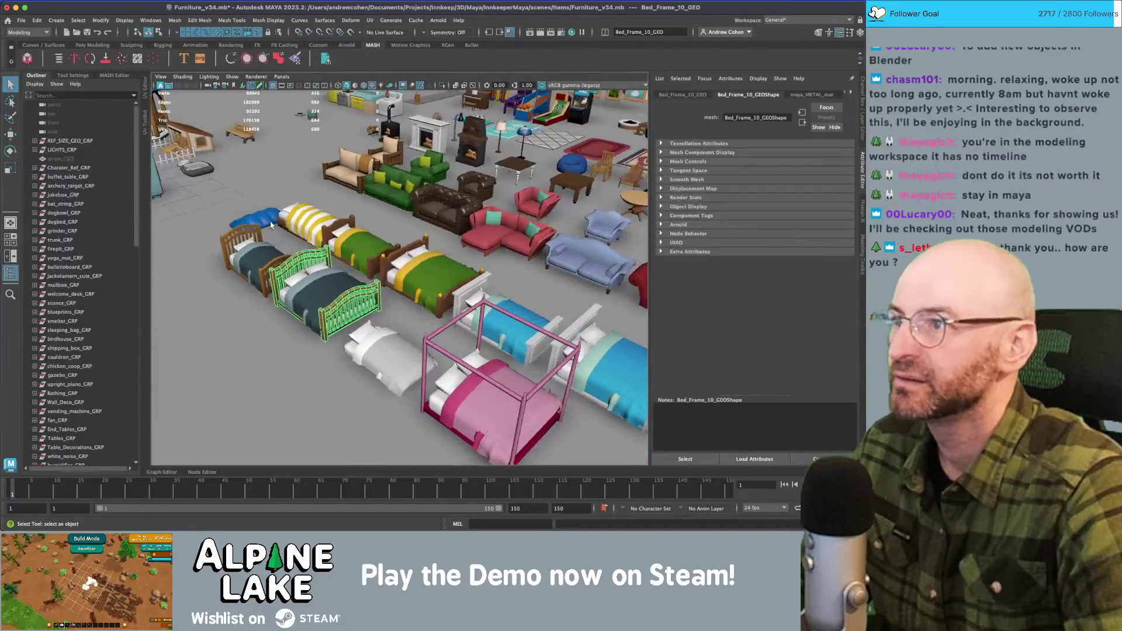
pyautogui.press('super+Tab')
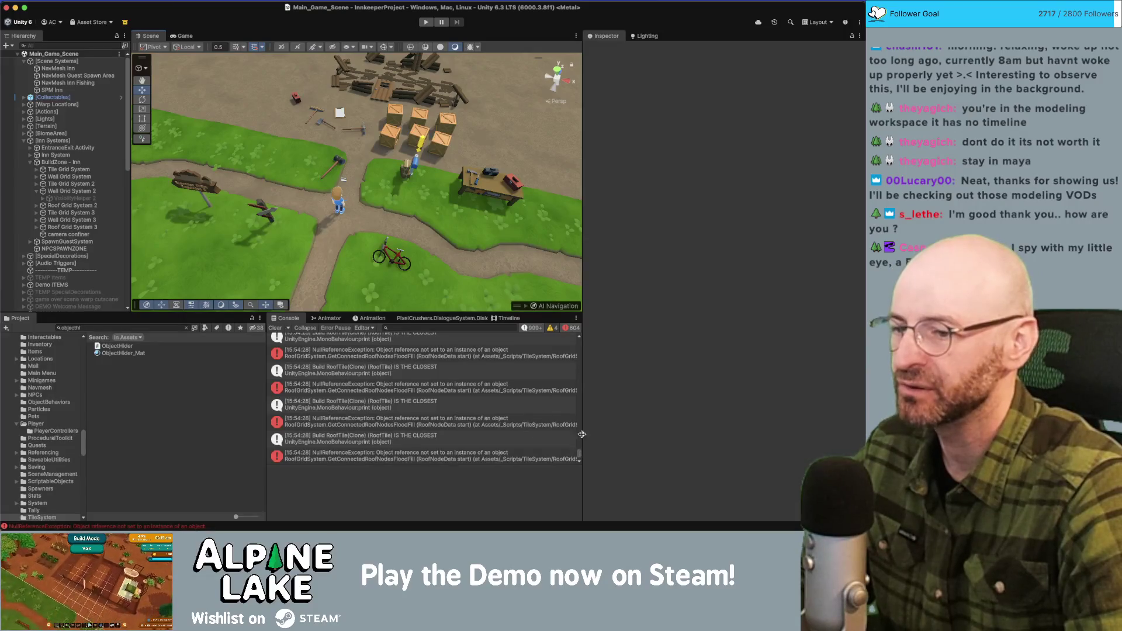
# Open the 'IS THE CLOSEST' console message's source line in RedecorationController.cs.
pyautogui.moveTo(578, 456); pyautogui.dragTo(580, 356)
pyautogui.doubleClick(362, 377)
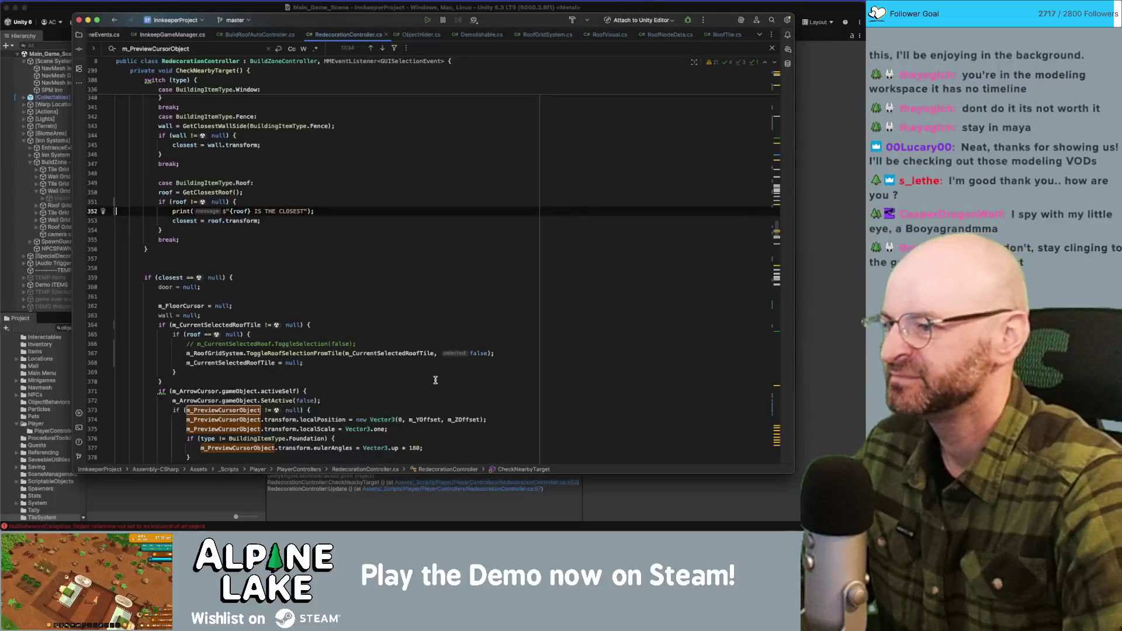
# Comment out the closest-roof print line and open the RoofVisual.cs script.
pyautogui.press('super+slash')
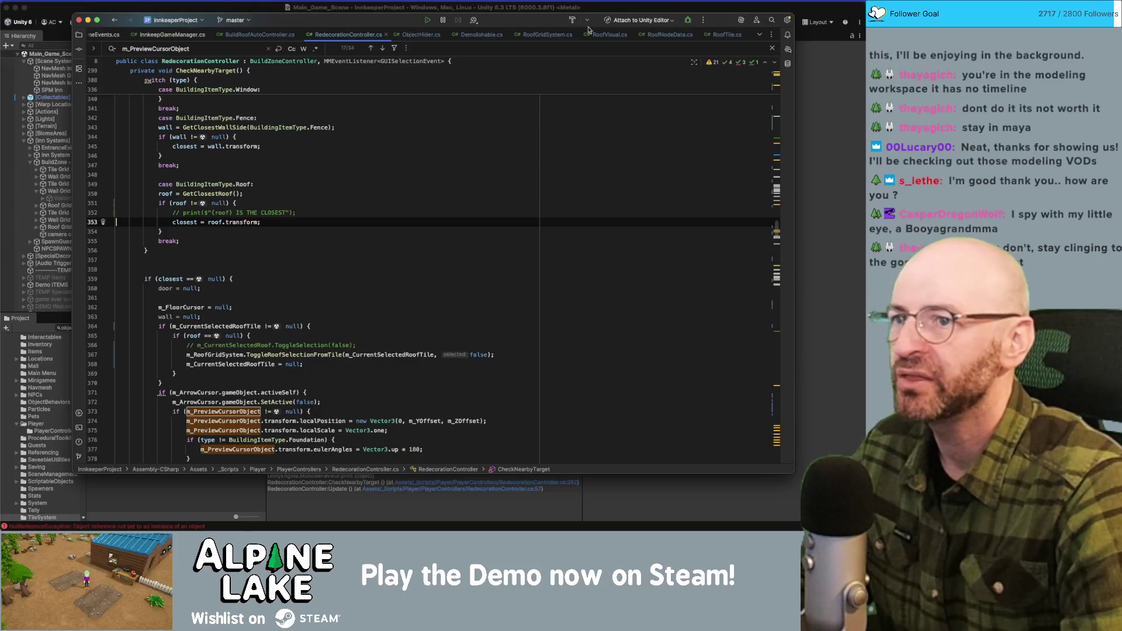
pyautogui.click(727, 34)
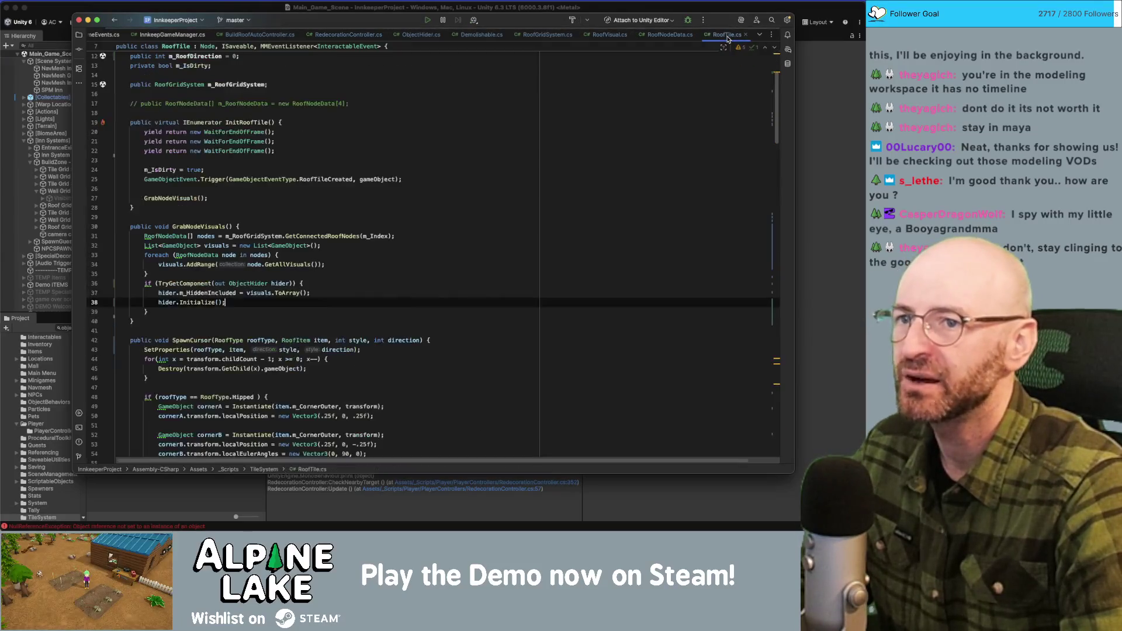
pyautogui.click(670, 34)
pyautogui.click(610, 34)
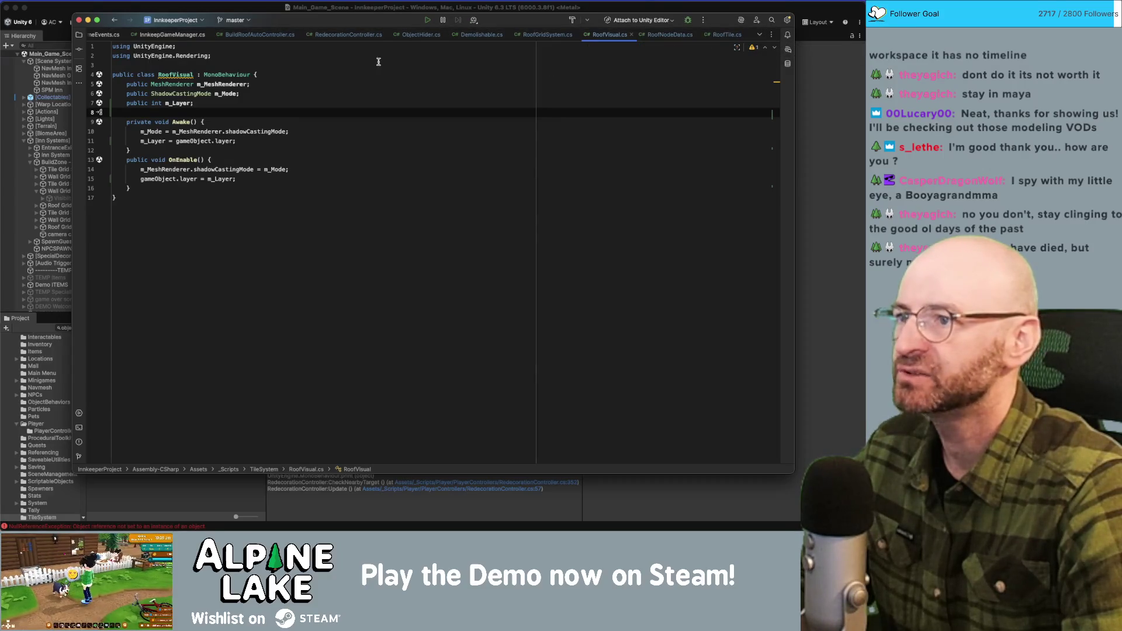
# Let Unity recompile the scripts, then return to the code editor.
pyautogui.click(142, 12)
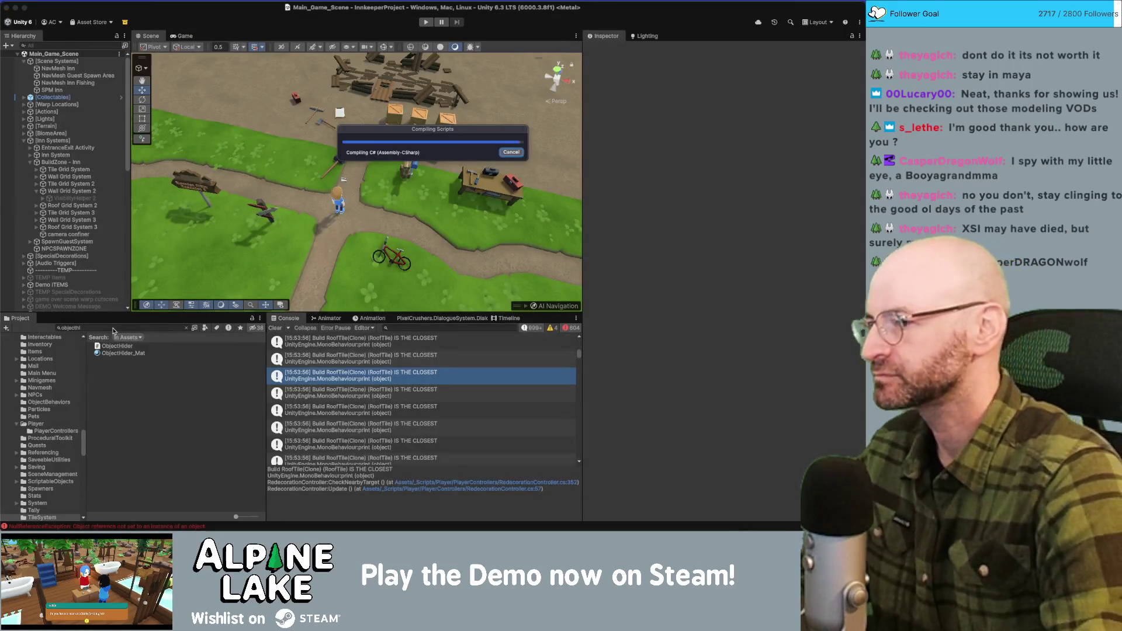
pyautogui.press('super+Tab')
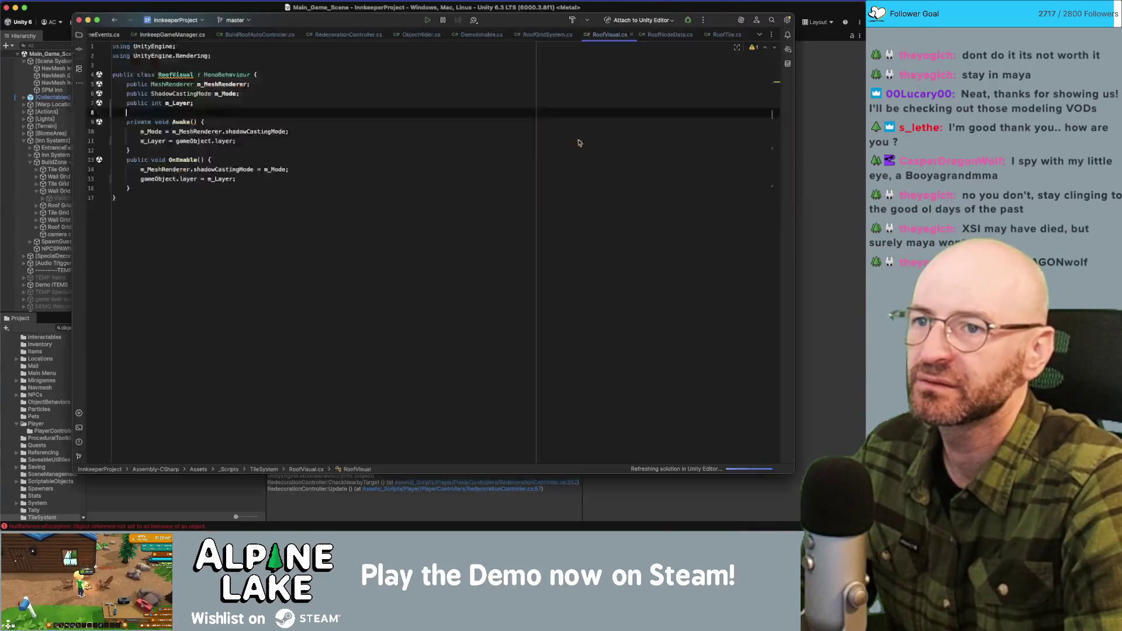
pyautogui.press('super+Tab')
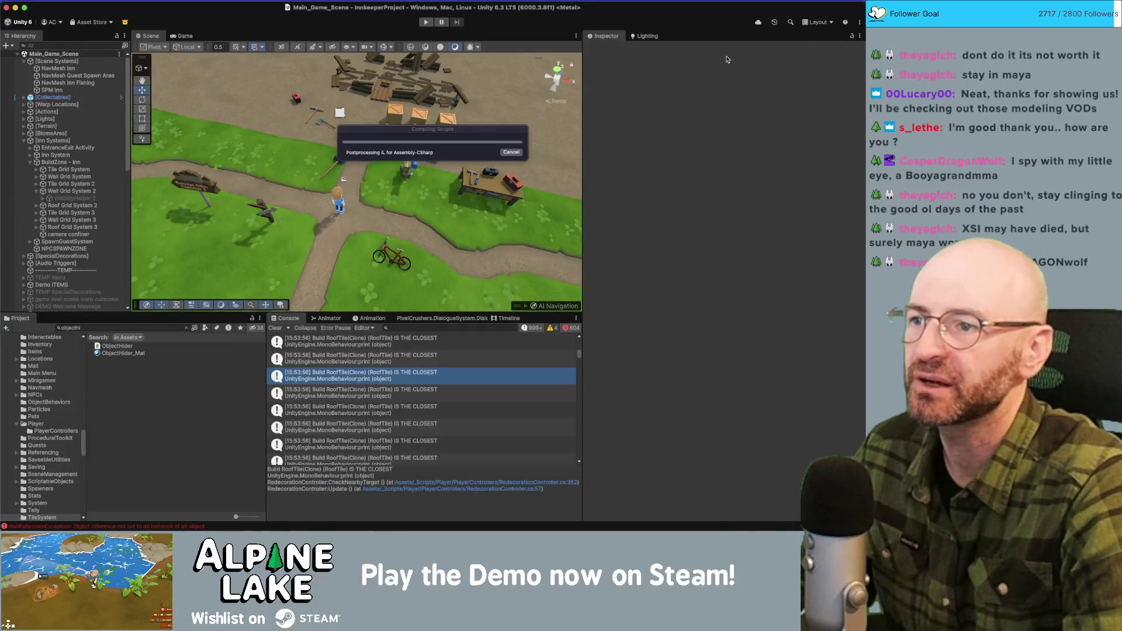
pyautogui.press('super+Tab')
pyautogui.press('Tab')
pyautogui.press('super+Tab')
pyautogui.press('Tab')
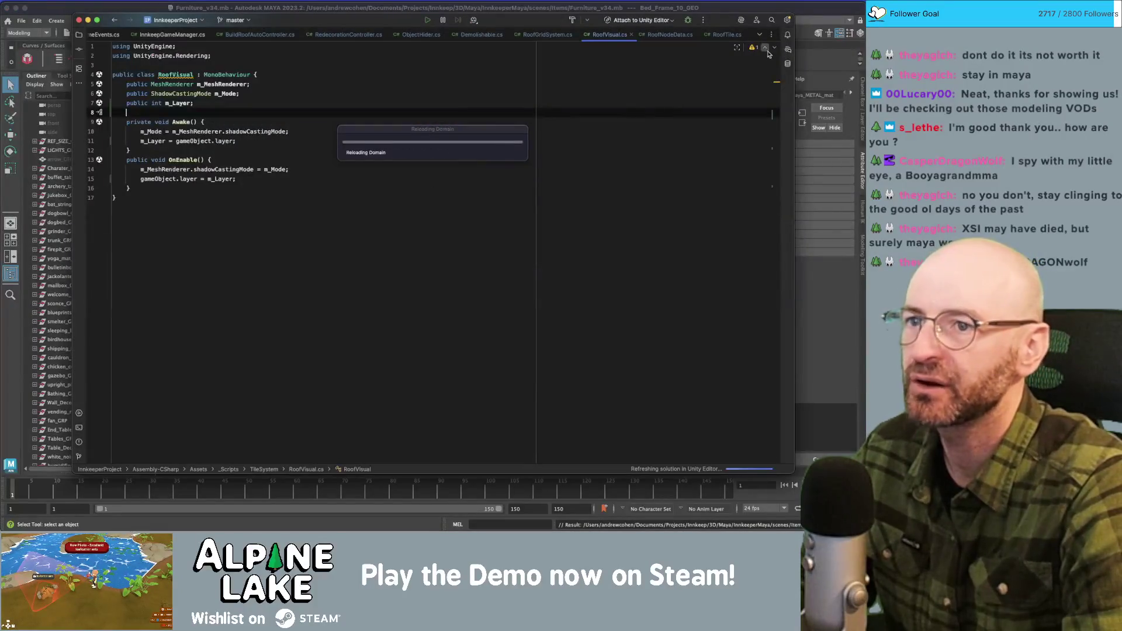
# Highlight the uses of m_Mode, m_Layer and m_MeshRenderer in RoofVisual.
pyautogui.click(649, 56)
pyautogui.click(246, 74)
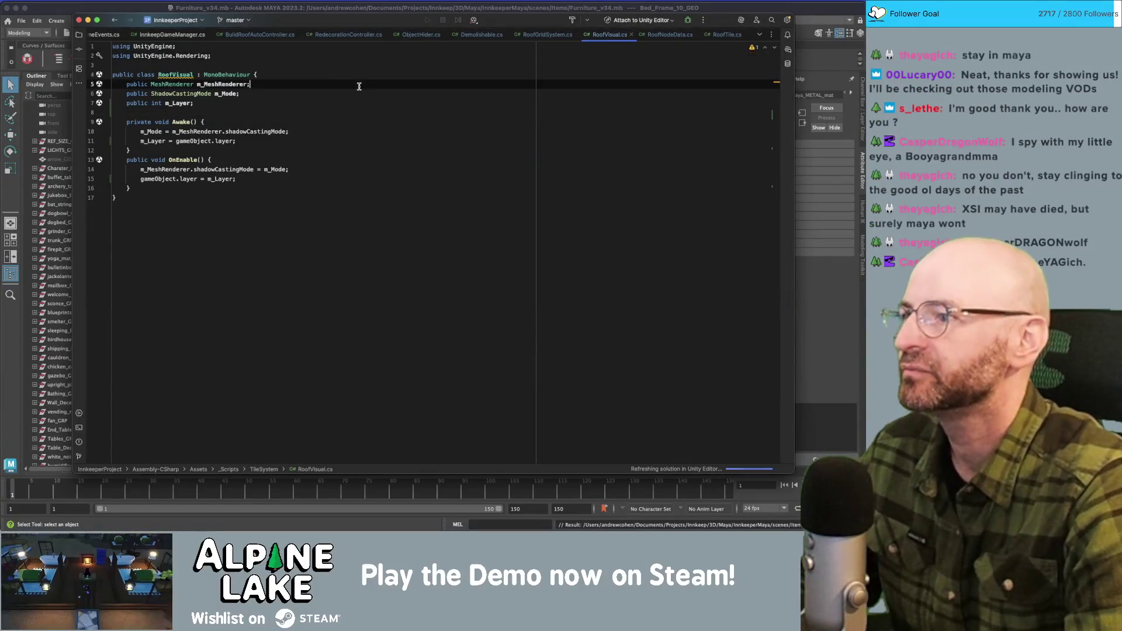
pyautogui.click(151, 131)
pyautogui.click(150, 141)
pyautogui.doubleClick(151, 141)
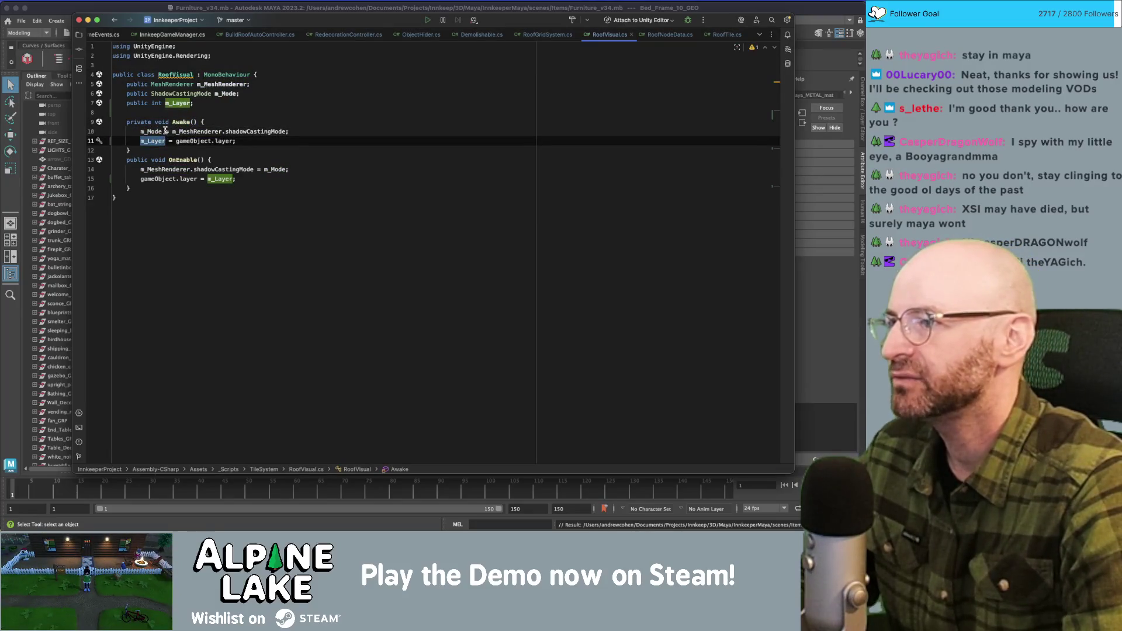
pyautogui.click(156, 132)
pyautogui.doubleClick(156, 131)
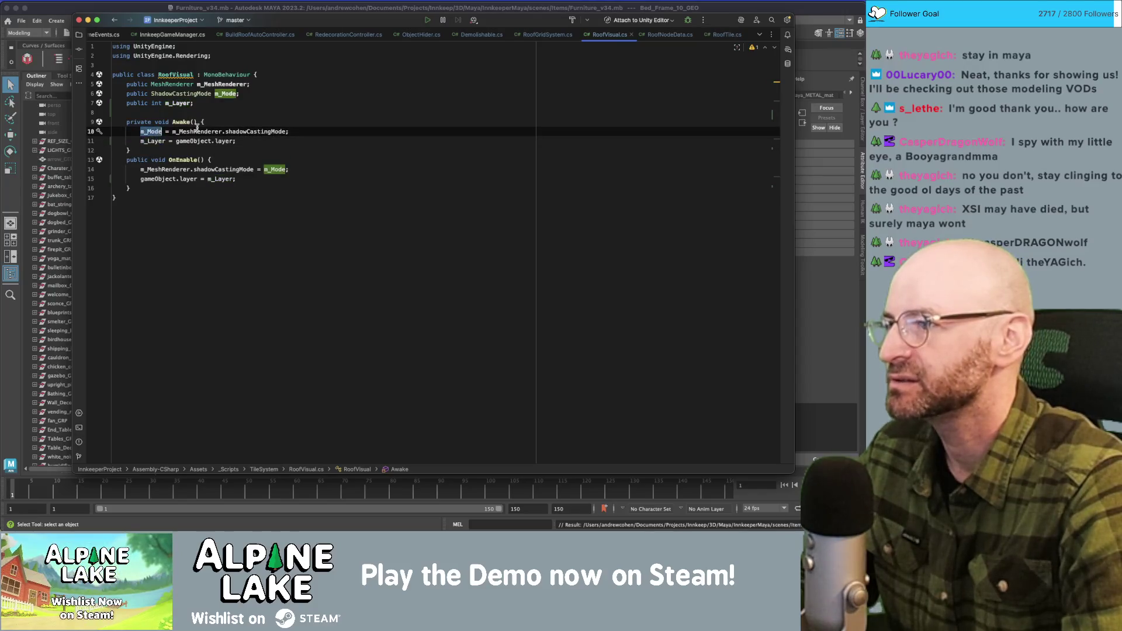
pyautogui.press('Down')
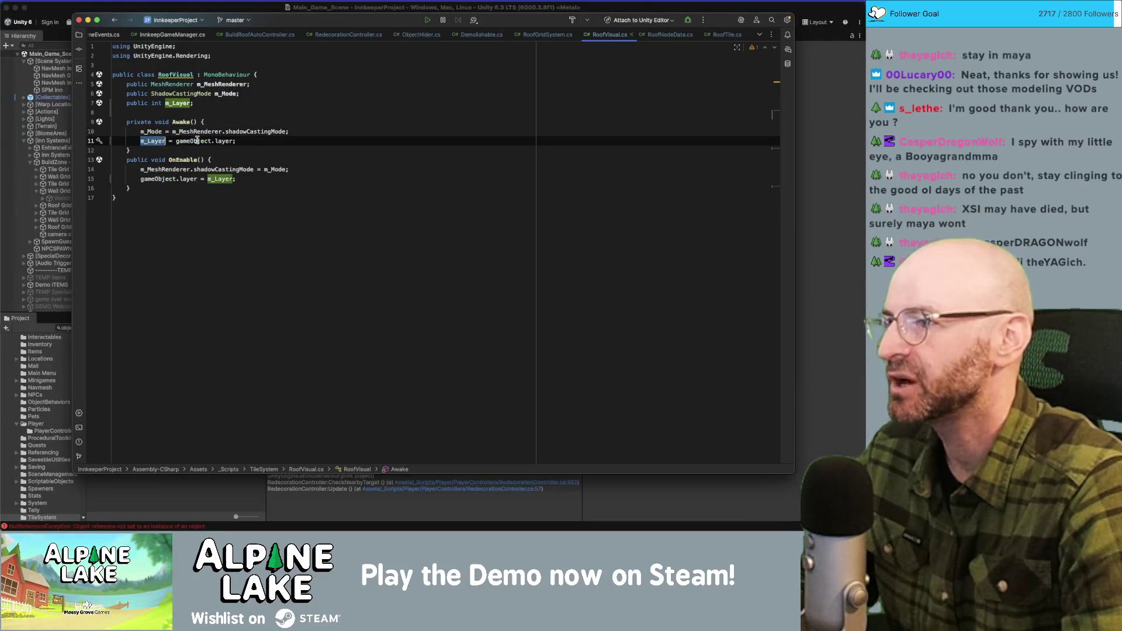
pyautogui.doubleClick(194, 132)
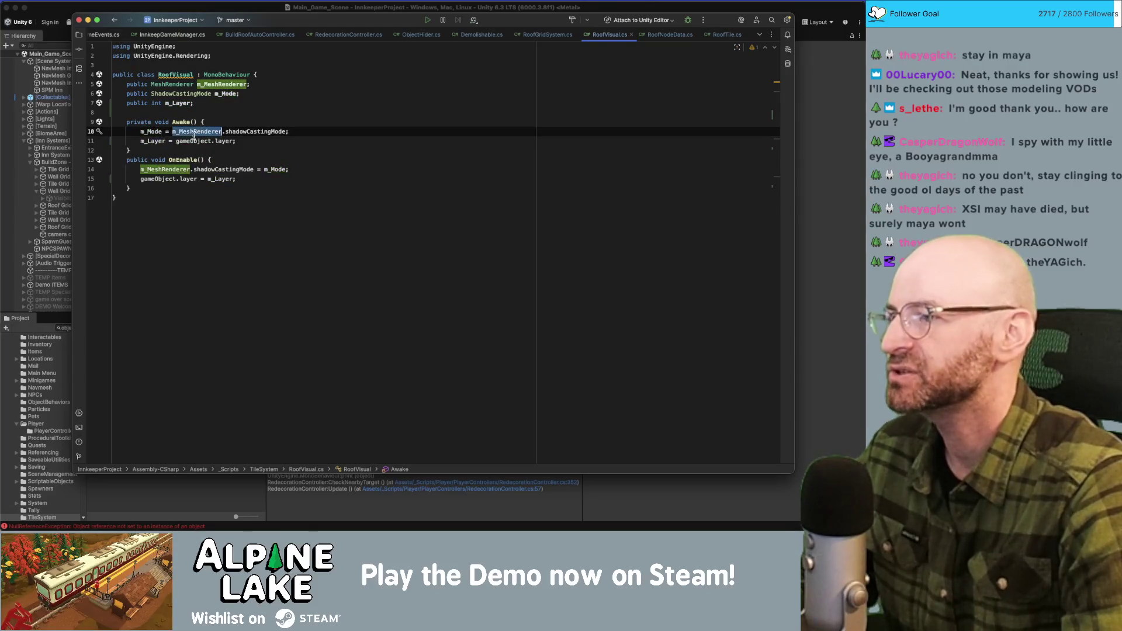
pyautogui.doubleClick(153, 141)
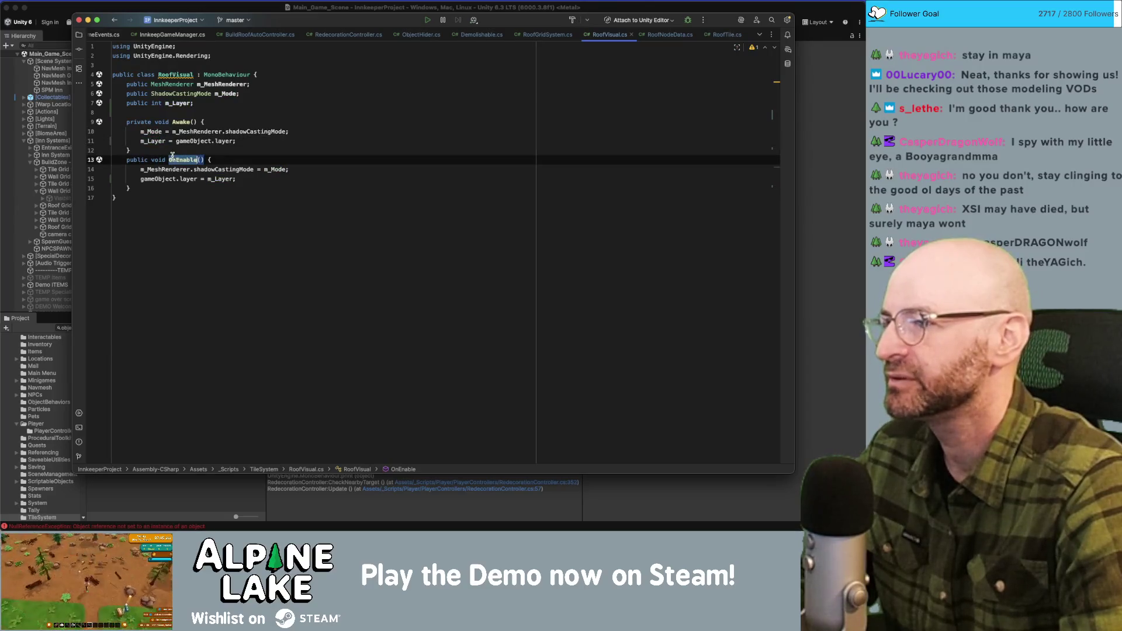
pyautogui.moveTo(179, 162)
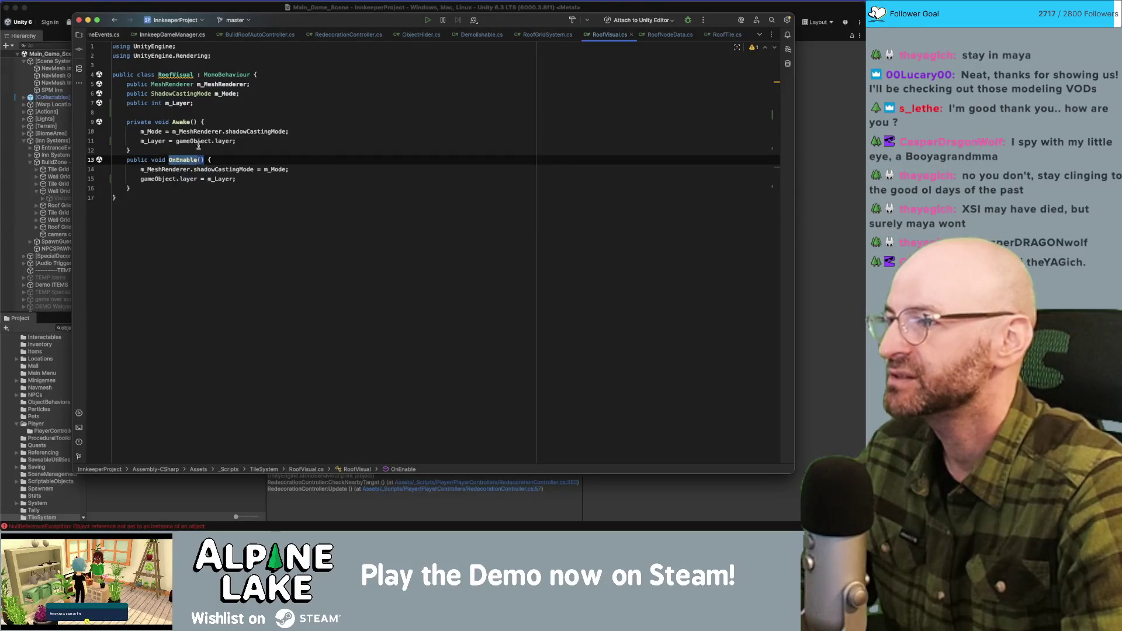
# Add an OnEnable print of the interpolated string 'SETTING LAYER TO {m_Layer}'.
pyautogui.click(192, 141)
pyautogui.click(230, 156)
pyautogui.press('Return')
pyautogui.write('print')
pyautogui.press('Return')
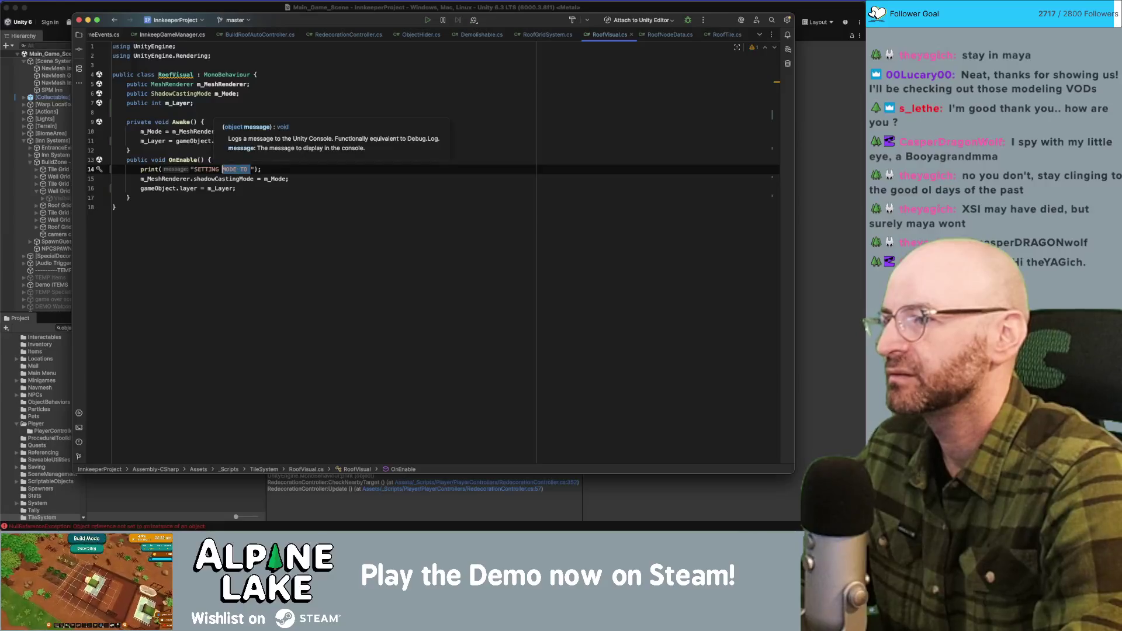
pyautogui.press('BackSpace')
pyautogui.press('BackSpace')
pyautogui.press('BackSpace')
pyautogui.write('LAYER TO ')
pyautogui.write('{')
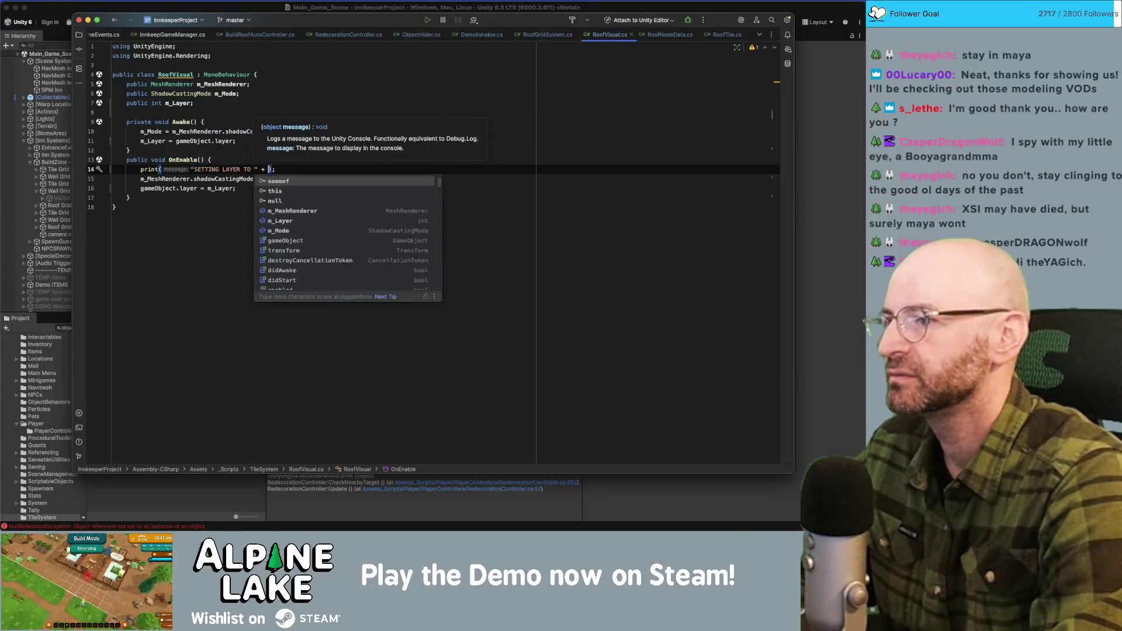
pyautogui.write('"')
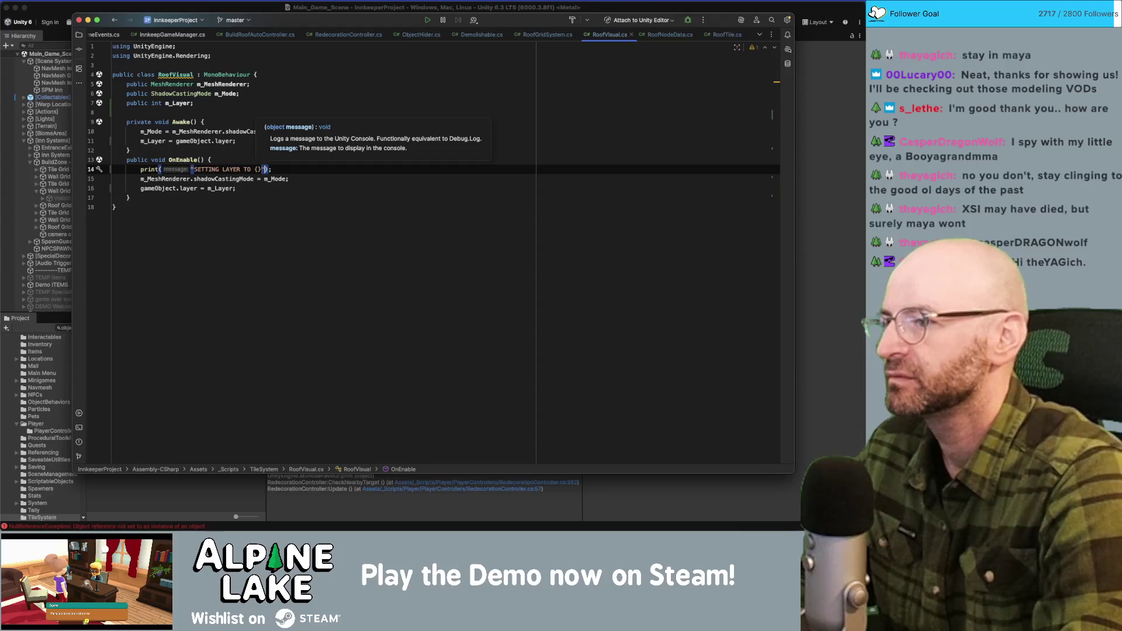
pyautogui.write('m_Layer')
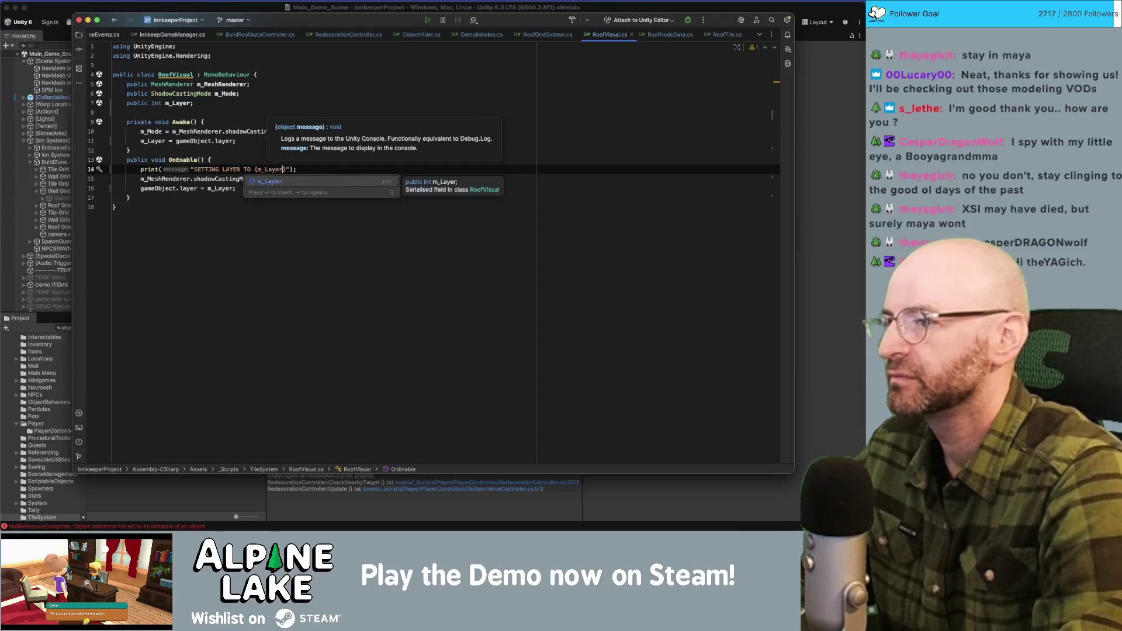
pyautogui.press('Home')
pyautogui.click(191, 169)
pyautogui.write('$')
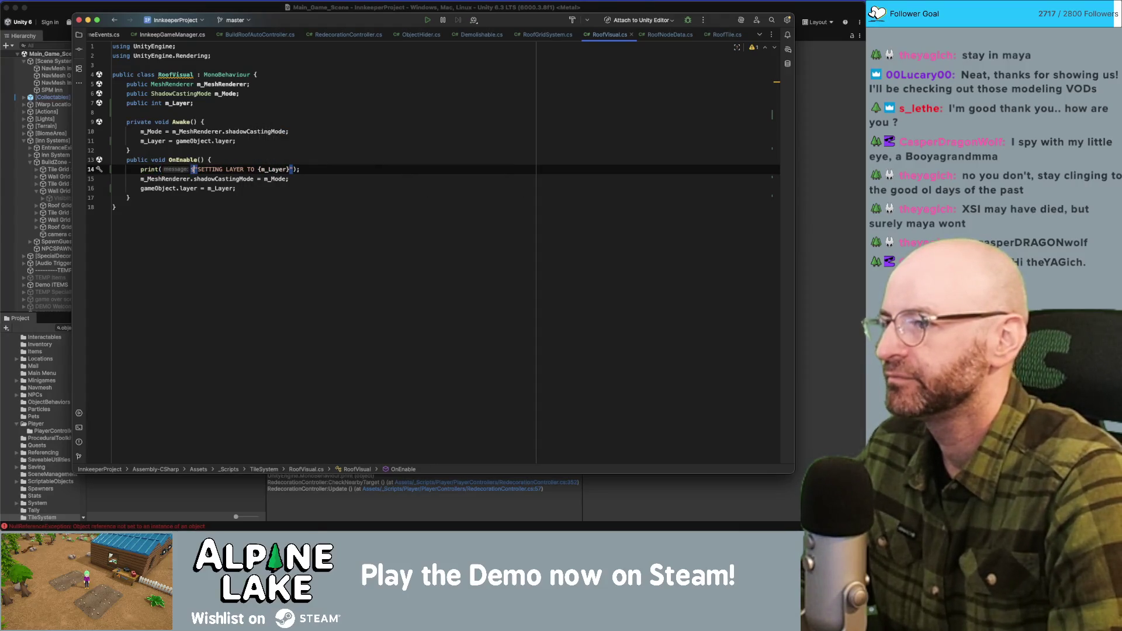
pyautogui.click(300, 160)
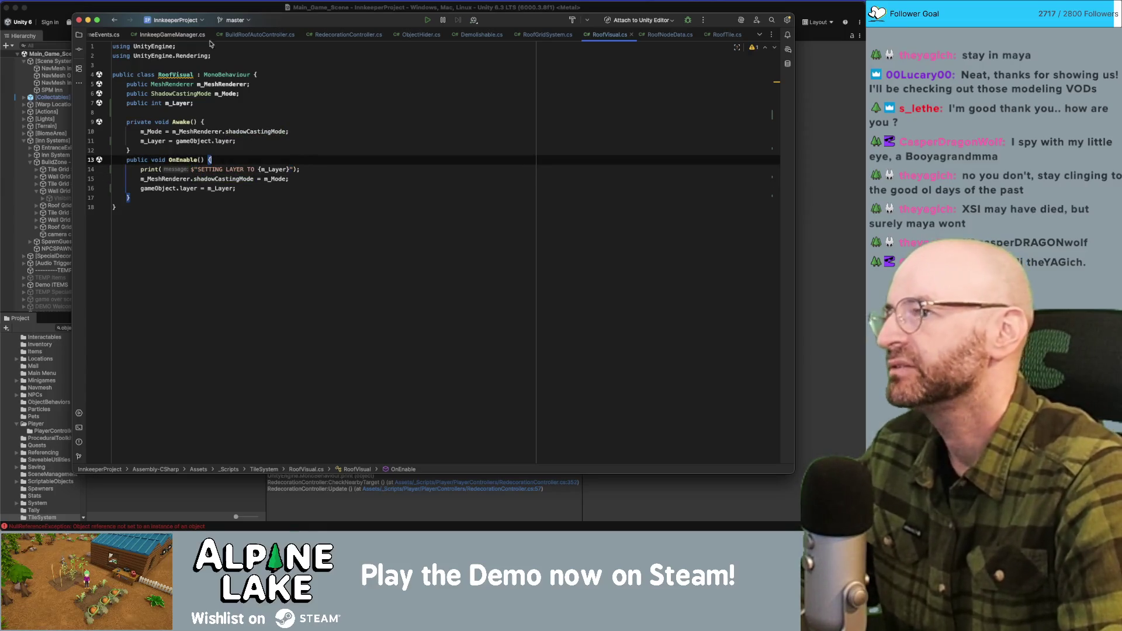
pyautogui.click(205, 10)
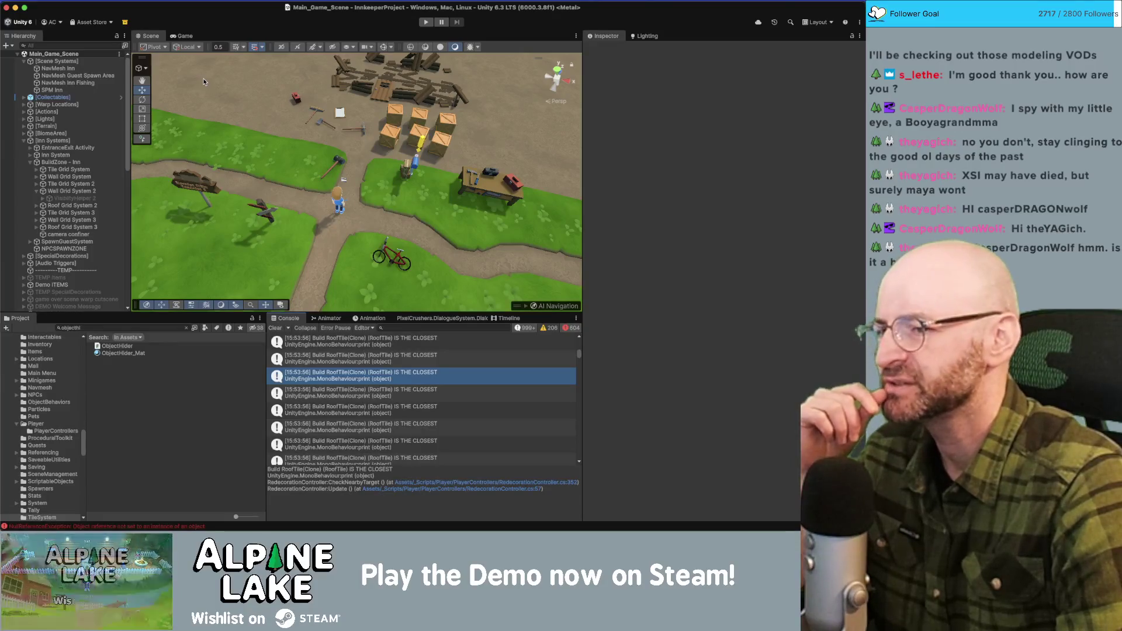
# Peek at the closest-roof log's code in Rider, then run Main_Game_Scene in play mode.
pyautogui.doubleClick(315, 341)
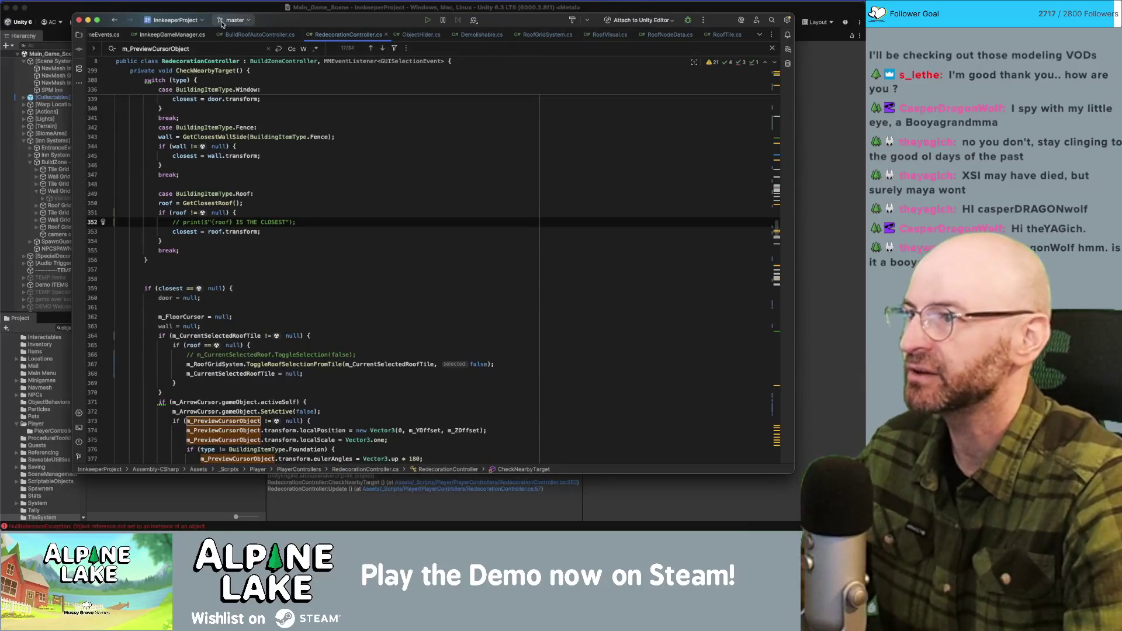
pyautogui.click(438, 8)
pyautogui.click(426, 22)
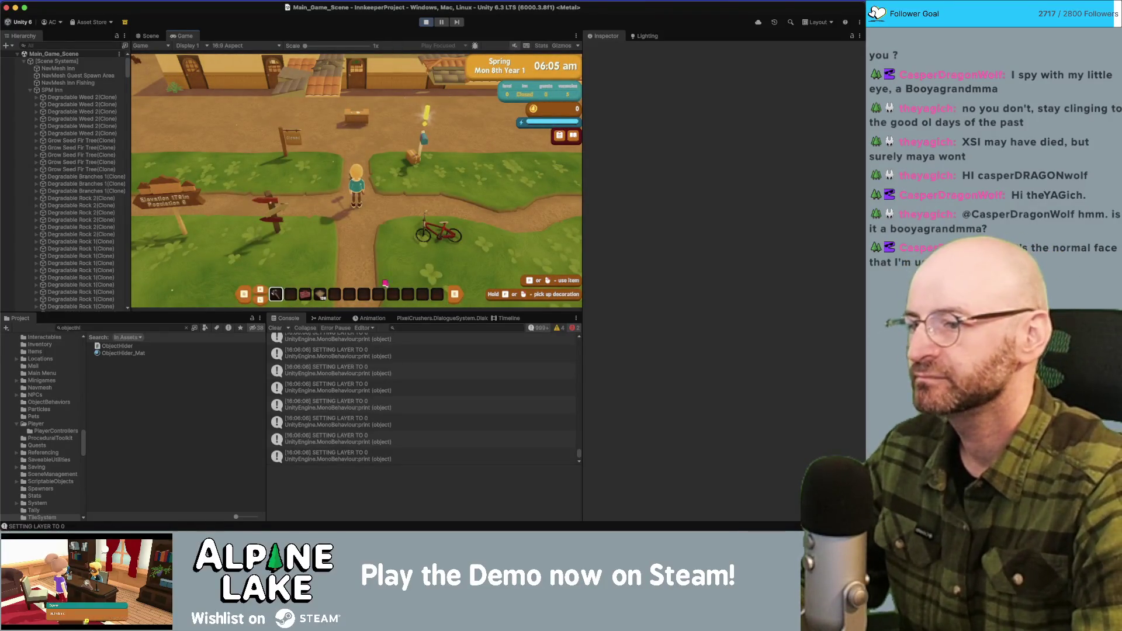
# Walk to the inn, switch Redecorating to Roofing and place a roof piece.
pyautogui.press('d')
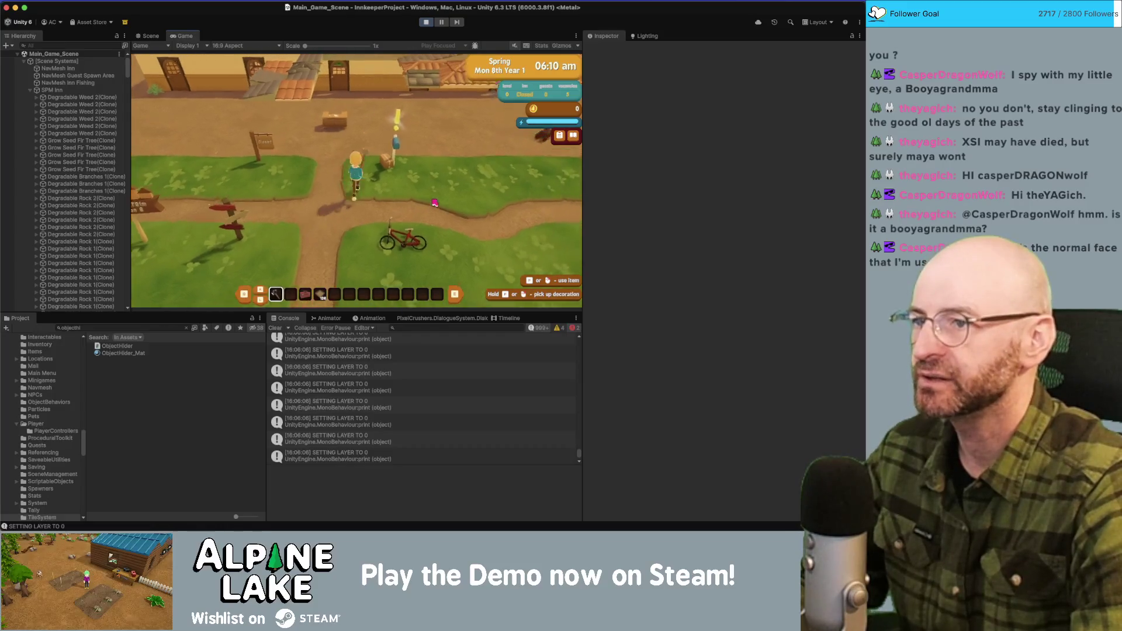
pyautogui.press('w')
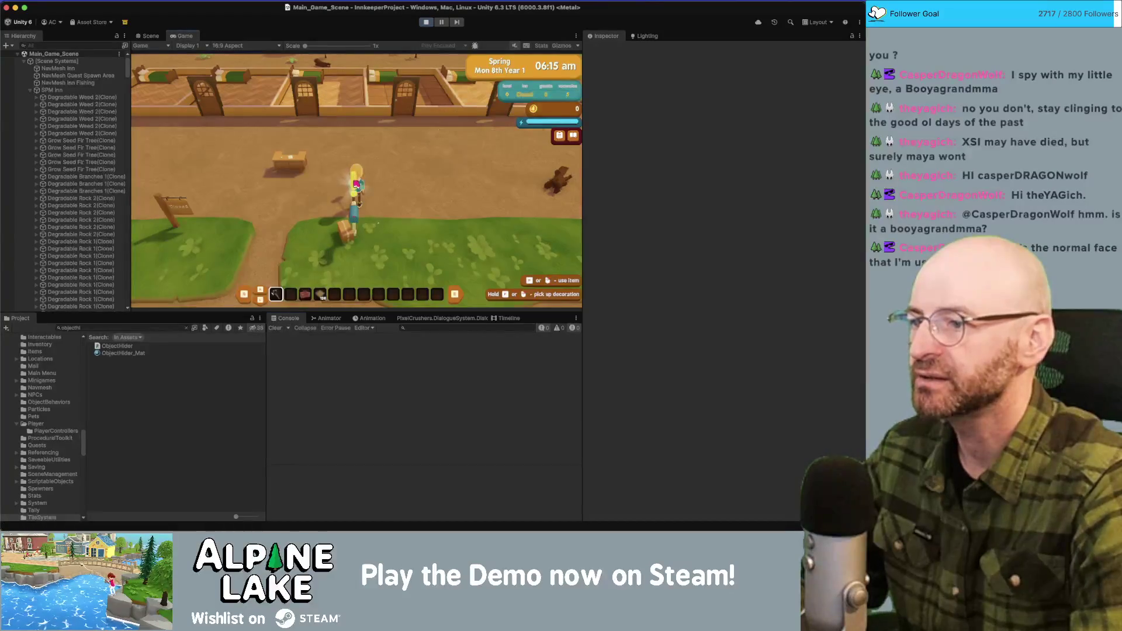
pyautogui.click(356, 185)
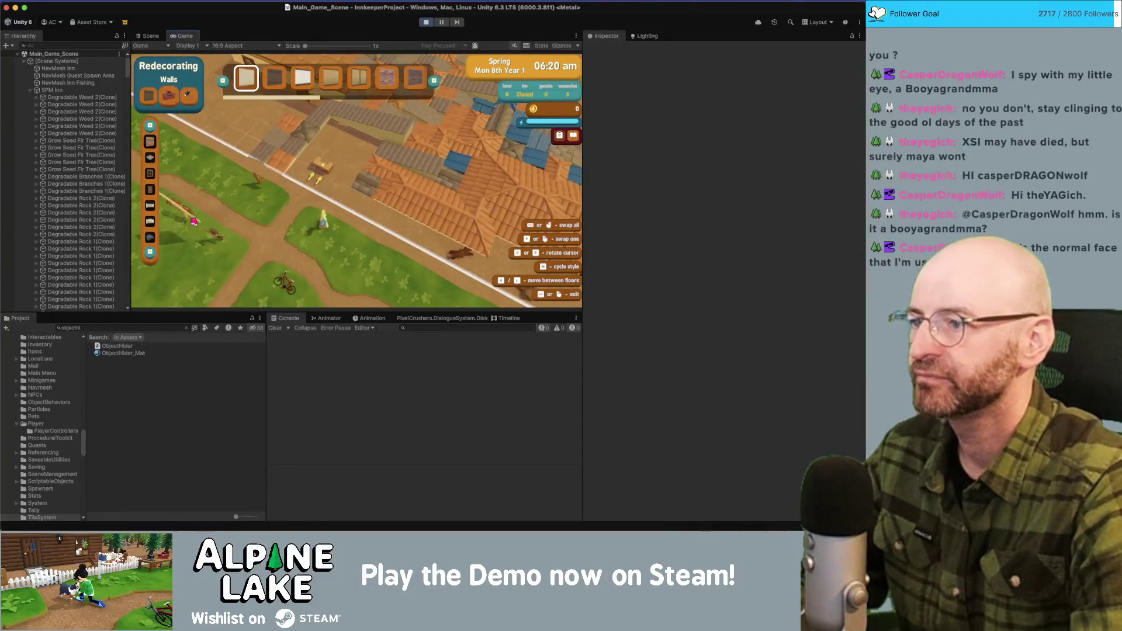
pyautogui.click(150, 236)
pyautogui.moveTo(391, 180)
pyautogui.mouseDown()
pyautogui.moveTo(291, 167)
pyautogui.moveTo(249, 217)
pyautogui.moveTo(298, 275)
pyautogui.moveTo(337, 217)
pyautogui.mouseUp()
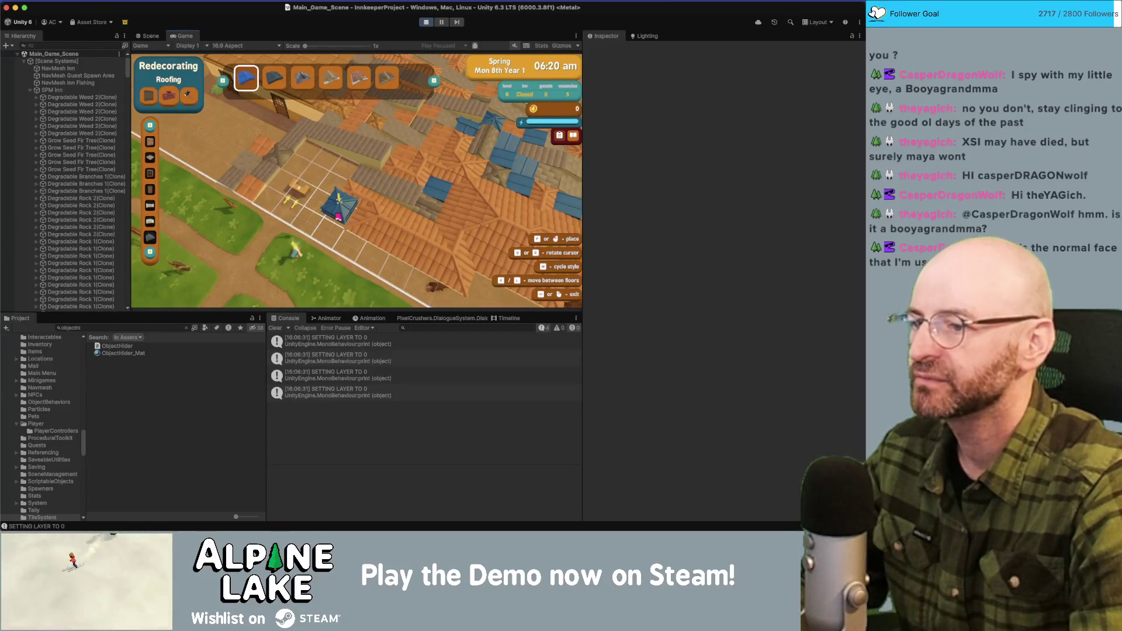
pyautogui.click(336, 221)
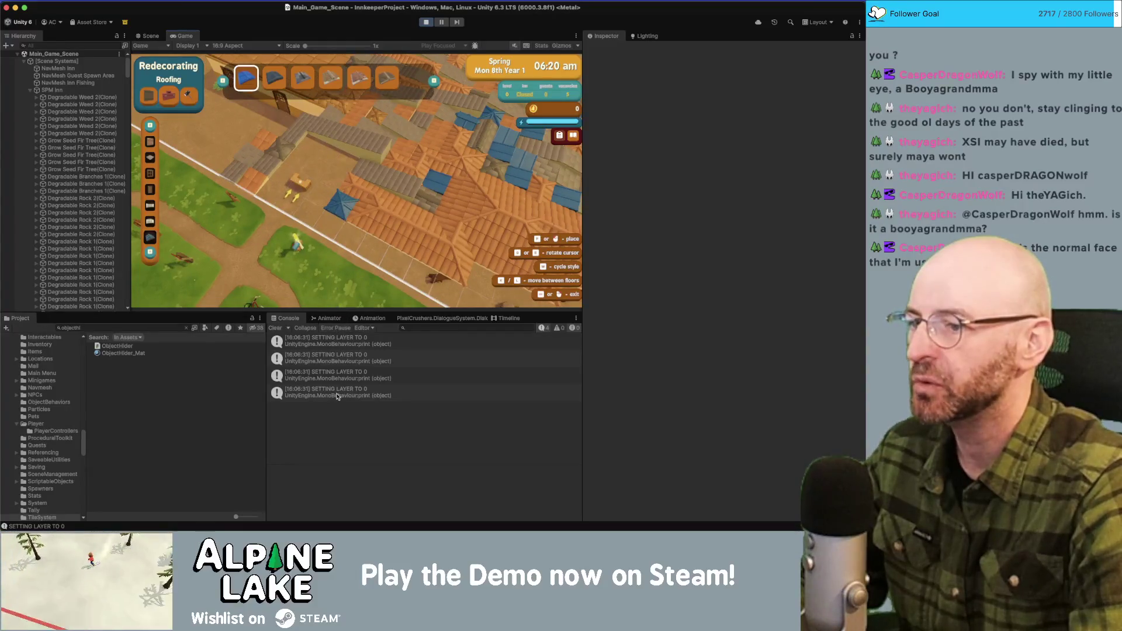
pyautogui.press('d')
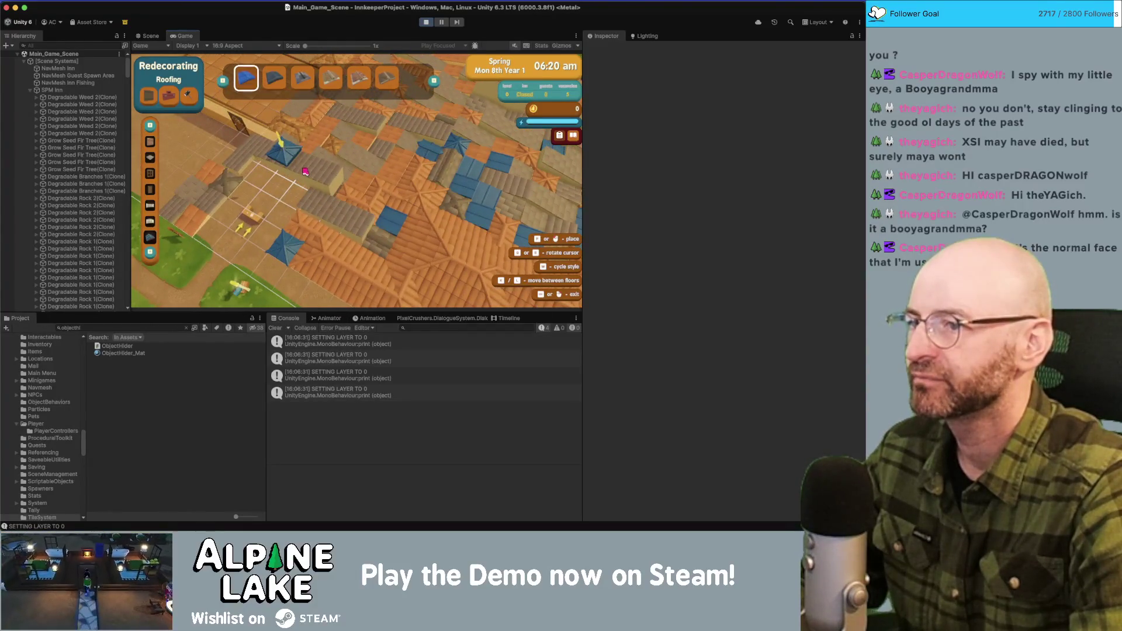
pyautogui.press('d')
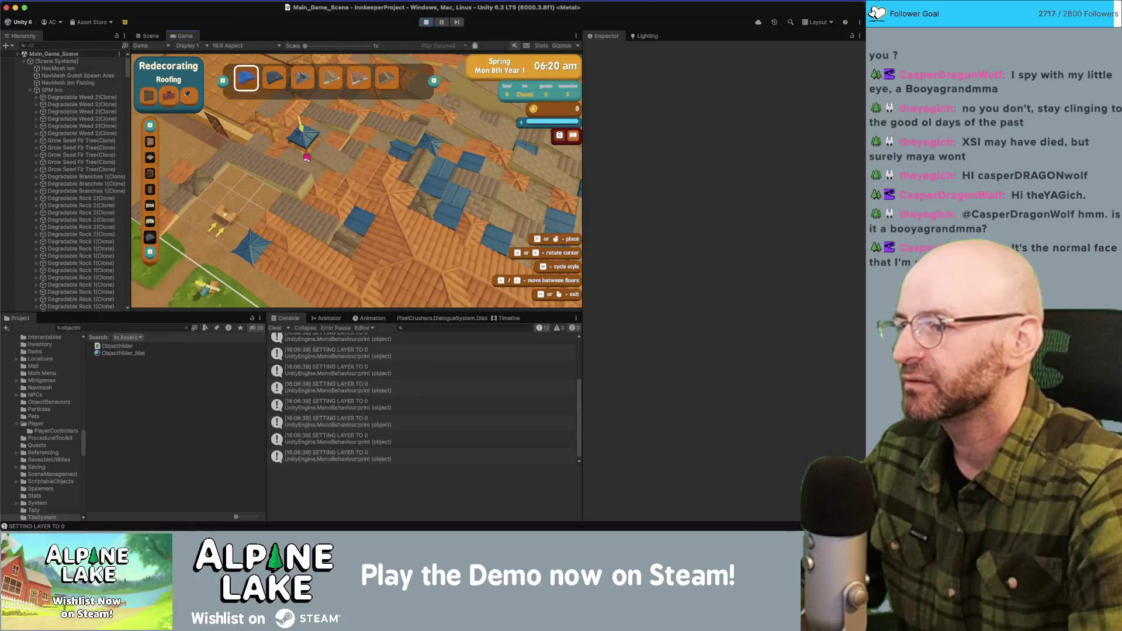
pyautogui.press('pagedown')
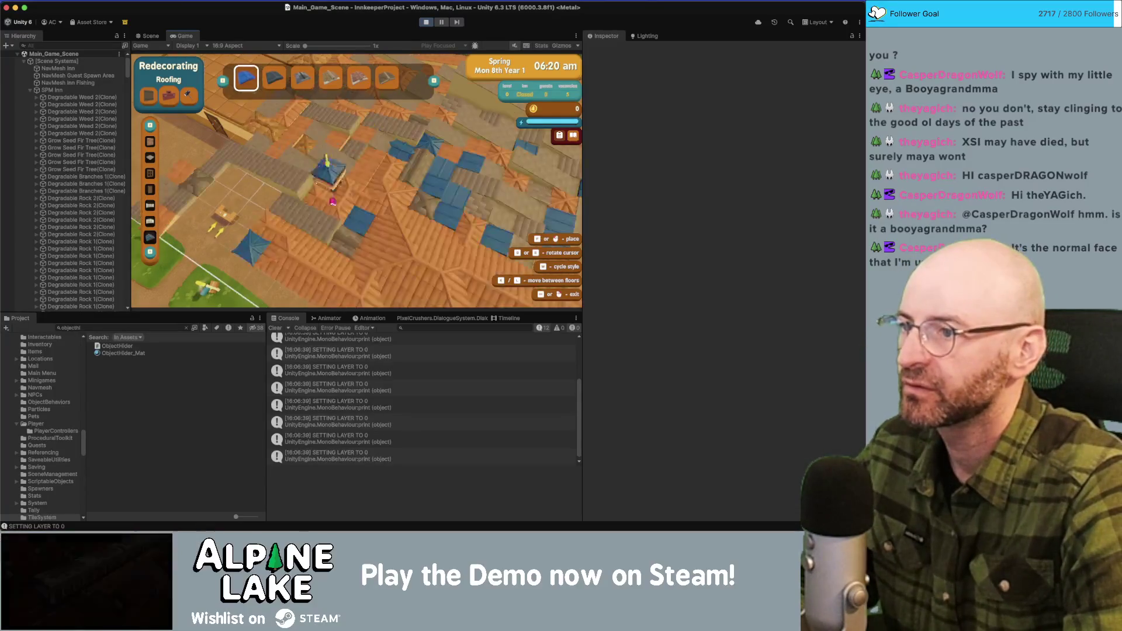
pyautogui.press('pageup')
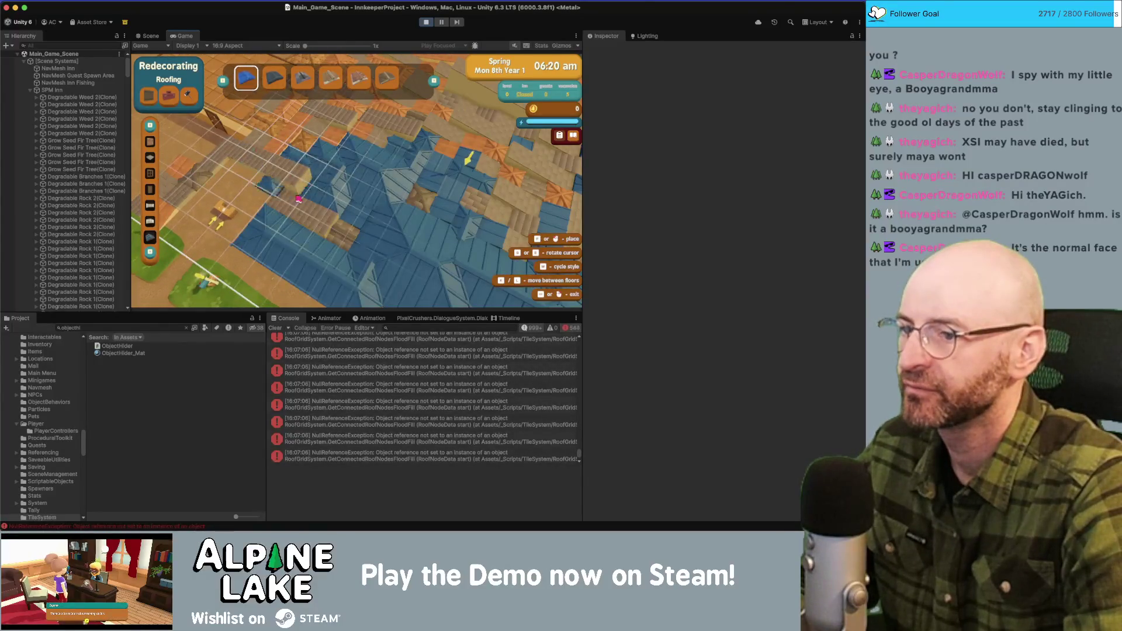
# Show the NullReferenceException's stack trace and open GetConnectedRoofNodesFloodFill in RoofGridSystem.cs.
pyautogui.scroll(3, 578, 442)
pyautogui.moveTo(578, 441)
pyautogui.mouseDown()
pyautogui.moveTo(580, 409)
pyautogui.moveTo(580, 423)
pyautogui.mouseUp()
pyautogui.scroll(-2, 494, 399)
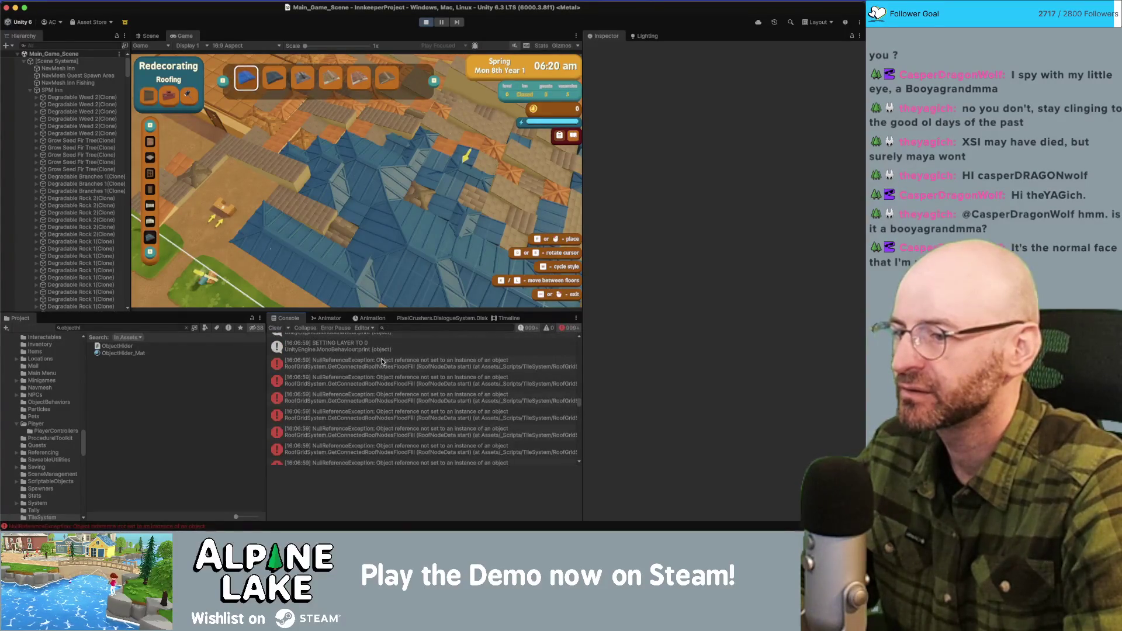
pyautogui.click(382, 363)
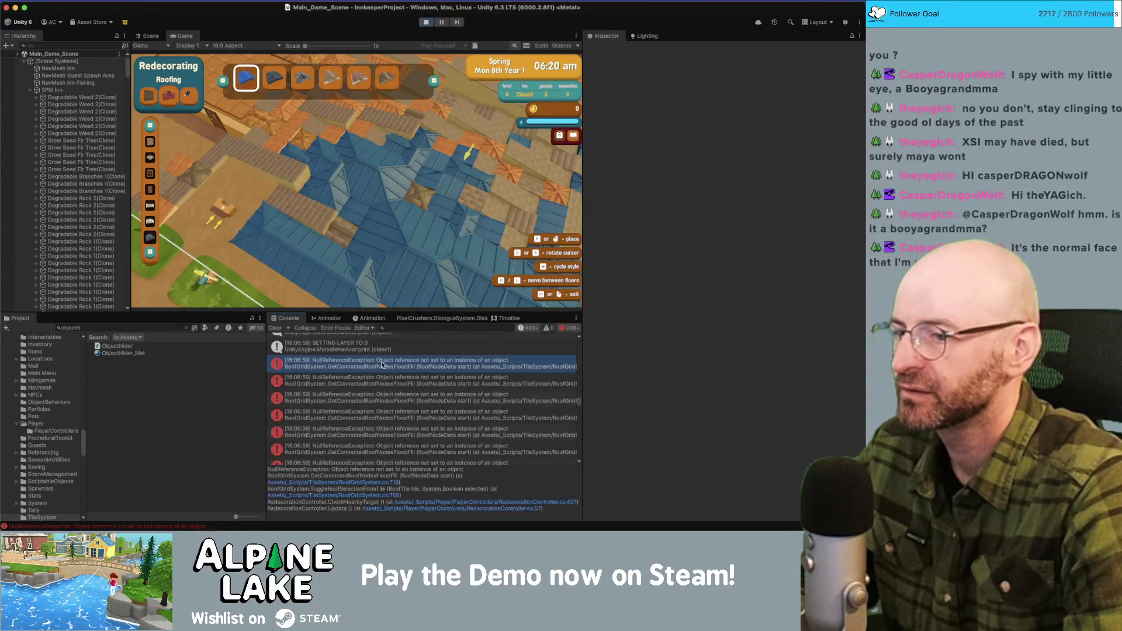
pyautogui.click(384, 481)
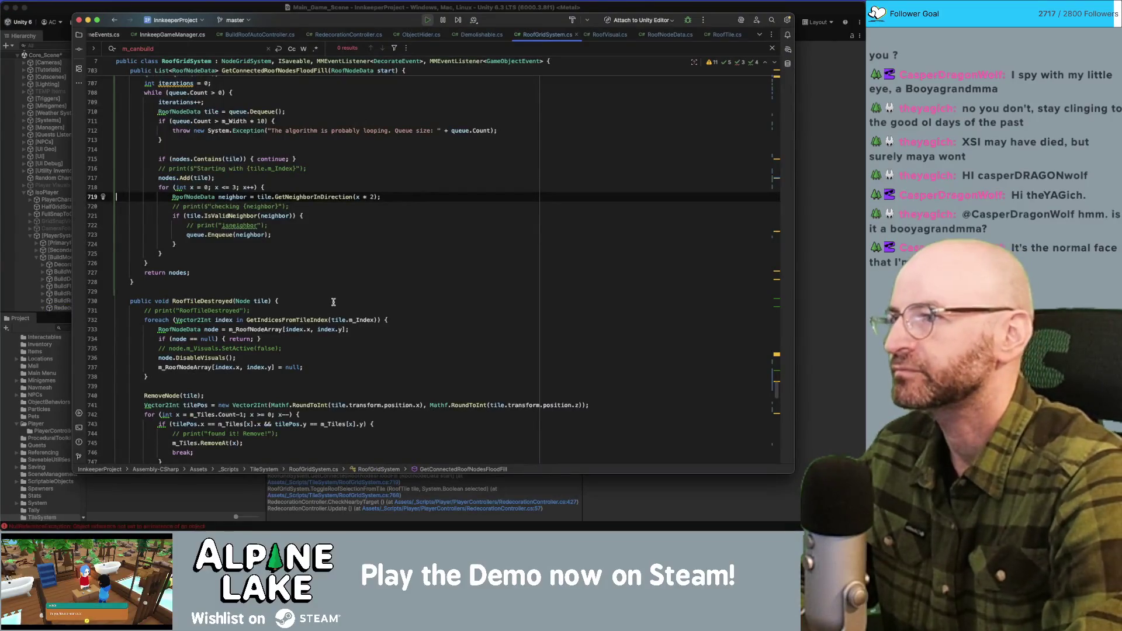
# Follow the stack-trace links to RoofGridSystem.cs and the calling line 427 in RedecorationController.cs.
pyautogui.scroll(3, 389, 263)
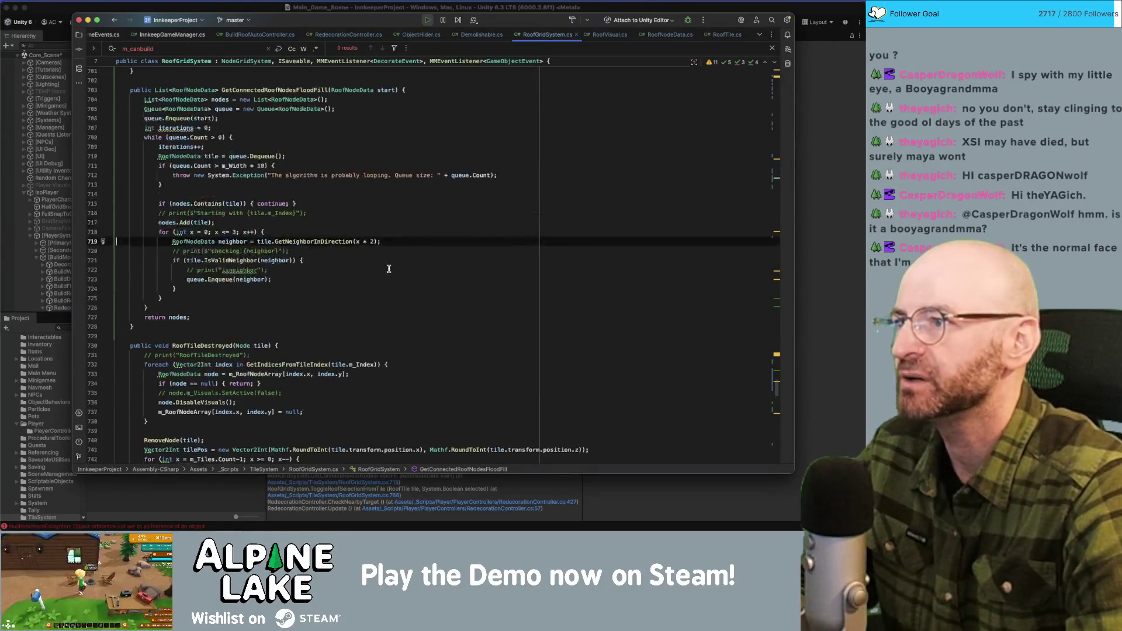
pyautogui.click(394, 483)
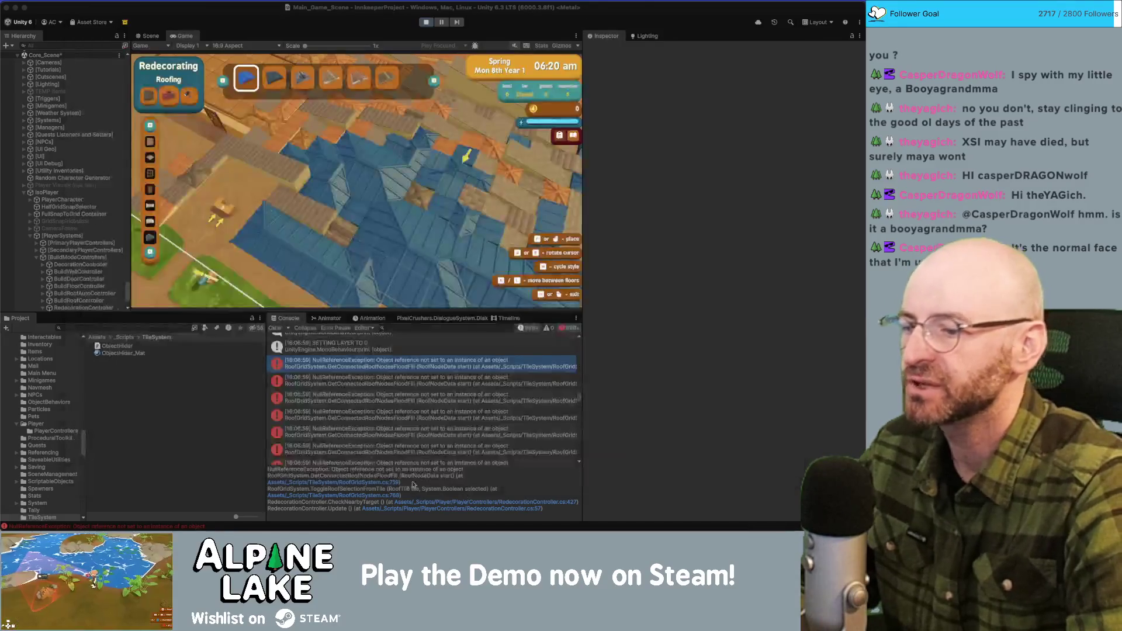
pyautogui.click(395, 483)
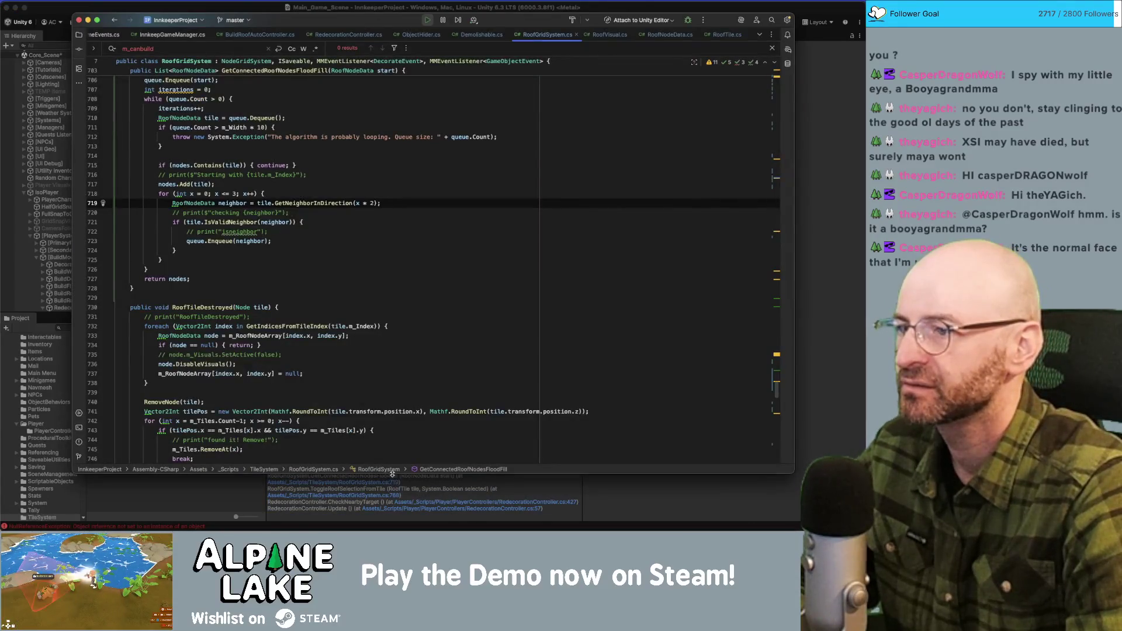
pyautogui.click(390, 496)
pyautogui.click(389, 495)
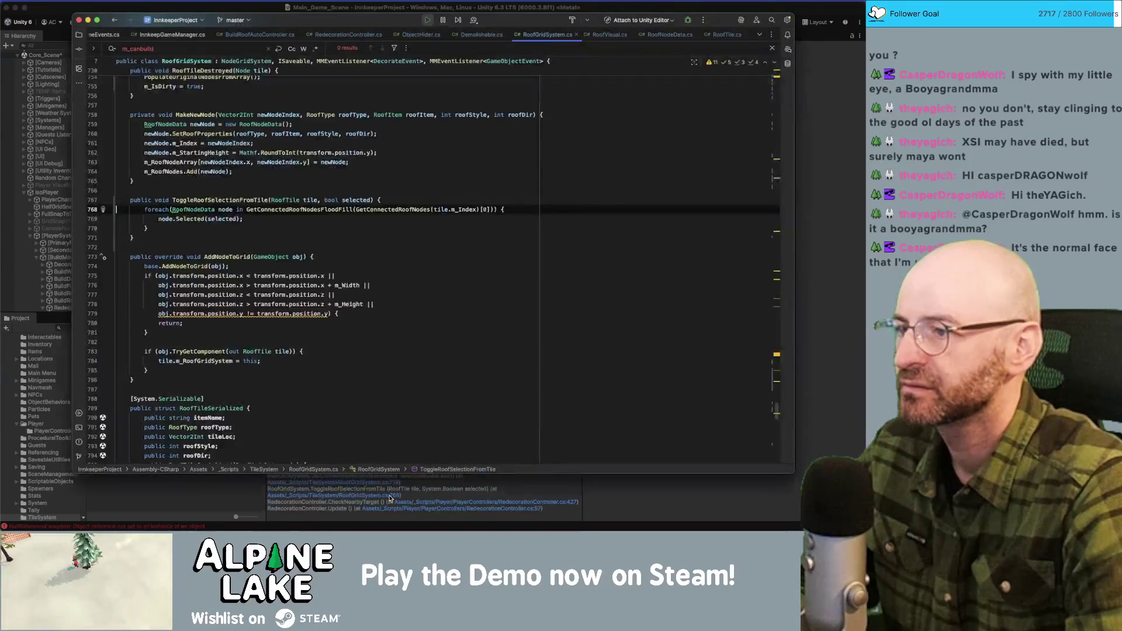
pyautogui.click(390, 497)
pyautogui.click(419, 503)
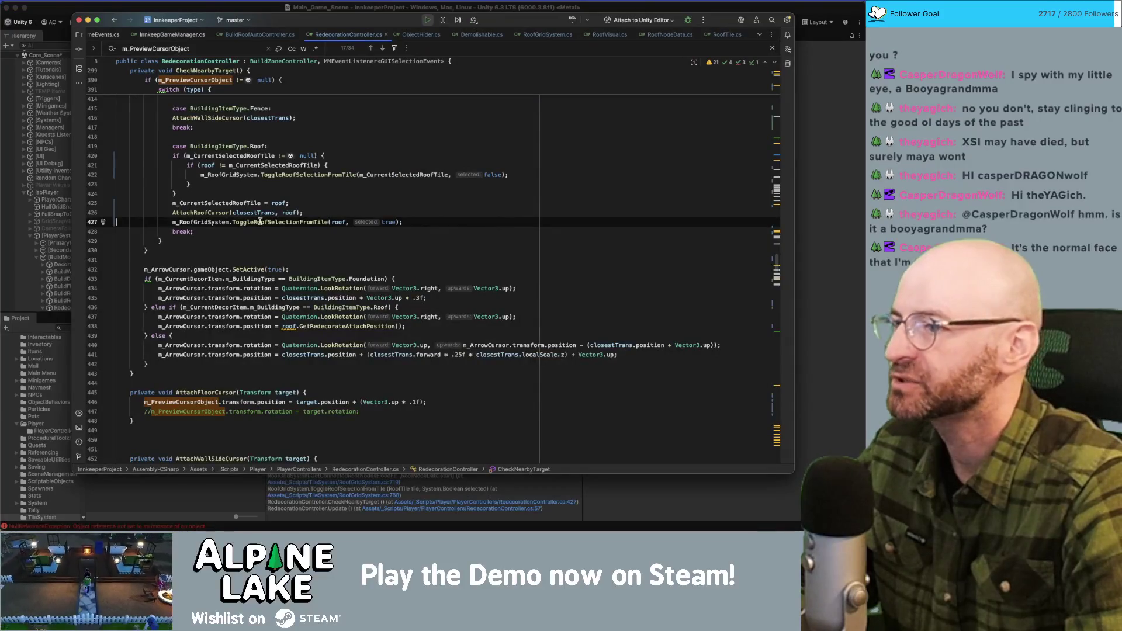
# Highlight usages of ToggleRoofSelectionFromTile, m_RoofGridSystem and roof around the failing call.
pyautogui.click(261, 222)
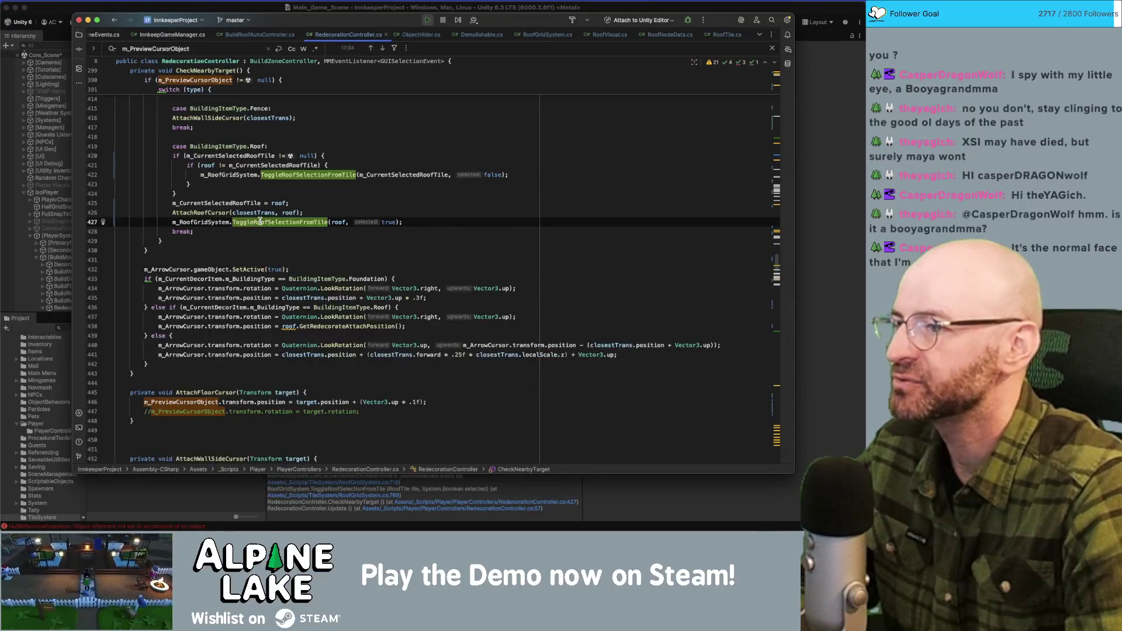
pyautogui.doubleClick(221, 222)
pyautogui.doubleClick(335, 222)
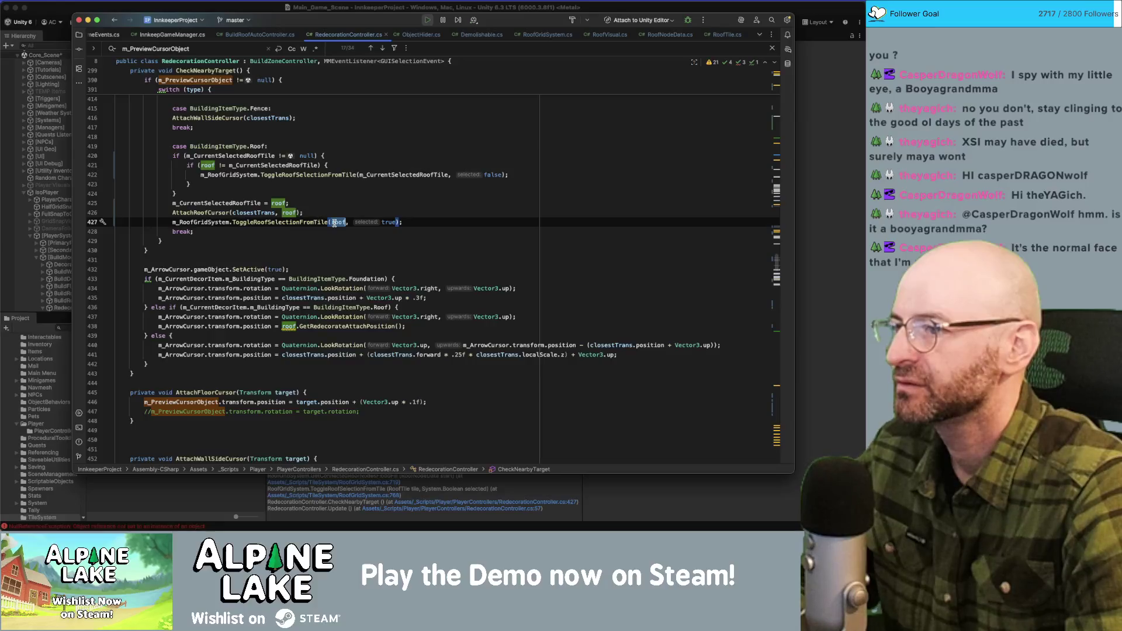
pyautogui.click(364, 214)
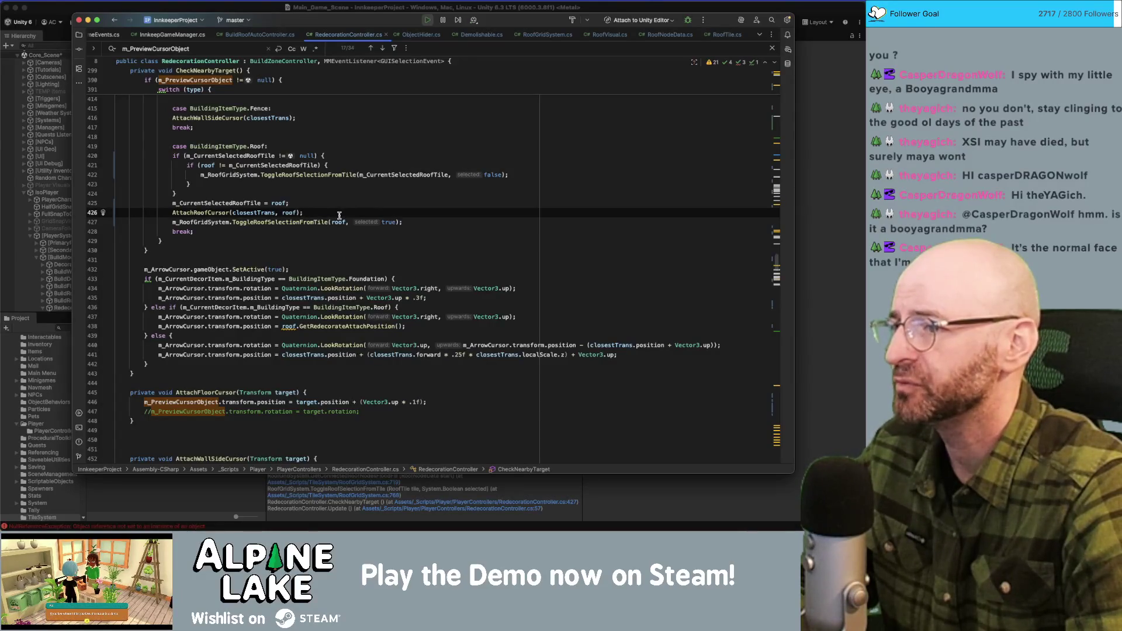
# Go to the ToggleRoofSelectionFromTile declaration and place the caret at its opening brace.
pyautogui.click(338, 221)
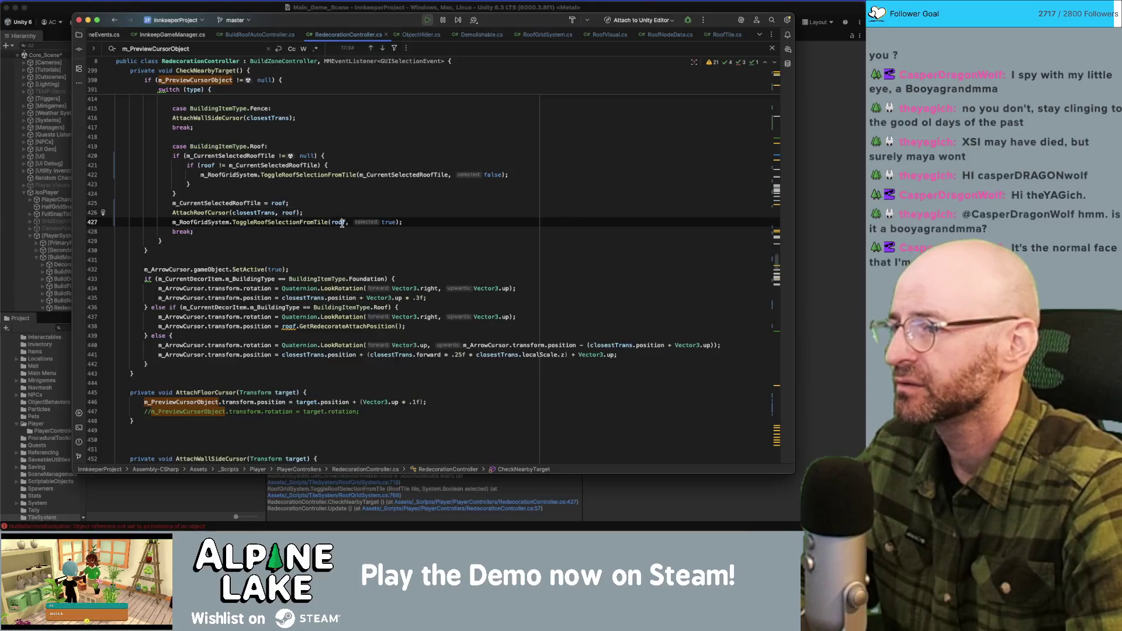
pyautogui.click(308, 220)
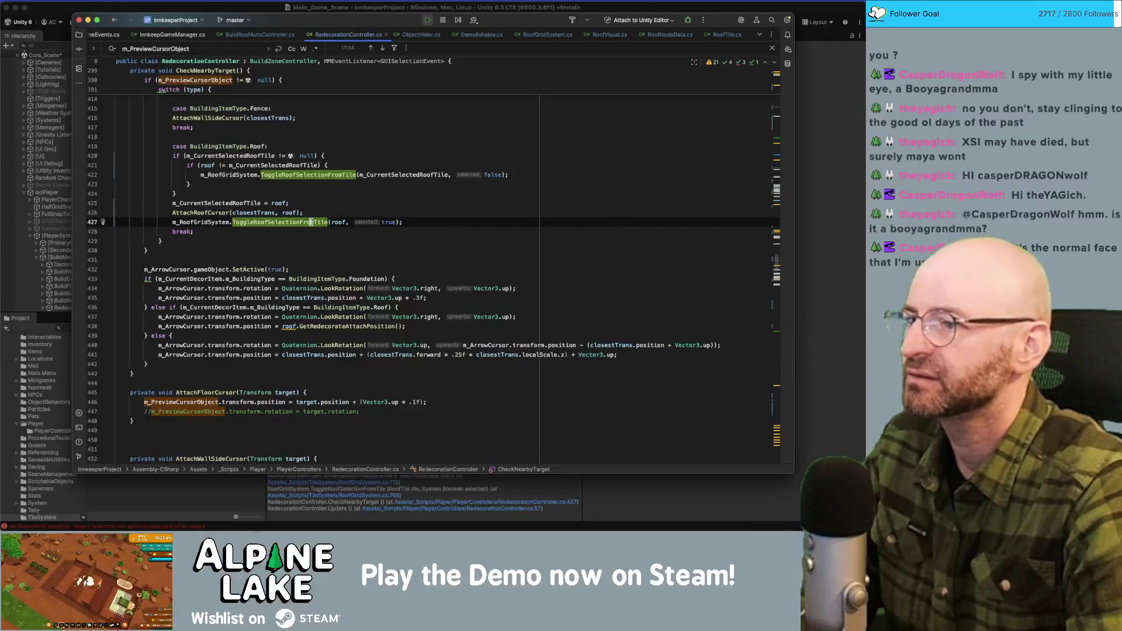
pyautogui.keyDown('super'); pyautogui.click(308, 221); pyautogui.keyUp('super')
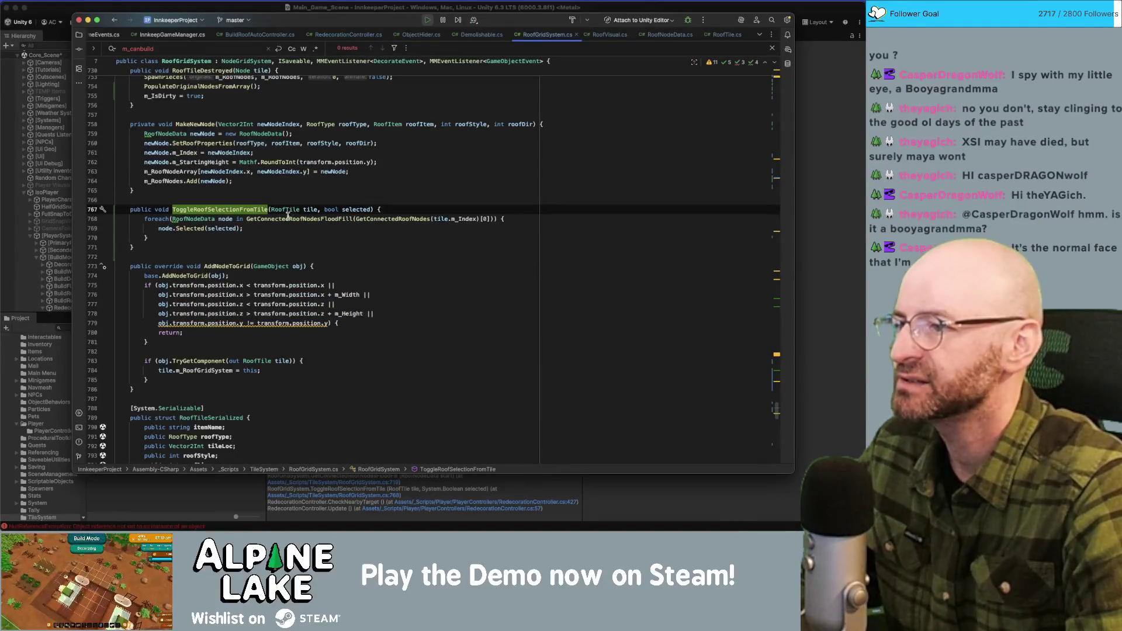
pyautogui.doubleClick(240, 211)
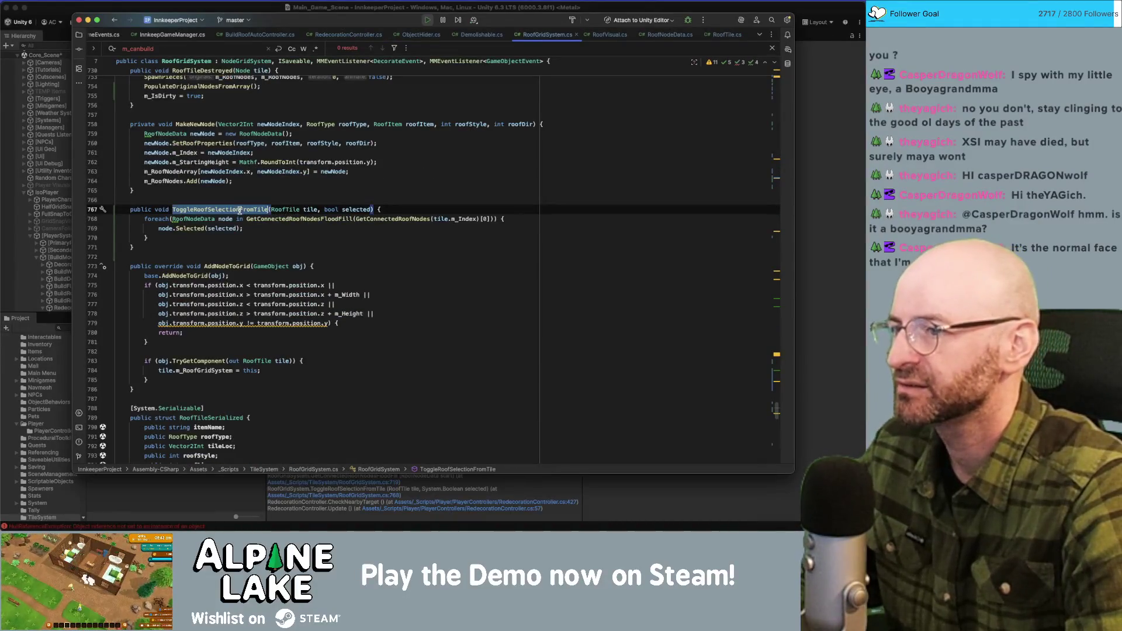
pyautogui.click(305, 210)
pyautogui.click(389, 209)
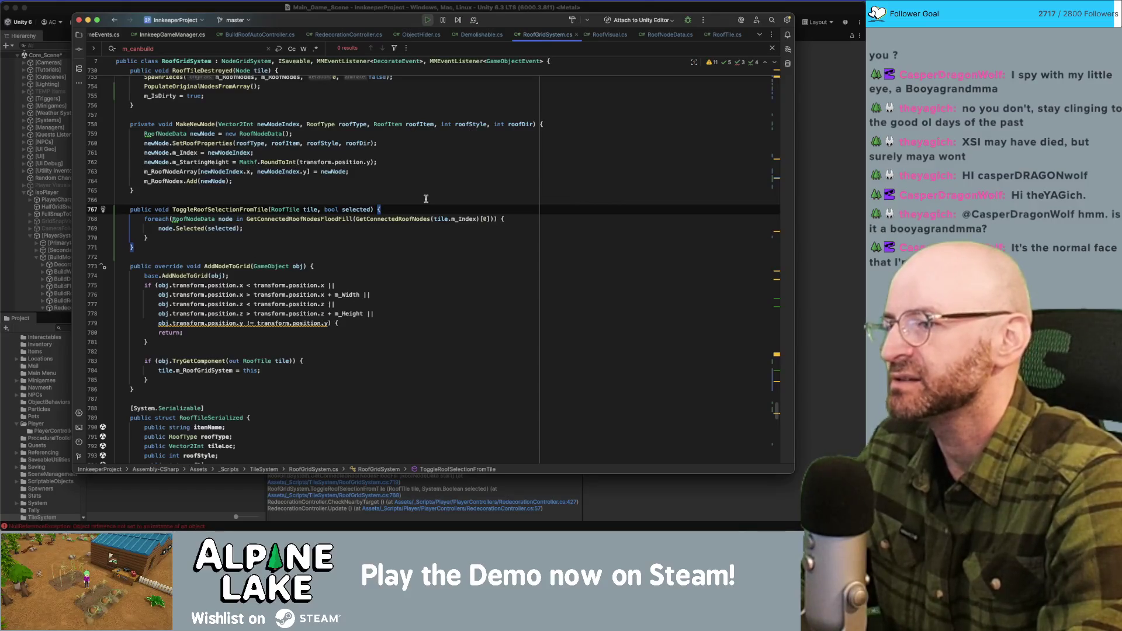
# Add a line at the top of ToggleRoofSelectionFromTile, trying then undoing an IsValidRoofNodeIndex call.
pyautogui.press('Return')
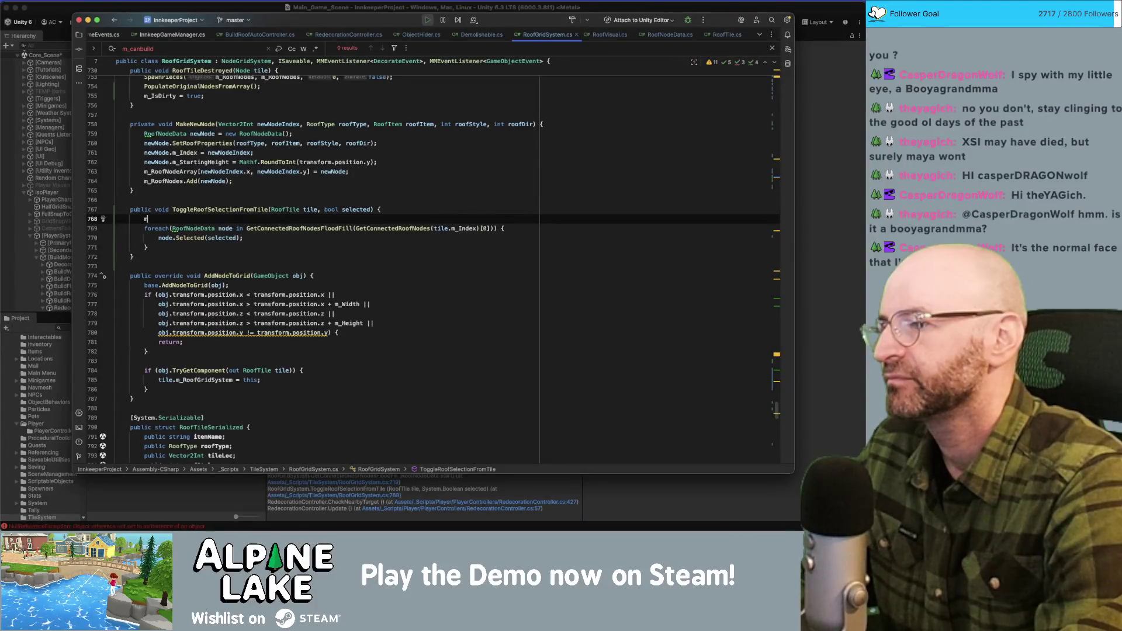
pyautogui.write('m_')
pyautogui.press('BackSpace')
pyautogui.write('r')
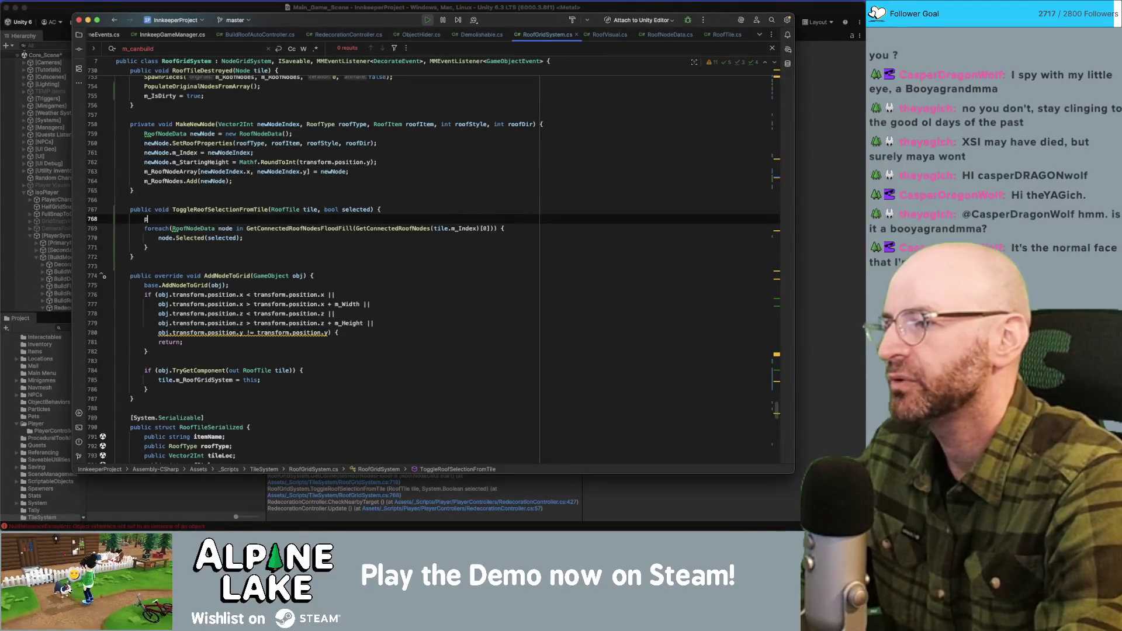
pyautogui.press('BackSpace')
pyautogui.write('valid')
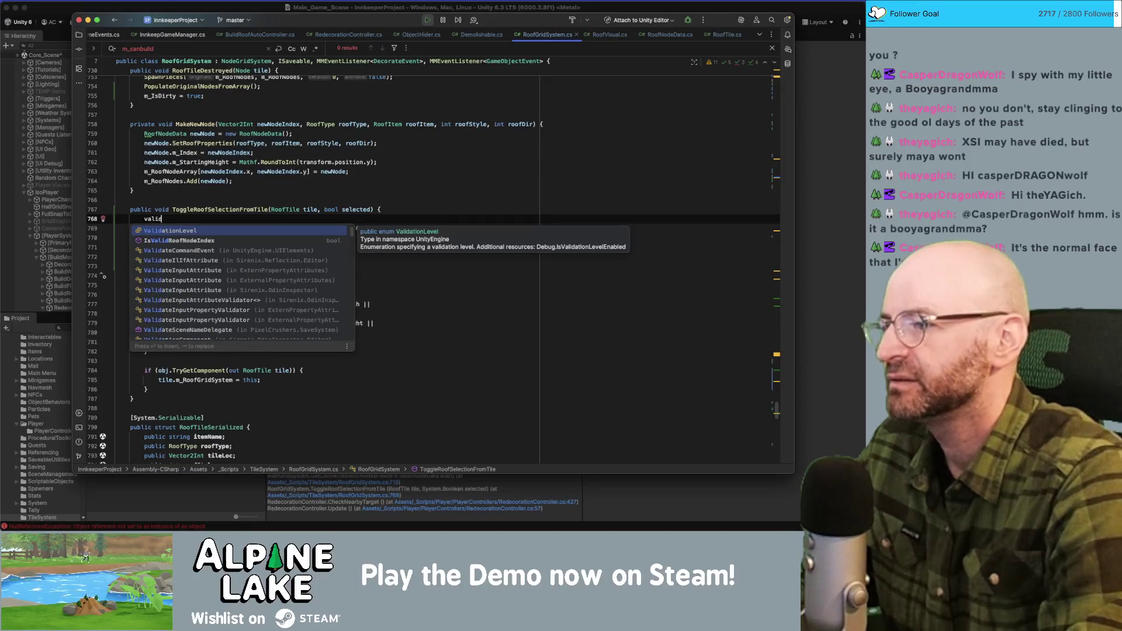
pyautogui.press('Down')
pyautogui.press('Return')
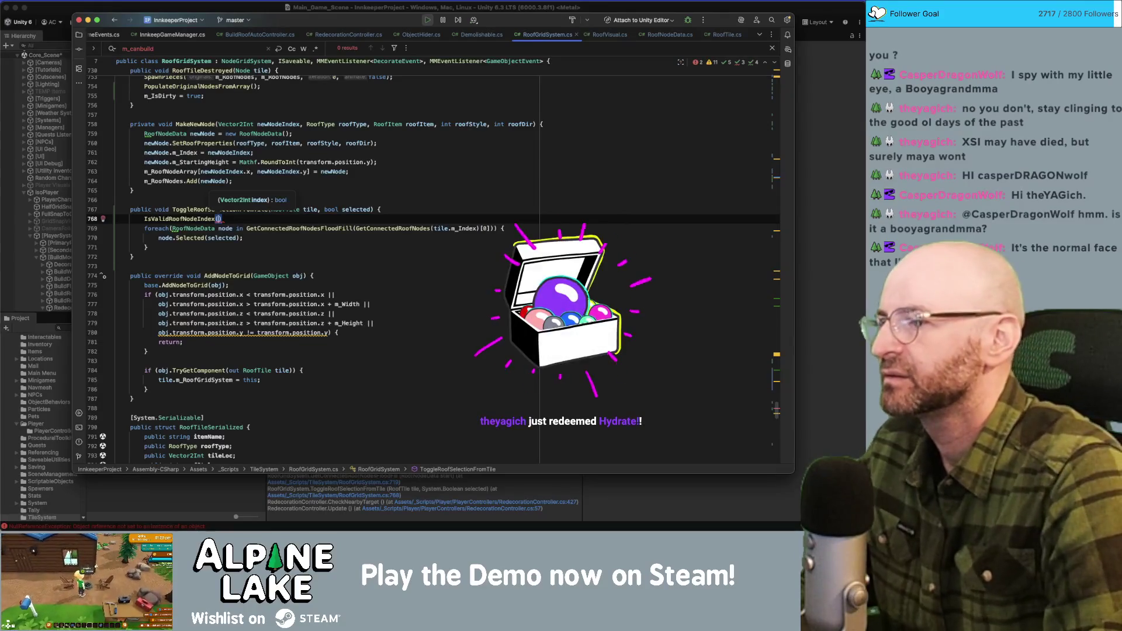
pyautogui.hotkey('ctrl', 'z')
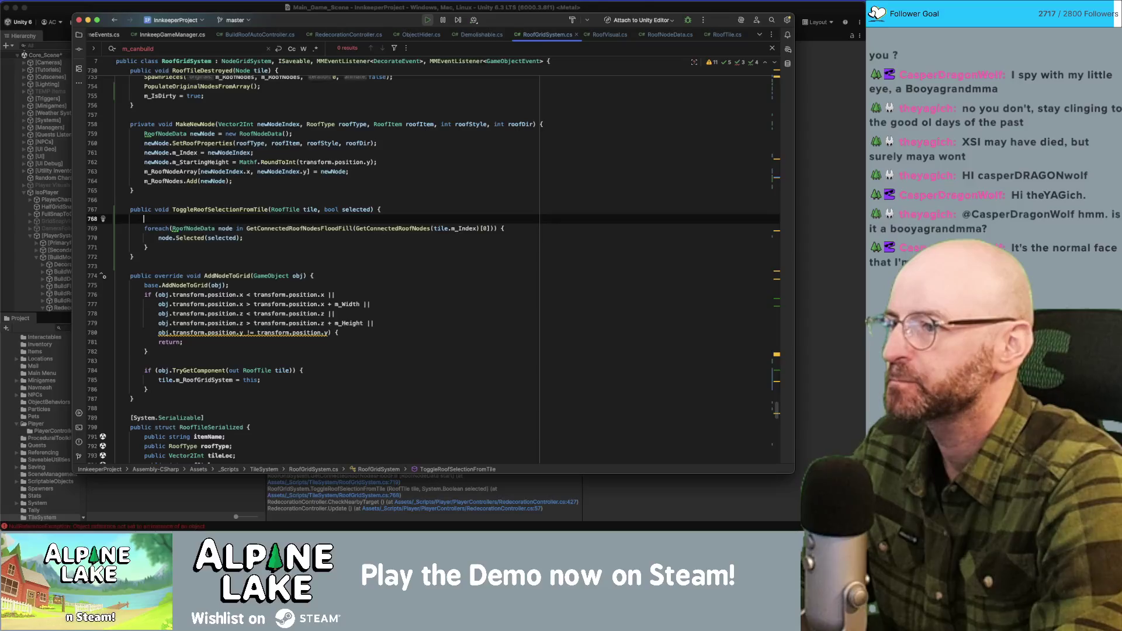
# Type and delete a partial 'isvalid' lookup, leaving line 768 empty.
pyautogui.write('isvali')
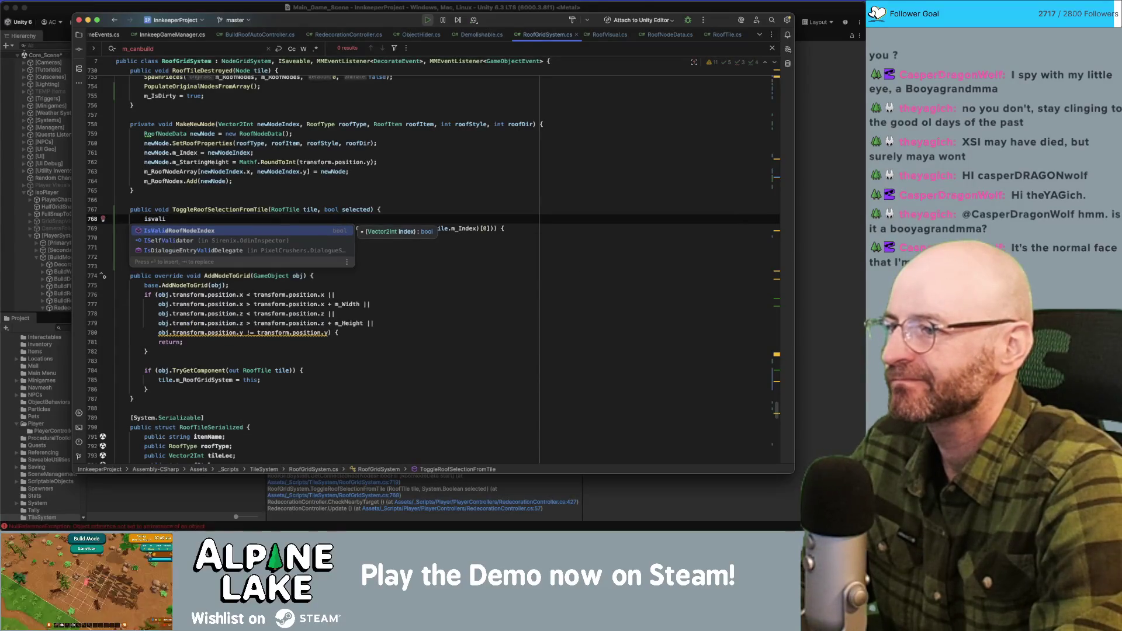
pyautogui.press('BackSpace')
pyautogui.press('BackSpace')
pyautogui.press('BackSpace')
pyautogui.write('valid')
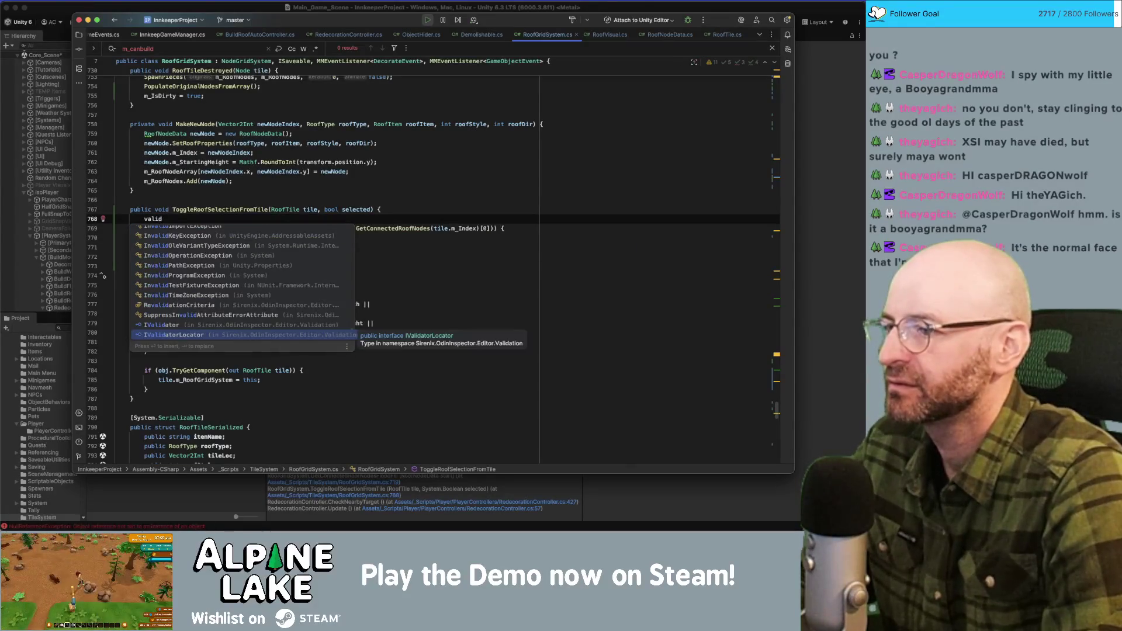
pyautogui.press('BackSpace')
pyautogui.press('BackSpace')
pyautogui.press('BackSpace')
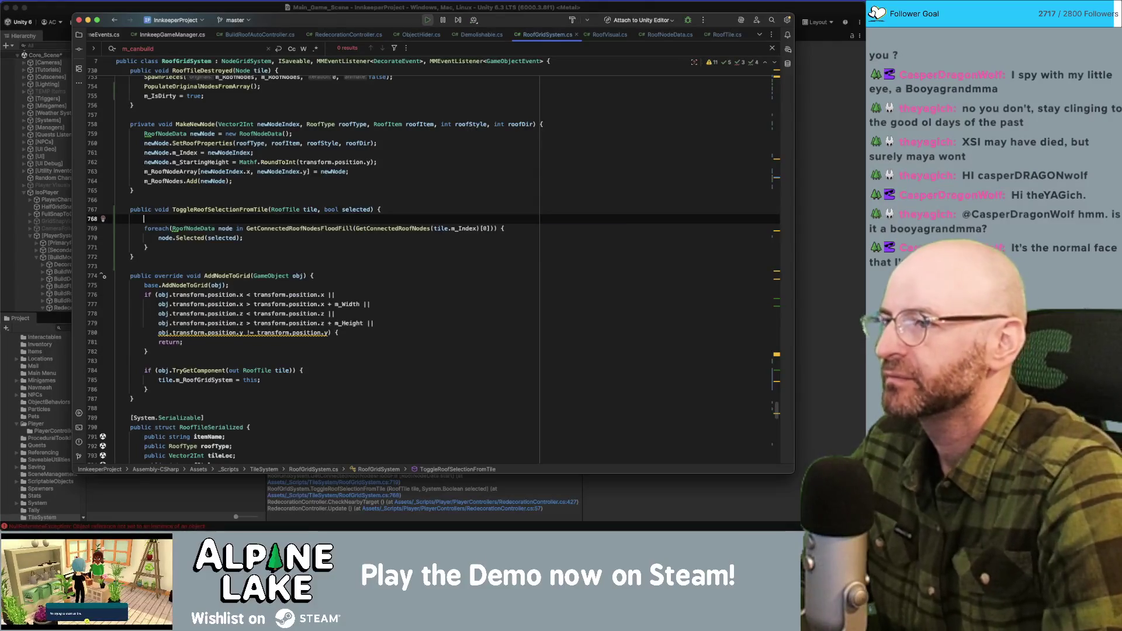
pyautogui.scroll(15, 263, 117)
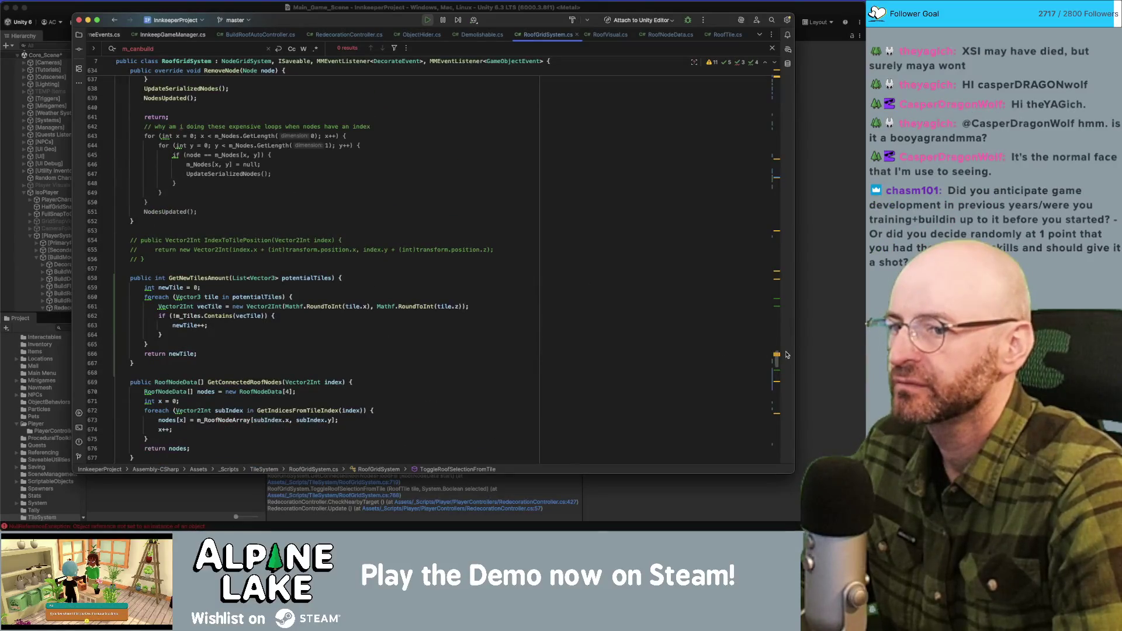
# Open the NodeGridSystem base class and browse its AddNodesToGrid and RemoveNode methods.
pyautogui.moveTo(776, 358); pyautogui.dragTo(782, 91)
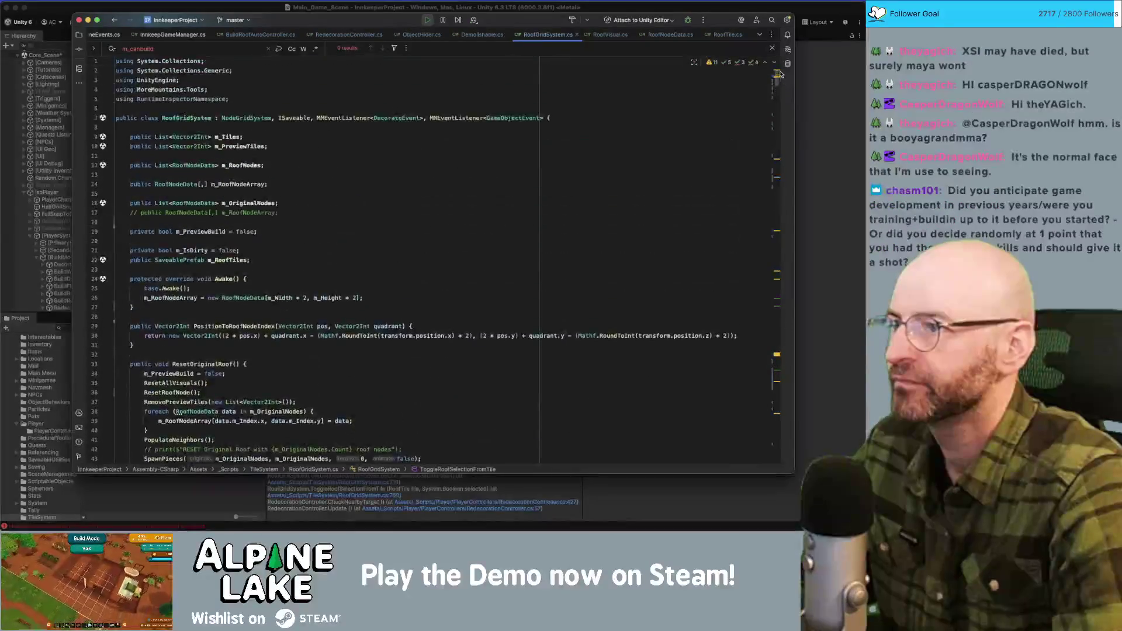
pyautogui.keyDown('super'); pyautogui.click(236, 116); pyautogui.keyUp('super')
pyautogui.click(233, 207)
pyautogui.scroll(-10, 235, 240)
pyautogui.scroll(-15, 235, 240)
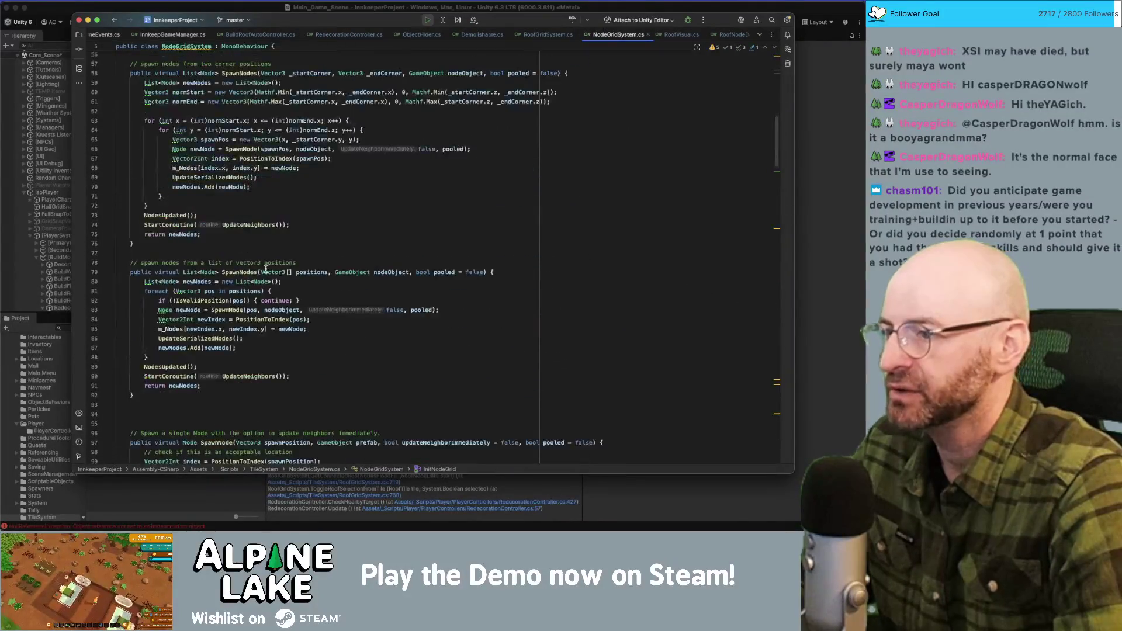
pyautogui.click(229, 254)
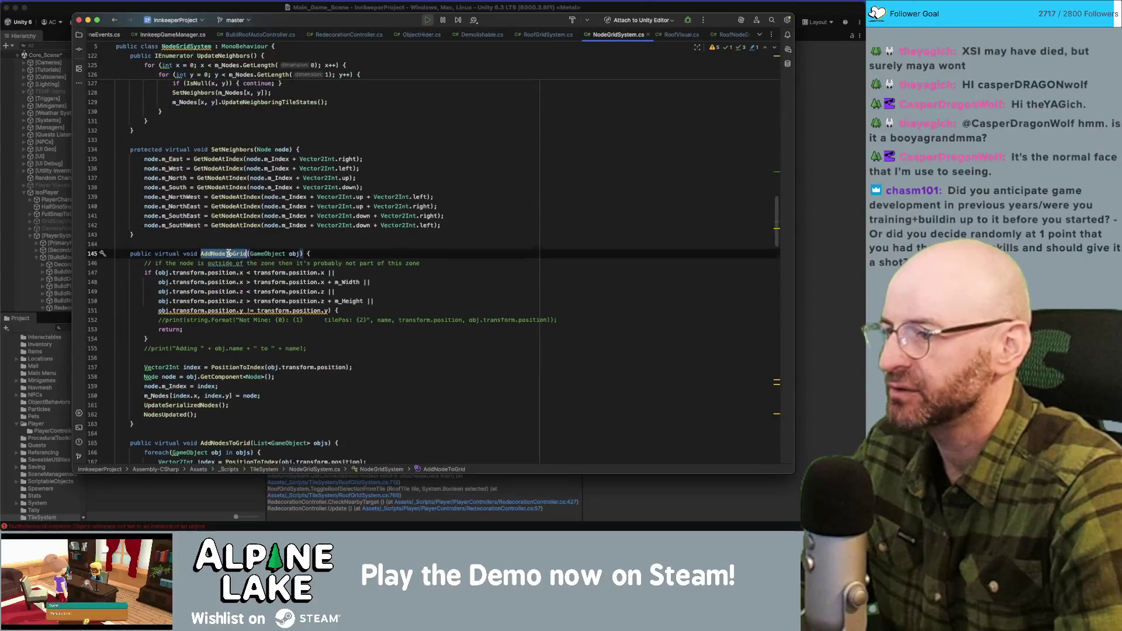
pyautogui.scroll(-4, 230, 253)
pyautogui.click(217, 337)
pyautogui.scroll(-7, 222, 331)
pyautogui.click(217, 244)
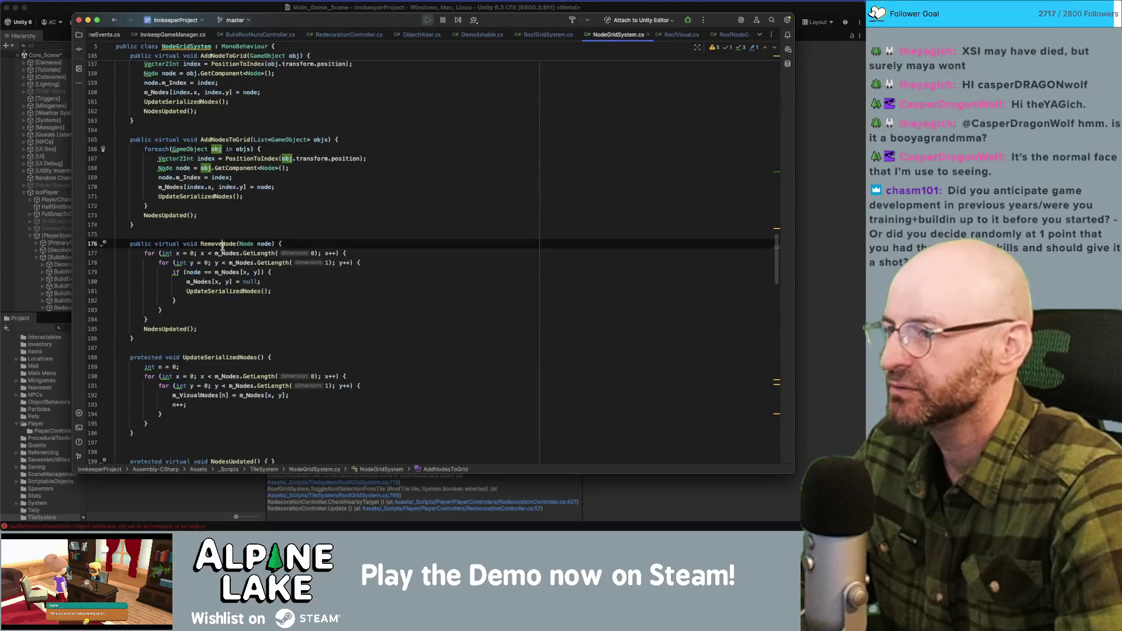
# Scroll down to the IsNull helper and on to the IsValidPosition method.
pyautogui.scroll(-5, 217, 305)
pyautogui.scroll(-7, 216, 305)
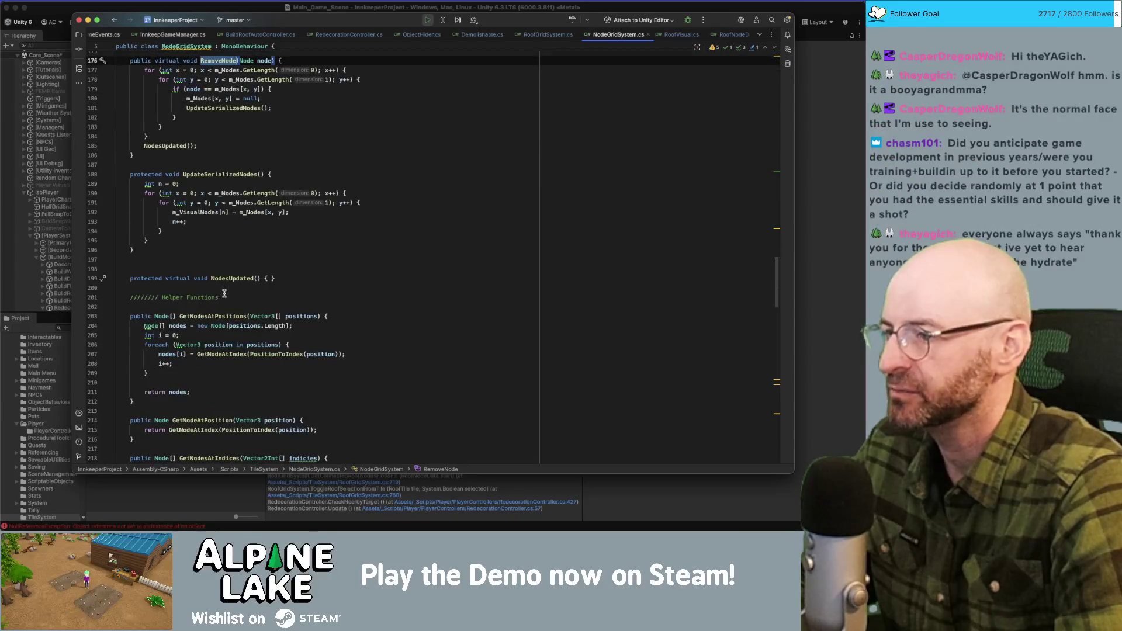
pyautogui.scroll(-5, 212, 278)
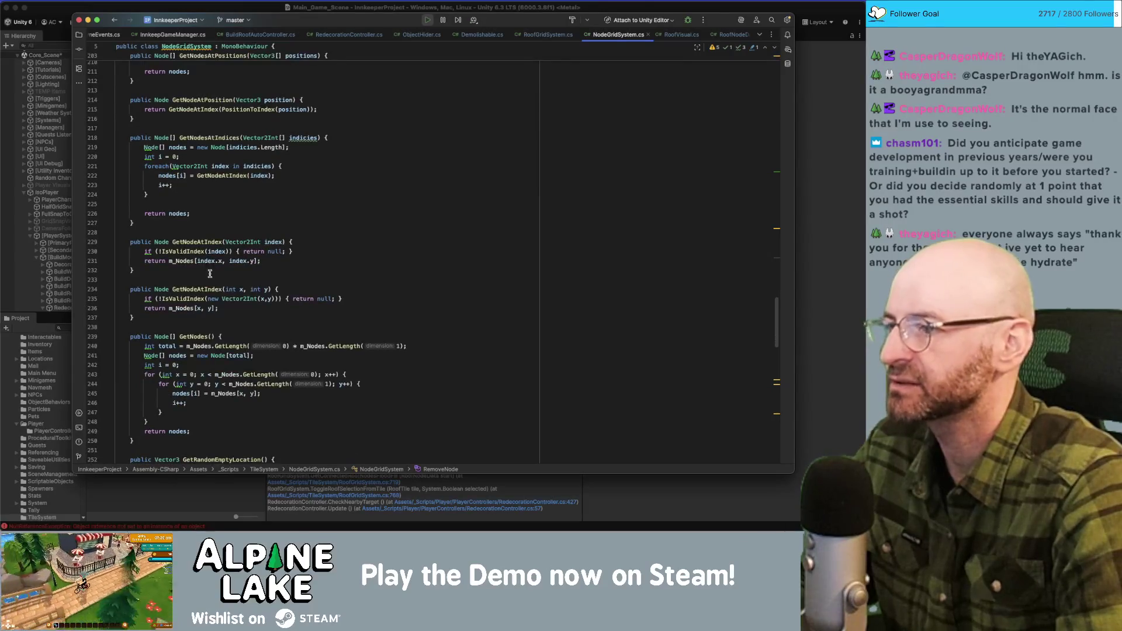
pyautogui.scroll(-5, 210, 274)
pyautogui.scroll(-8, 206, 266)
pyautogui.scroll(-1, 205, 266)
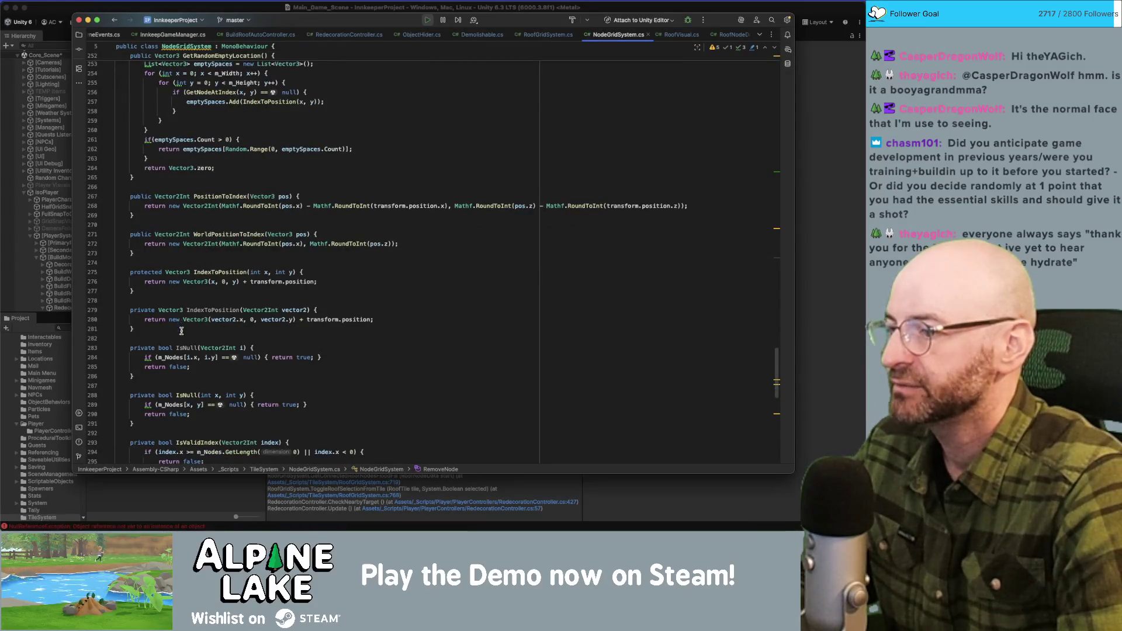
pyautogui.doubleClick(183, 347)
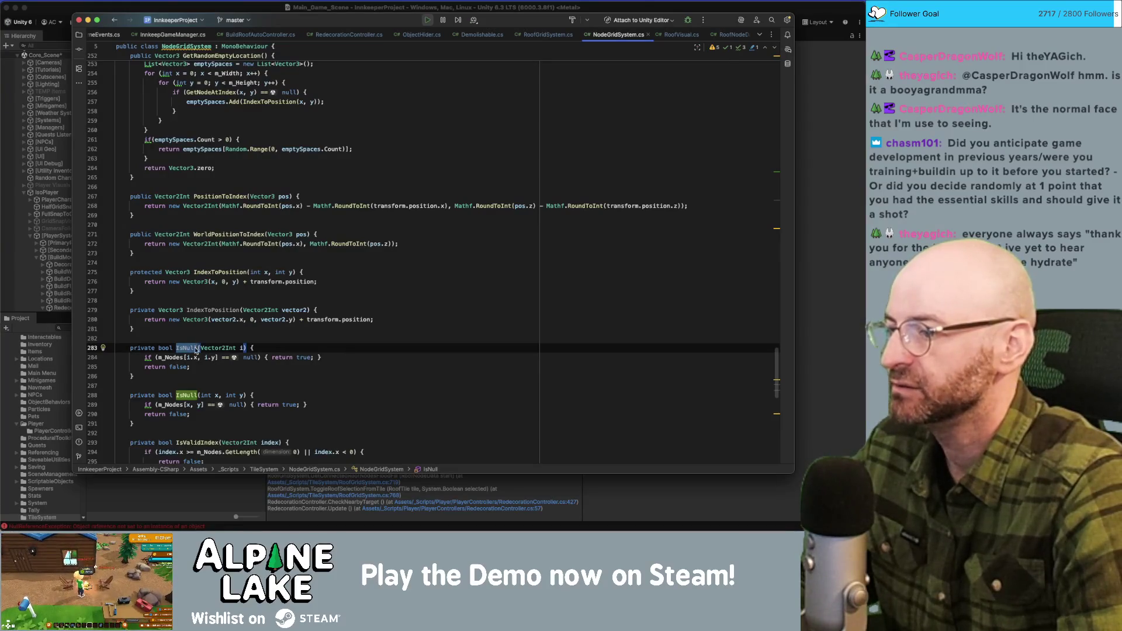
pyautogui.scroll(-2, 196, 349)
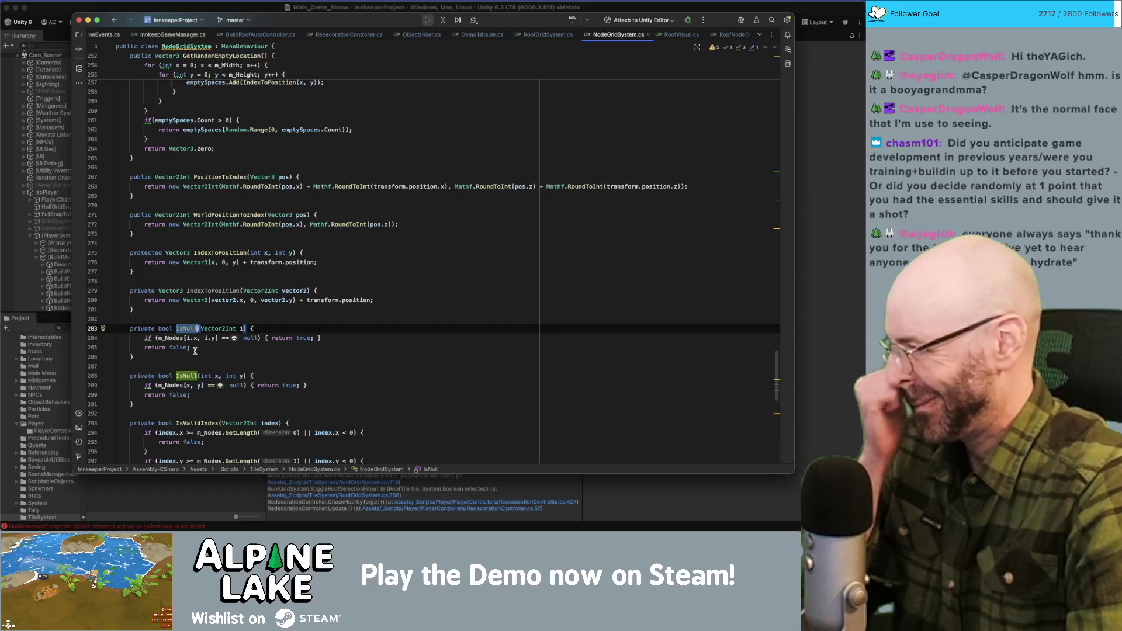
pyautogui.scroll(-2, 195, 352)
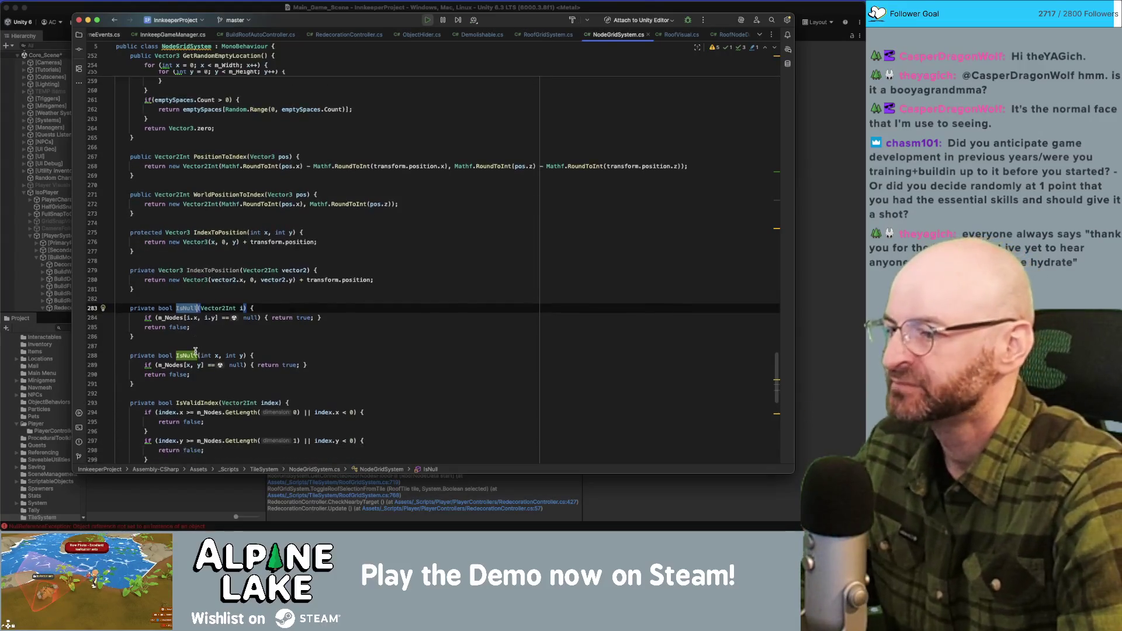
pyautogui.scroll(-5, 196, 350)
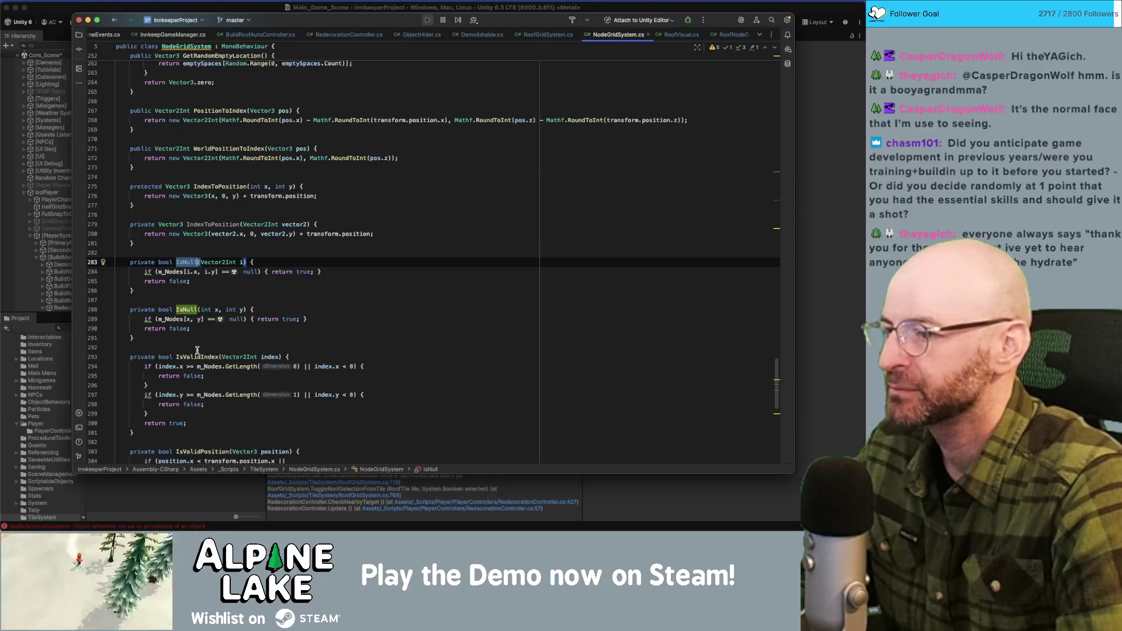
pyautogui.scroll(-9, 197, 349)
pyautogui.click(207, 367)
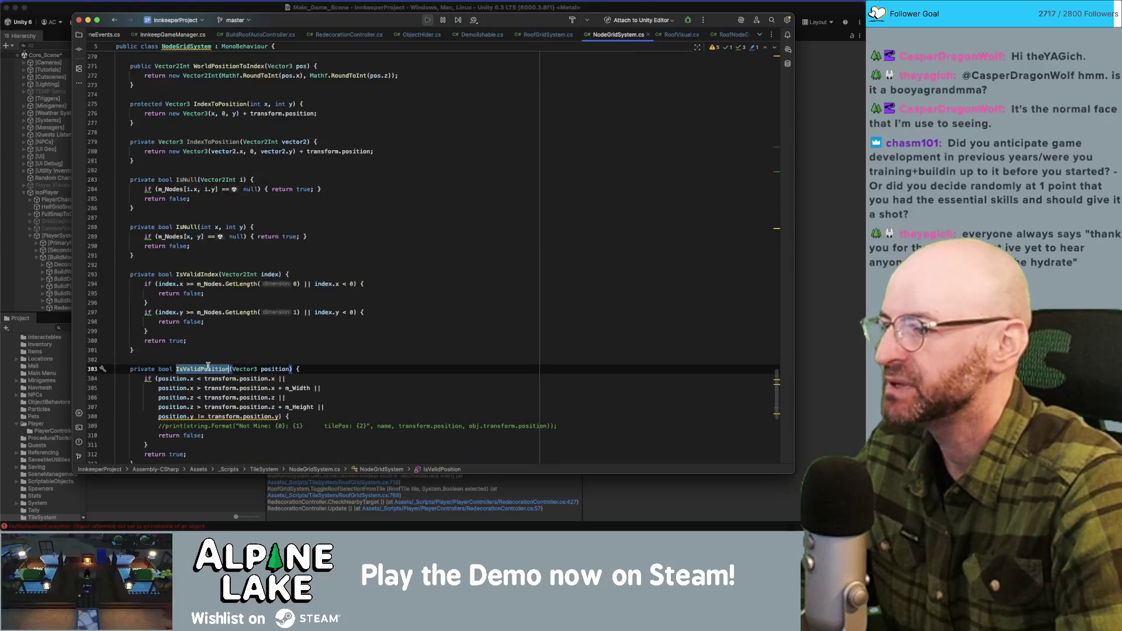
# Change IsValidPosition and IsValidIndex from private to protected.
pyautogui.scroll(-2, 222, 353)
pyautogui.doubleClick(146, 351)
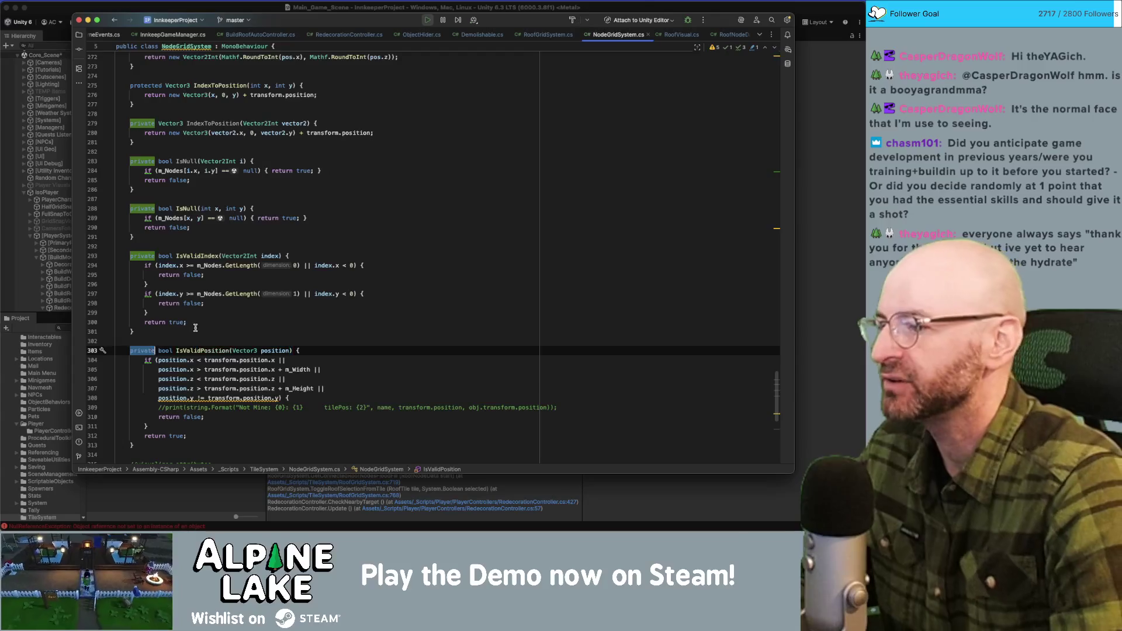
pyautogui.write('prot')
pyautogui.press('Return')
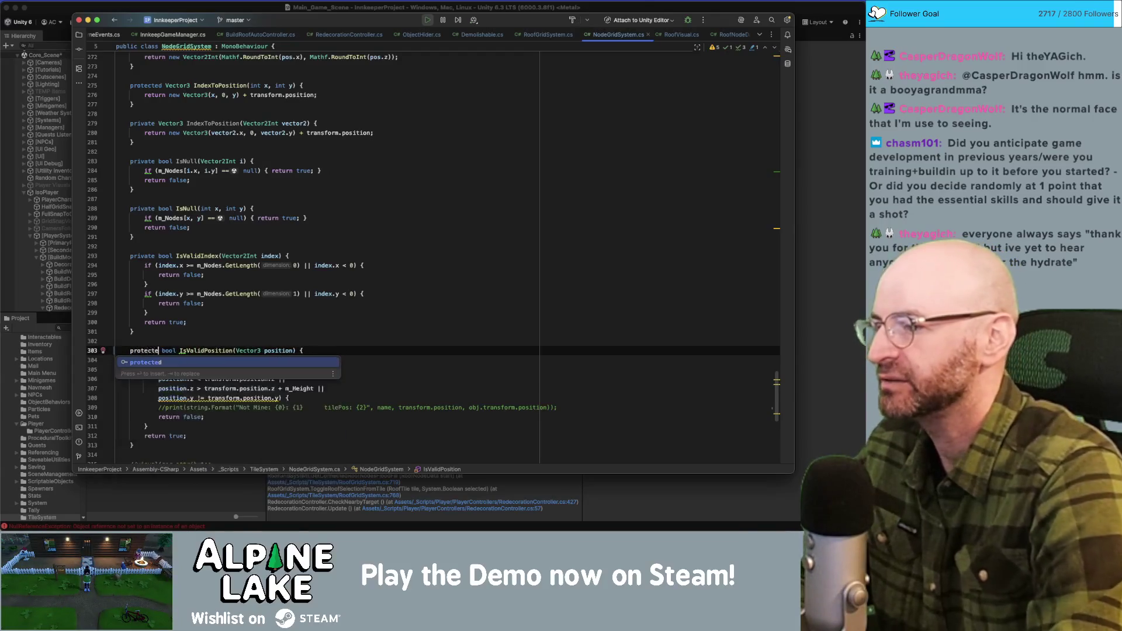
pyautogui.doubleClick(153, 255)
pyautogui.write('protec')
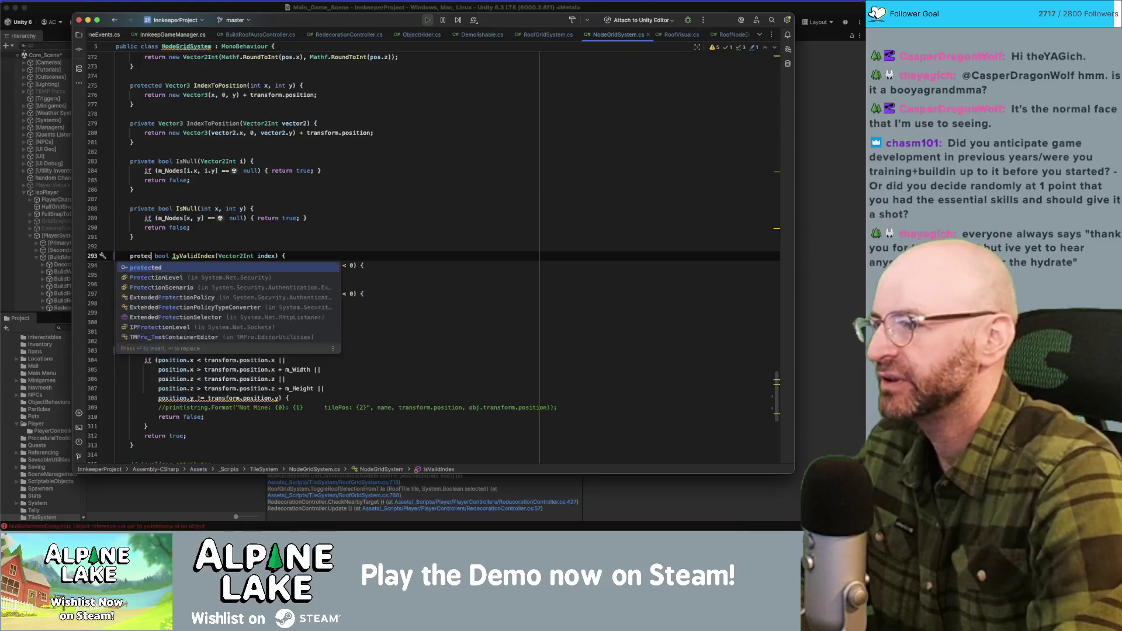
pyautogui.press('Return')
# Paste 'protected' over the private modifier of both IsNull overloads and IndexToPosition.
pyautogui.press('Up')
pyautogui.click(148, 259)
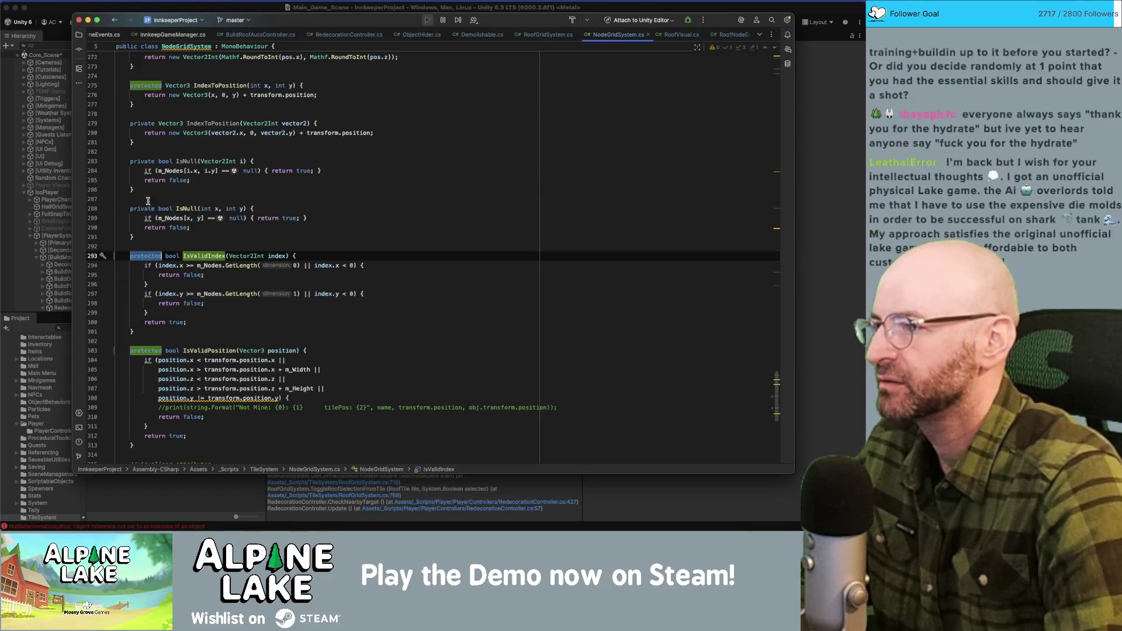
pyautogui.doubleClick(142, 208)
pyautogui.write('protected')
pyautogui.doubleClick(142, 160)
pyautogui.write('protected')
pyautogui.doubleClick(142, 123)
pyautogui.write('protected')
pyautogui.scroll(-5, 183, 201)
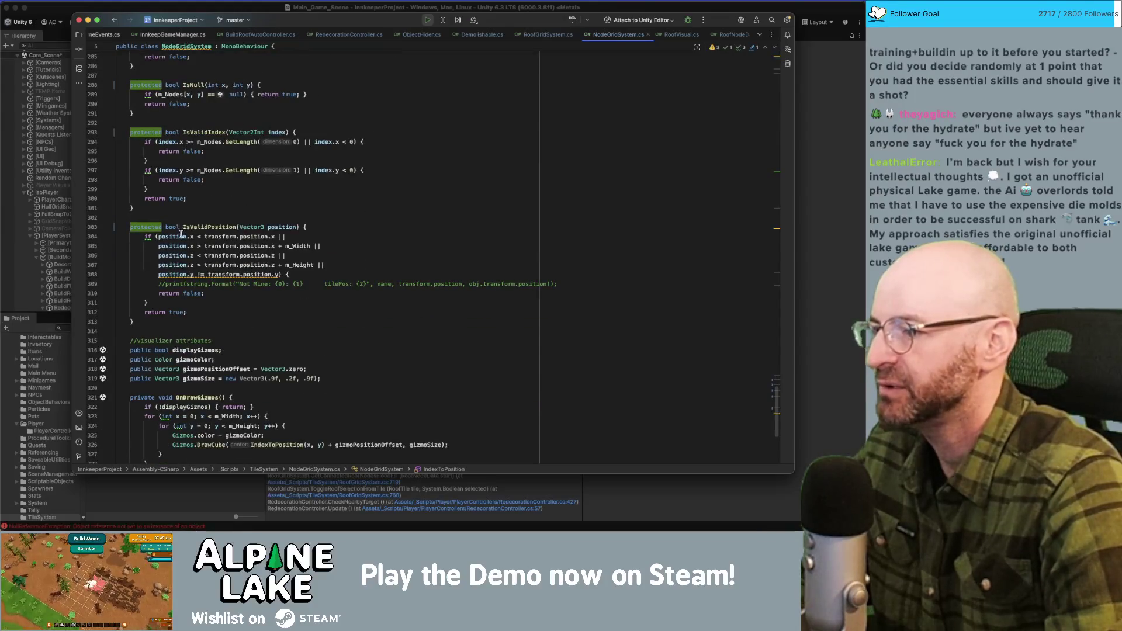
pyautogui.moveTo(184, 229)
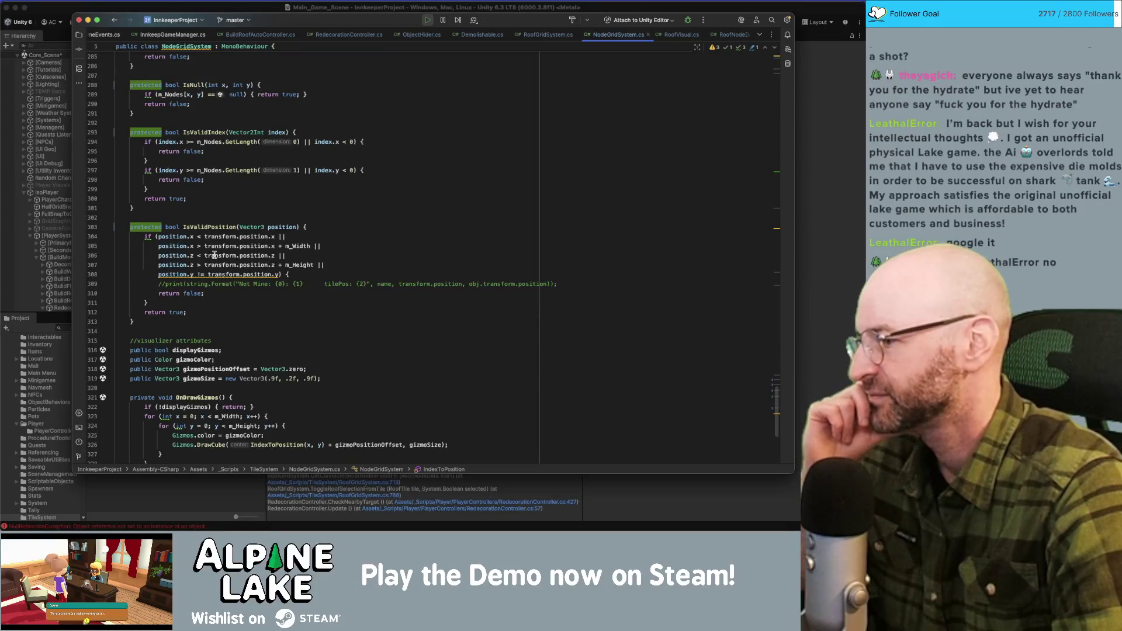
pyautogui.moveTo(214, 255)
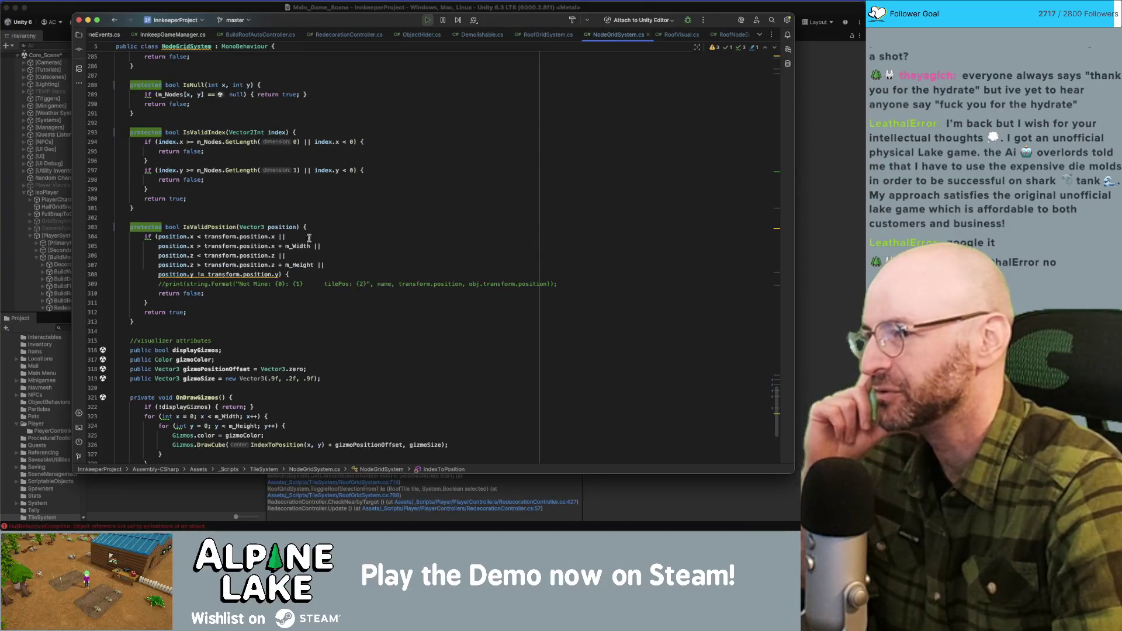
pyautogui.scroll(-6, 254, 306)
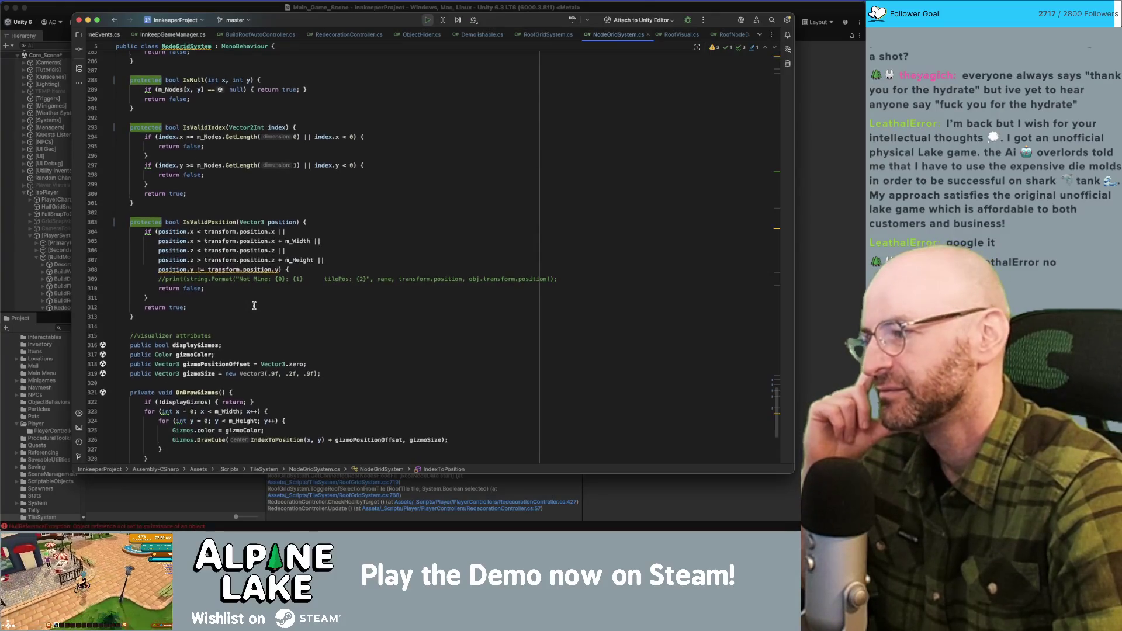
# Switch to the RoofGridSystem.cs tab and scroll through the file.
pyautogui.scroll(15, 253, 304)
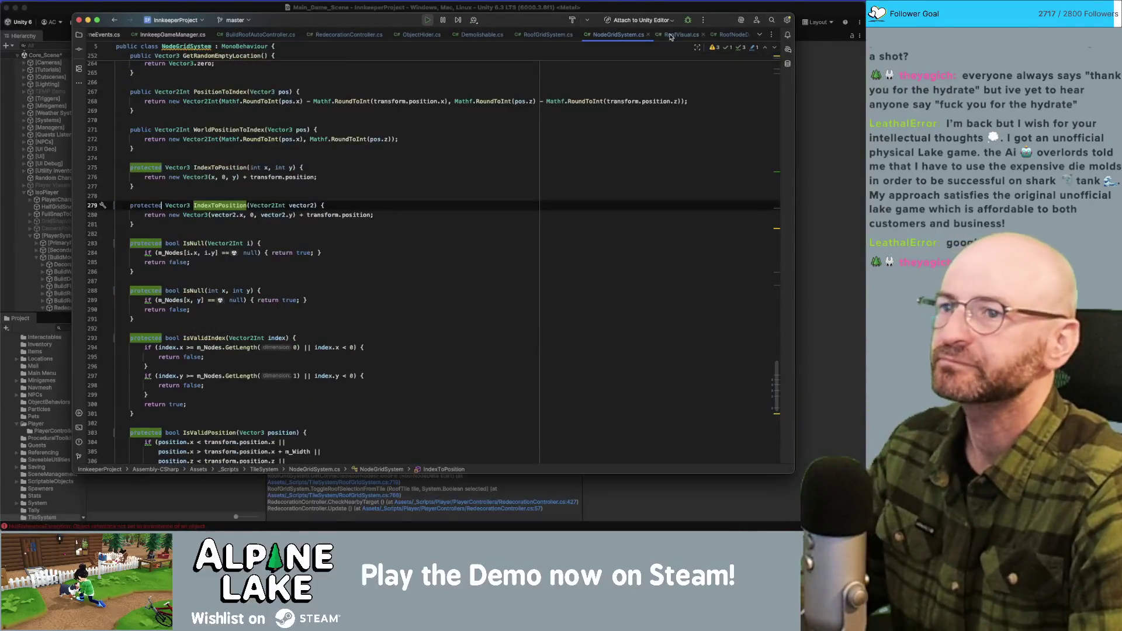
pyautogui.click(549, 34)
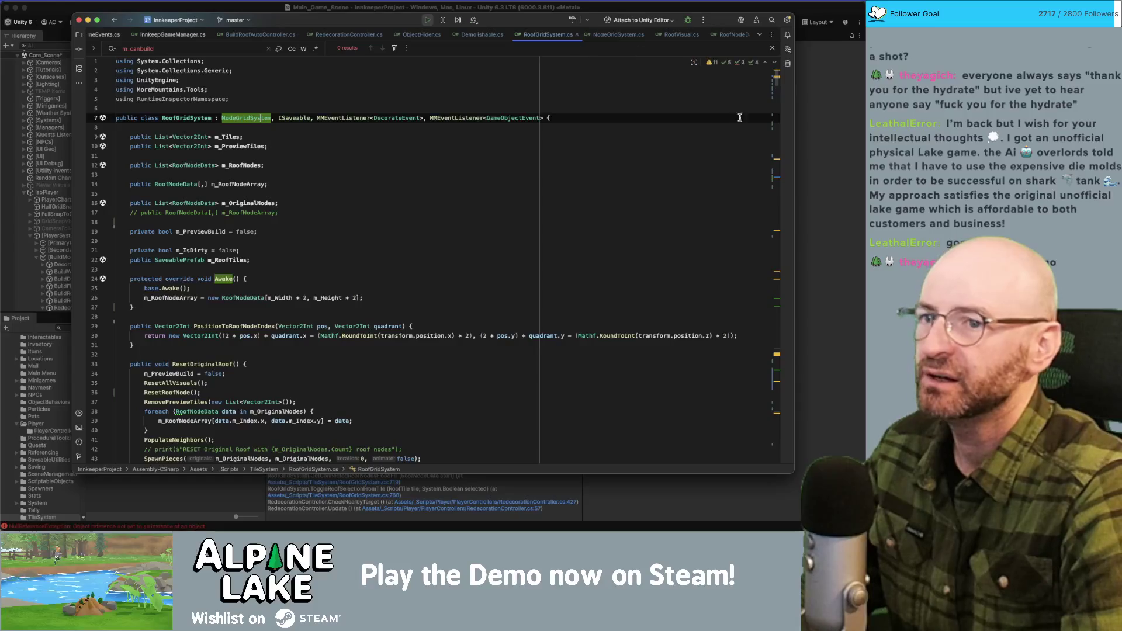
pyautogui.scroll(-20, 750, 361)
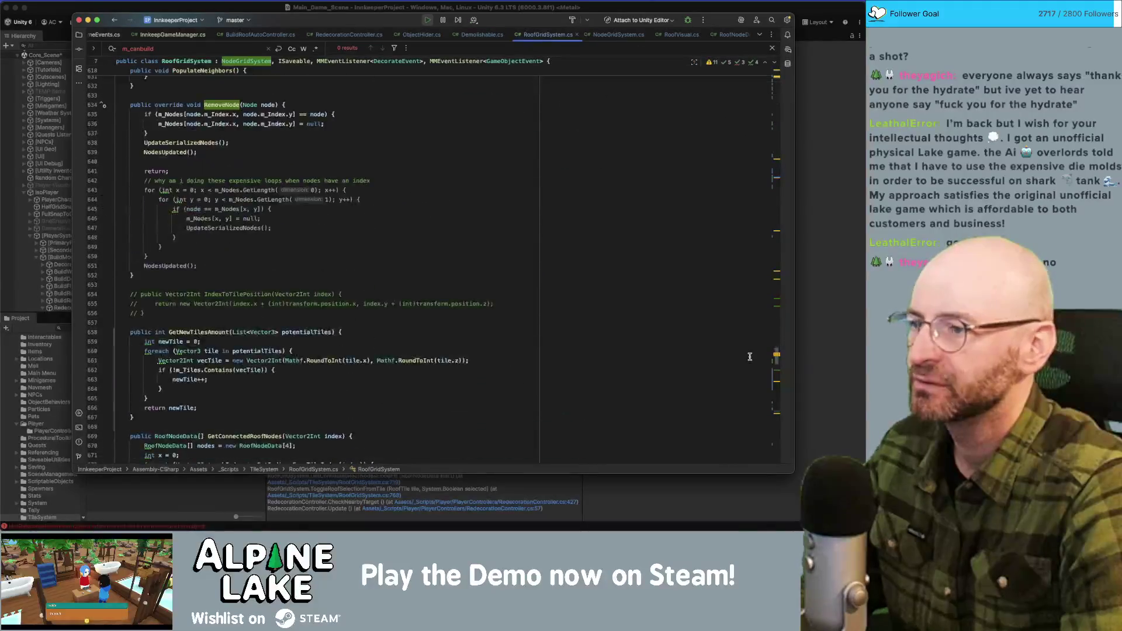
pyautogui.scroll(-20, 750, 361)
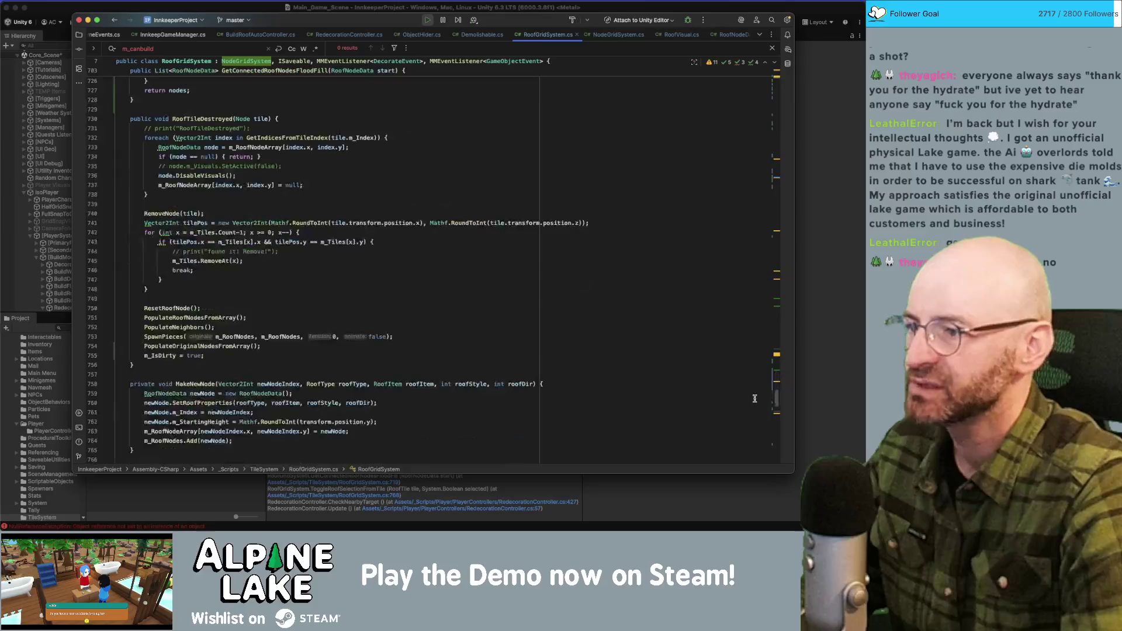
pyautogui.scroll(20, 753, 418)
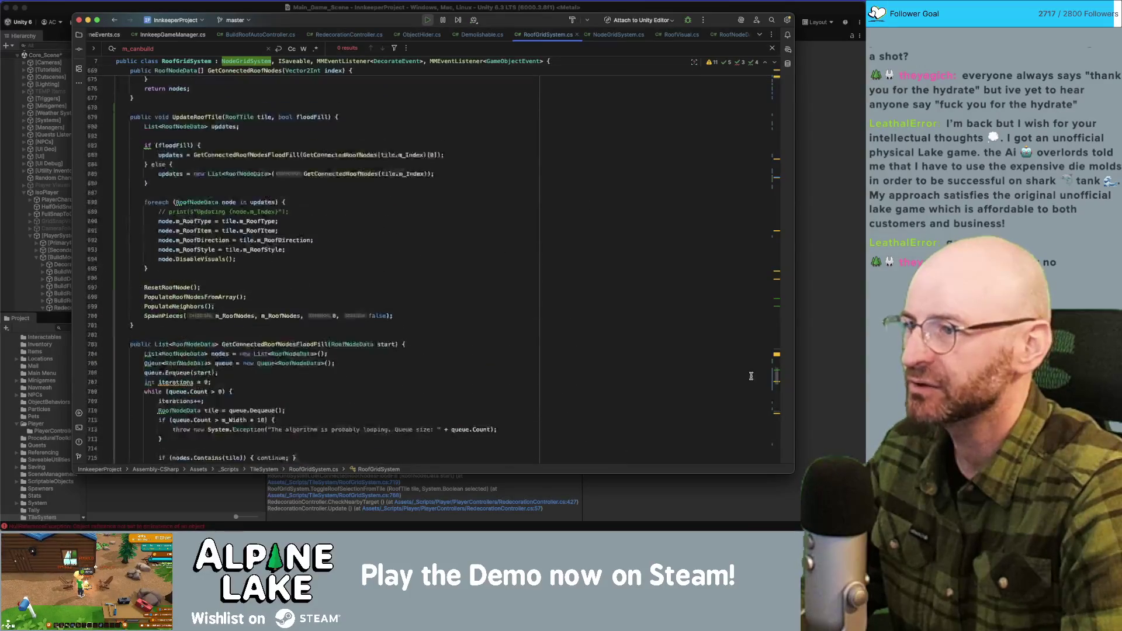
pyautogui.scroll(20, 751, 346)
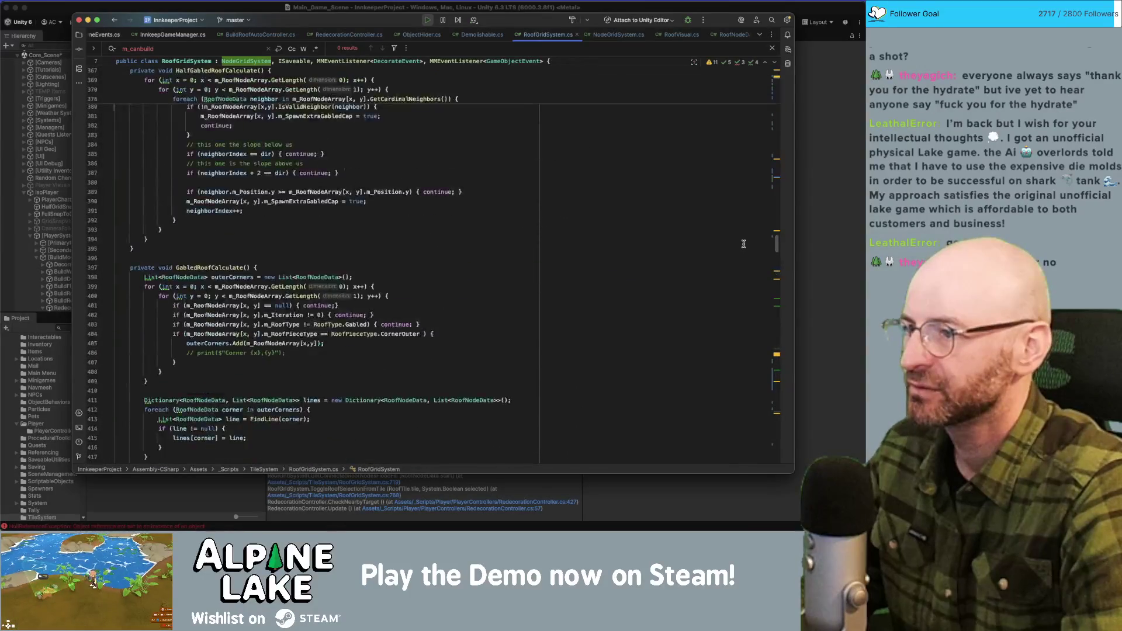
pyautogui.scroll(5, 747, 276)
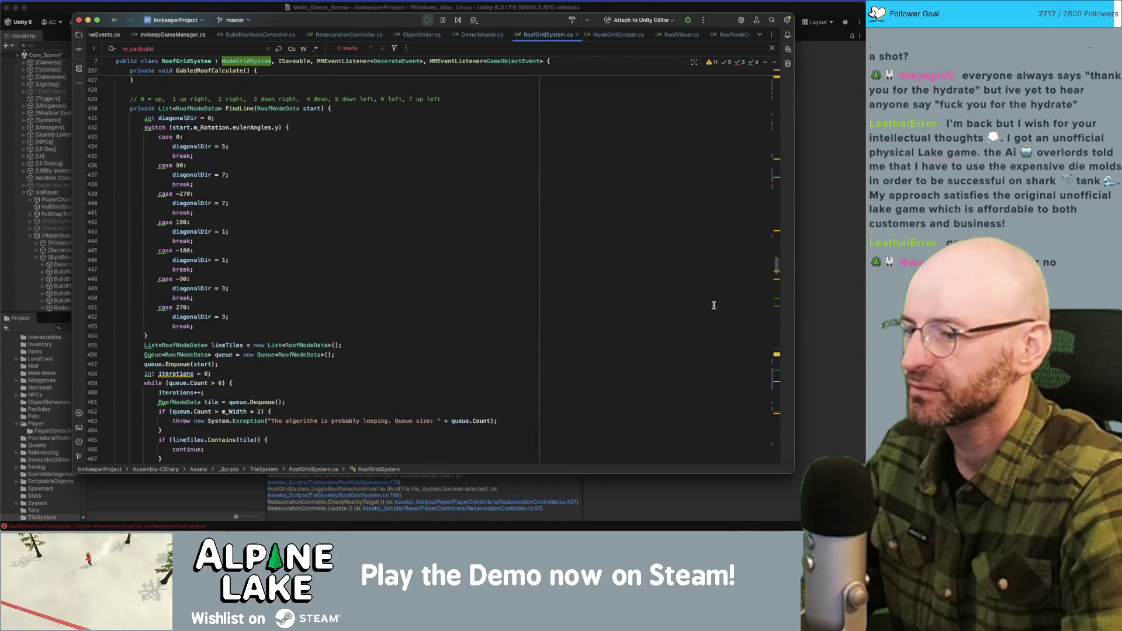
# Follow the stack-trace link to line 427 in RedecorationController.cs, then jump to ToggleRoofSelectionFromTile's declaration.
pyautogui.click(499, 503)
pyautogui.click(499, 502)
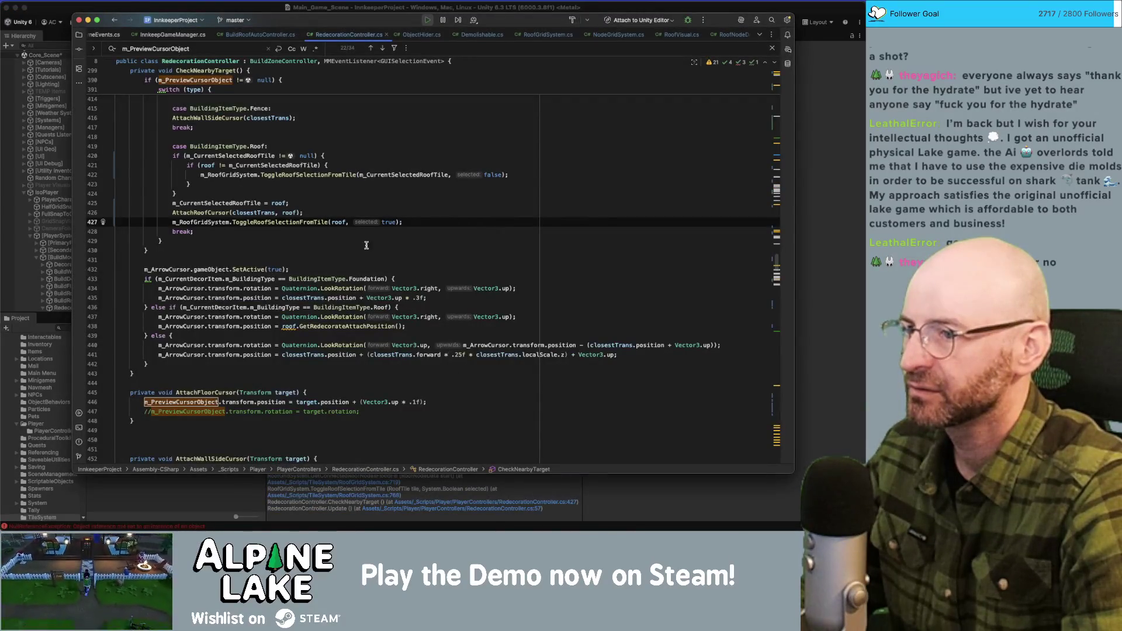
pyautogui.click(338, 212)
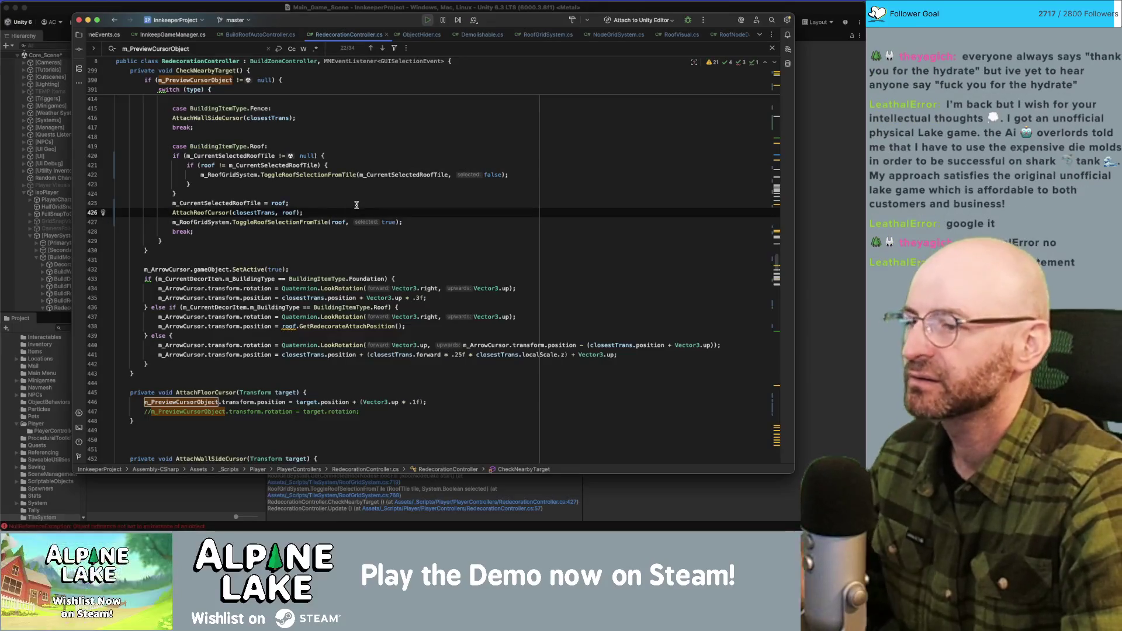
pyautogui.click(267, 222)
pyautogui.keyDown('super'); pyautogui.click(268, 223); pyautogui.keyUp('super')
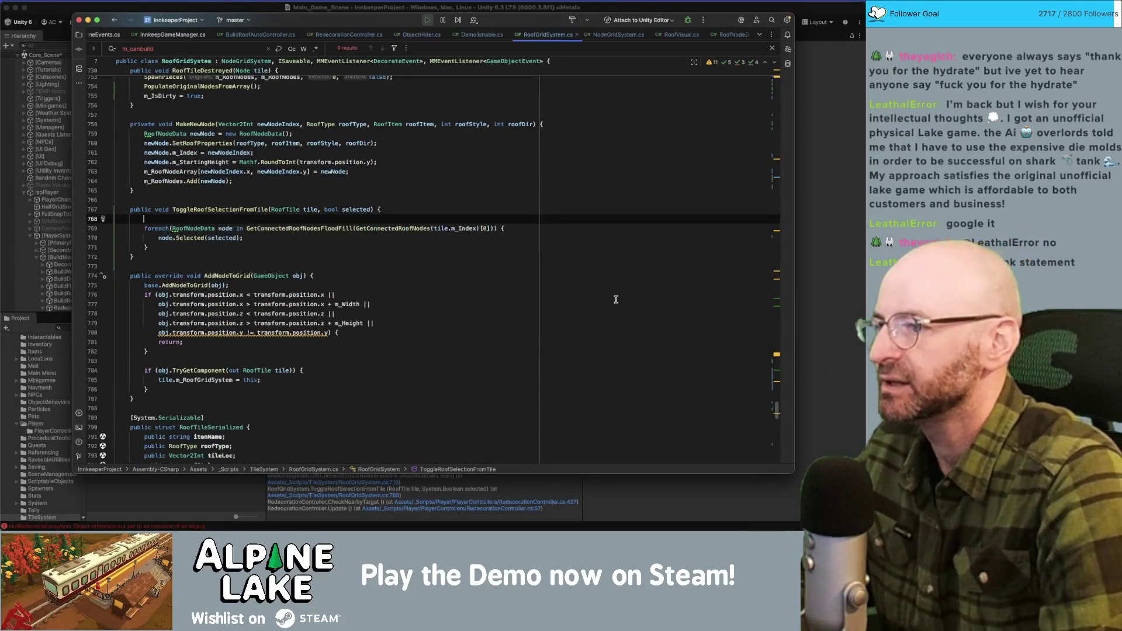
# Start an if statement calling IsValidPosition with its own block at the method's top.
pyautogui.write('if(tile.i')
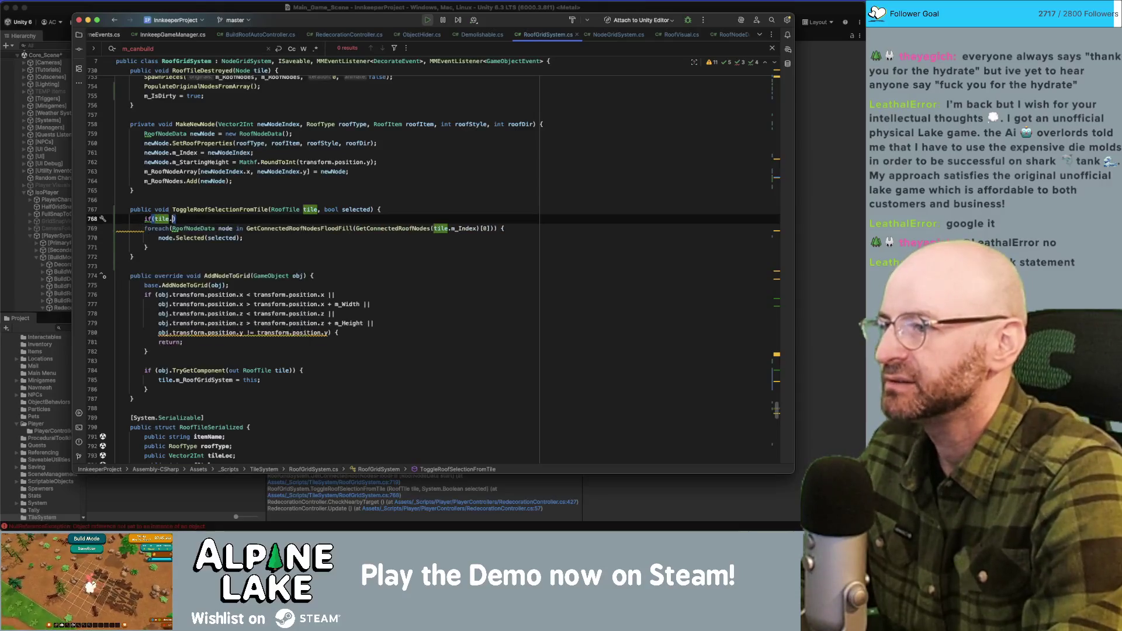
pyautogui.press('BackSpace')
pyautogui.press('BackSpace')
pyautogui.press('BackSpace')
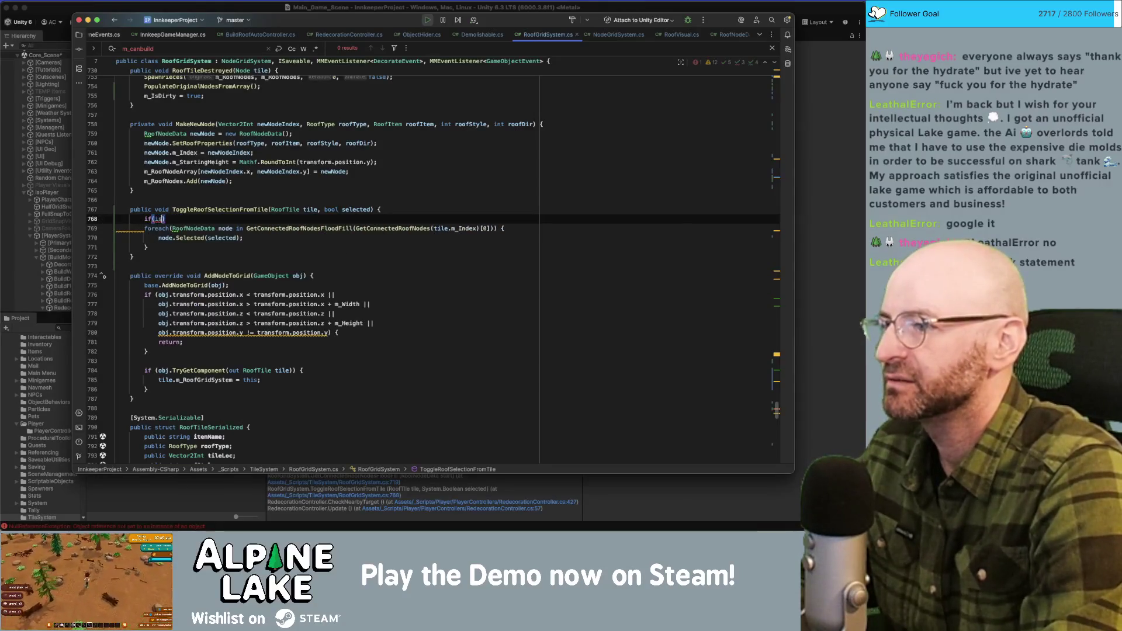
pyautogui.write('IsValidPos')
pyautogui.press('Return')
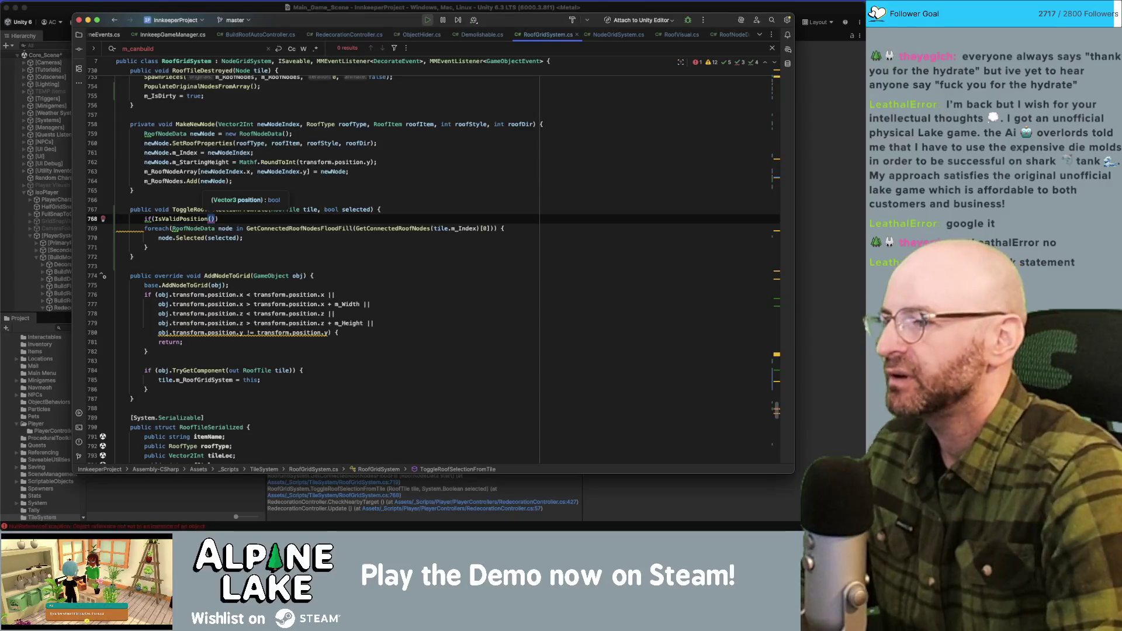
pyautogui.click(219, 219)
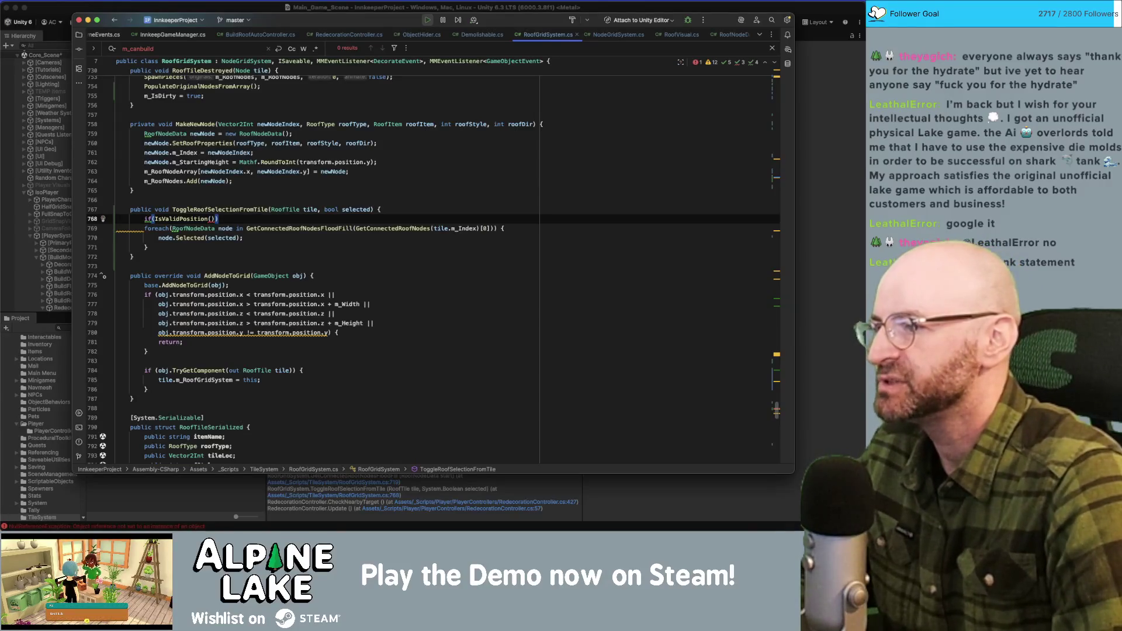
pyautogui.press('BackSpace')
pyautogui.press('BackSpace')
pyautogui.press('BackSpace')
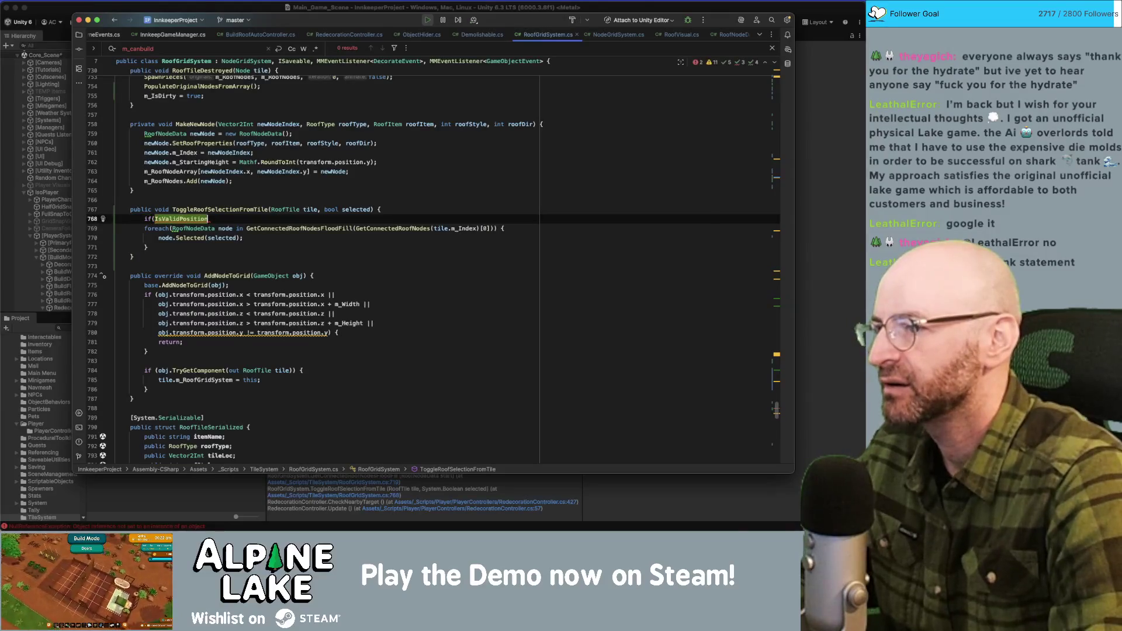
pyautogui.write('()){')
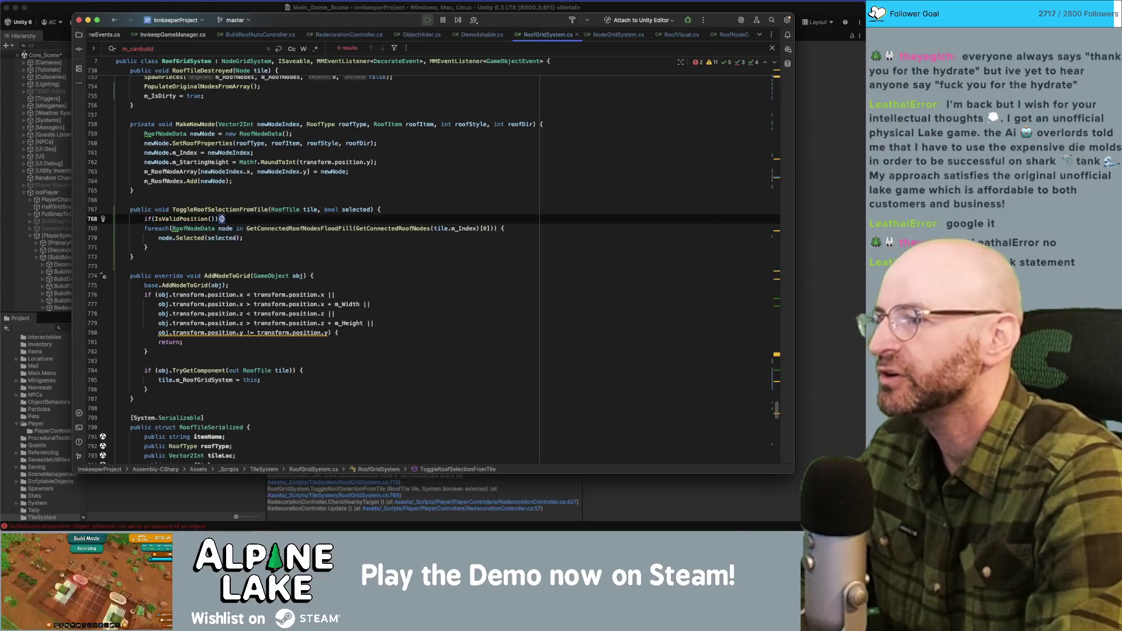
pyautogui.press('Return')
pyautogui.press('Up')
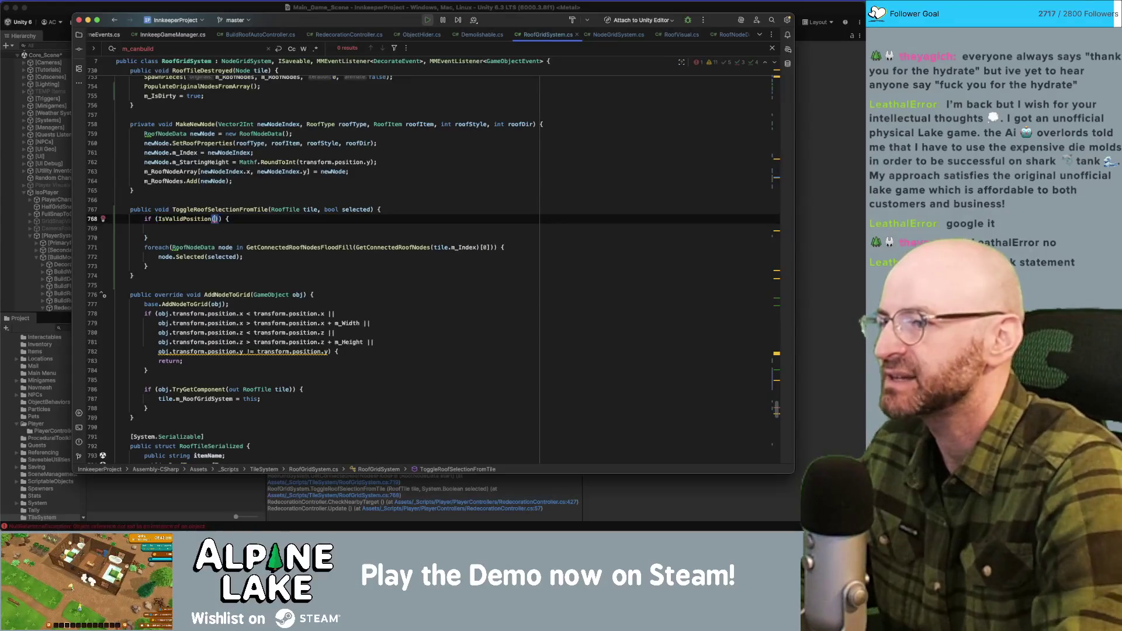
# Pass tile.transform.position to IsValidPosition and negate the condition with '!'.
pyautogui.write('tile')
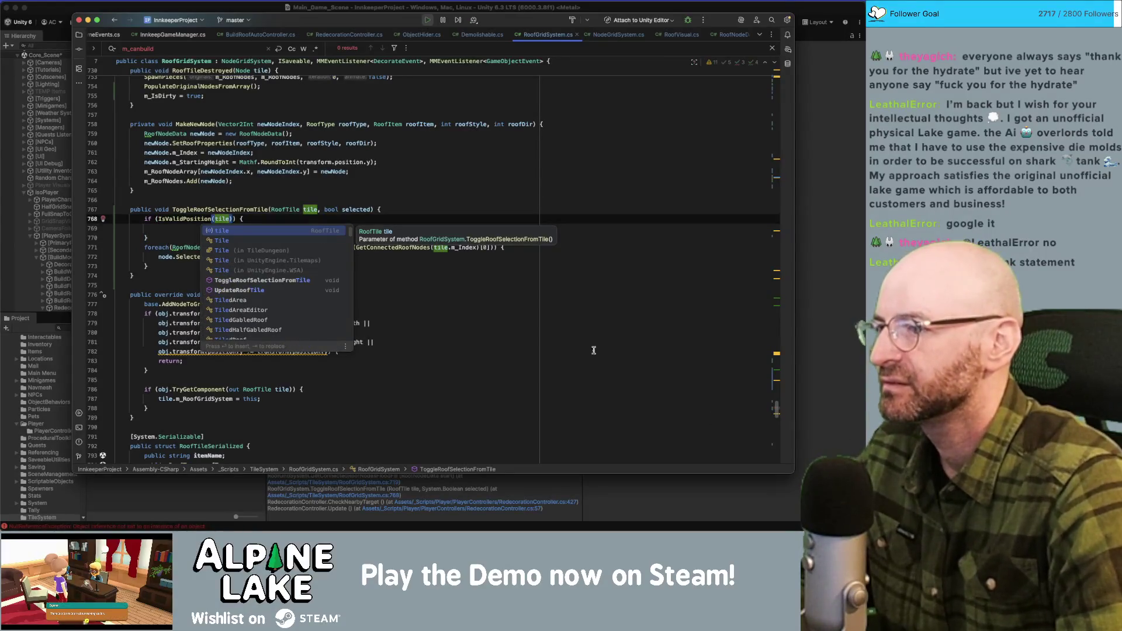
pyautogui.click(293, 187)
pyautogui.moveTo(176, 218)
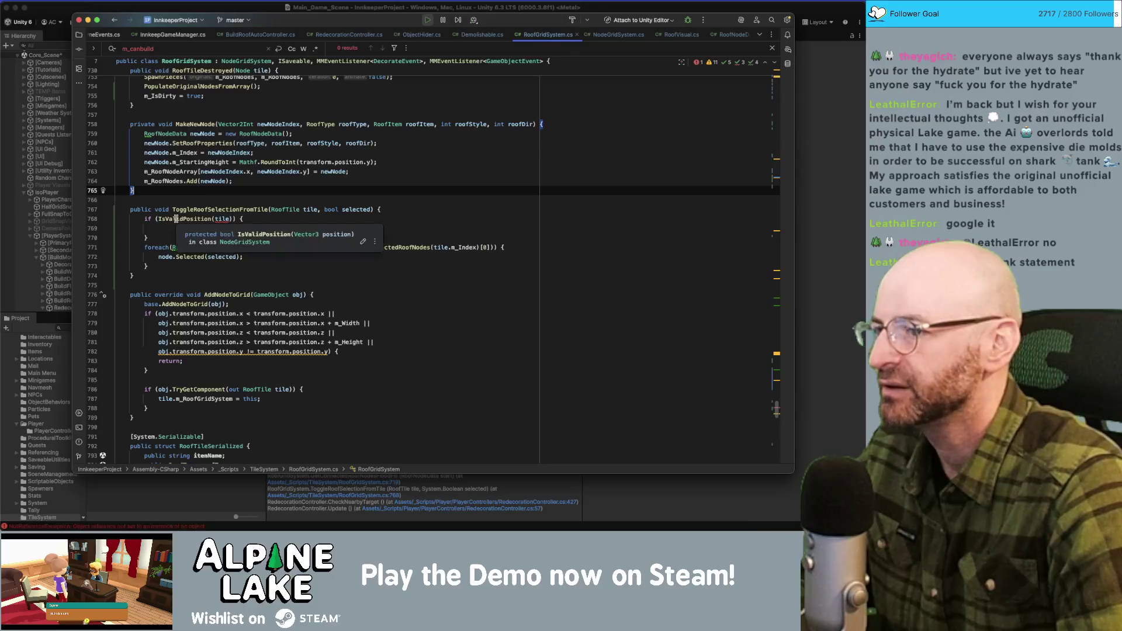
pyautogui.click(178, 218)
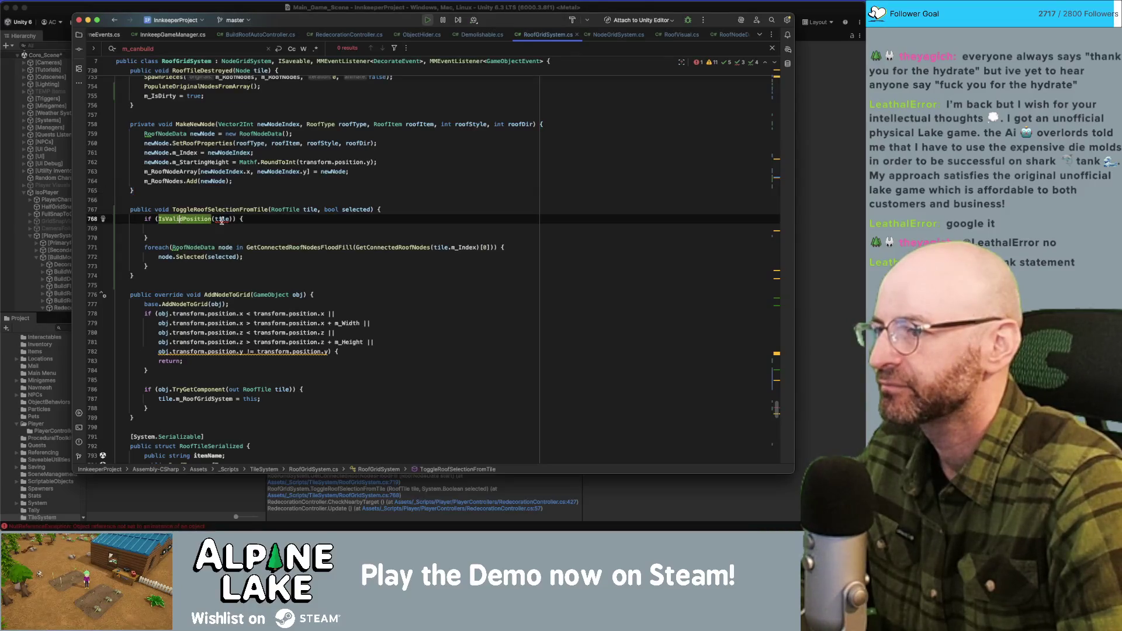
pyautogui.click(228, 219)
pyautogui.write('.posit')
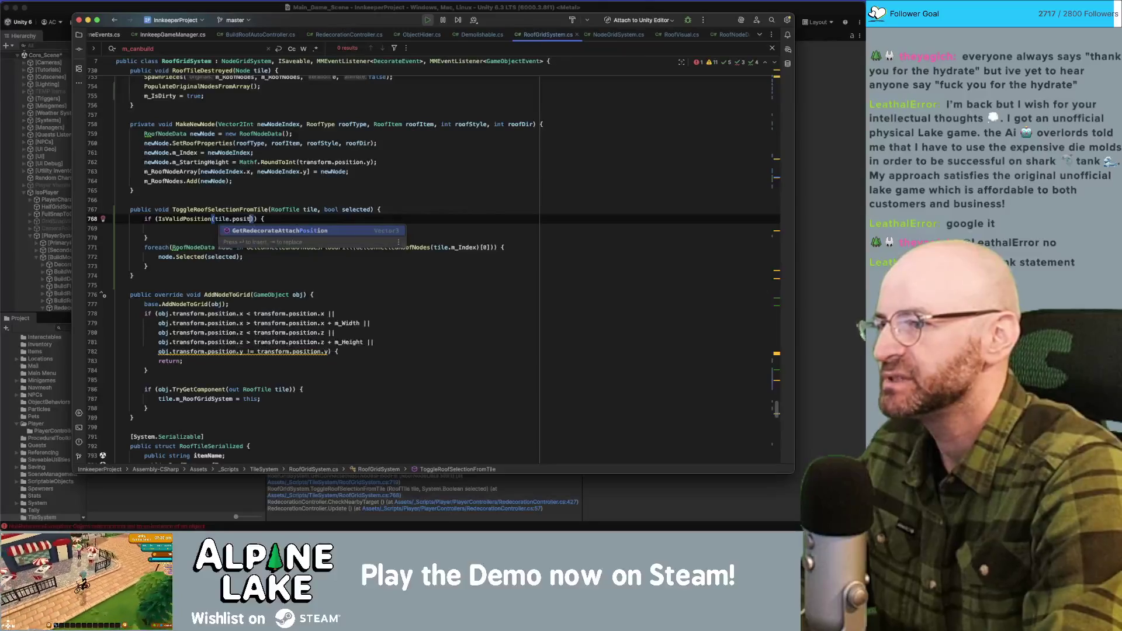
pyautogui.press('BackSpace')
pyautogui.press('BackSpace')
pyautogui.press('BackSpace')
pyautogui.write('transform.pos')
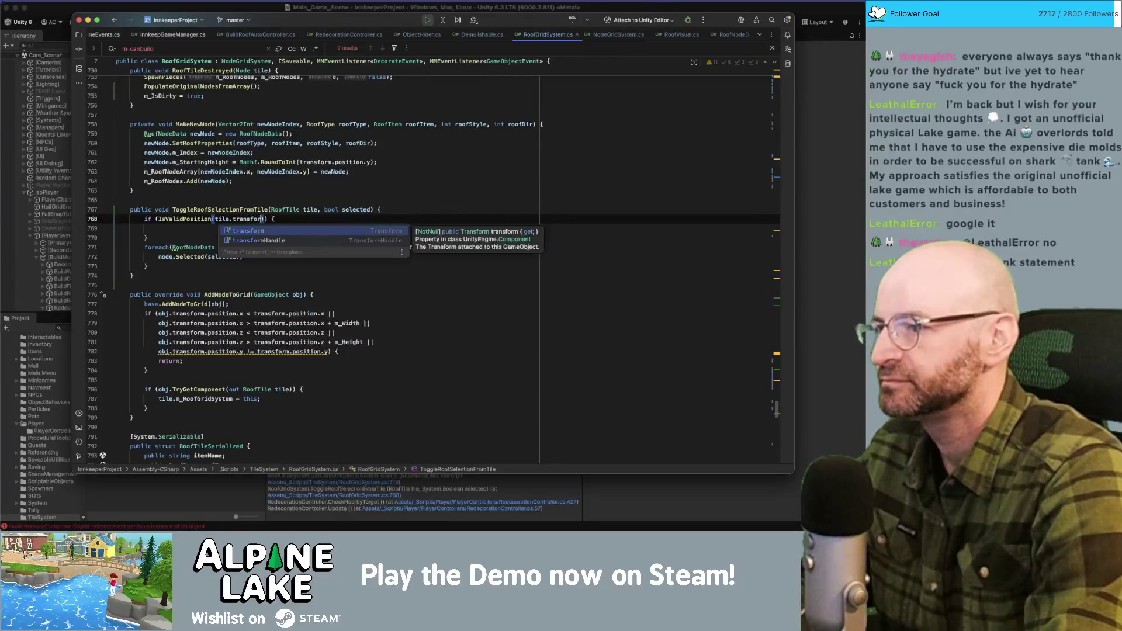
pyautogui.write('ition')
pyautogui.press('Escape')
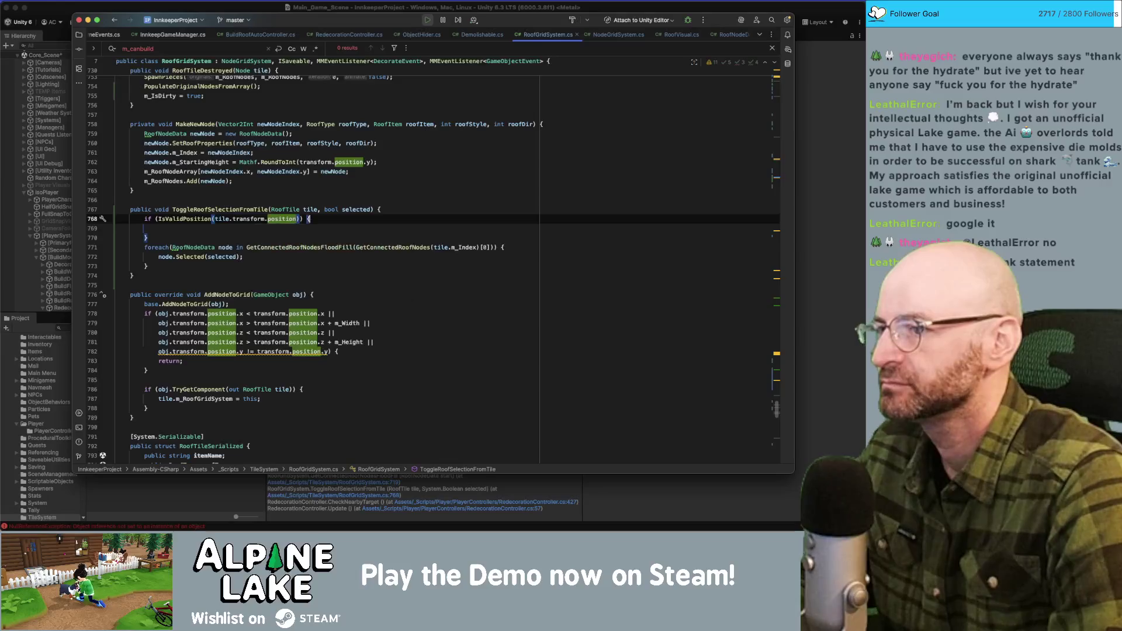
pyautogui.press('Right')
pyautogui.press('Right')
pyautogui.write('!')
# Add an early 'return;' inside the guard instead of continue.
pyautogui.press('End')
pyautogui.write('contin')
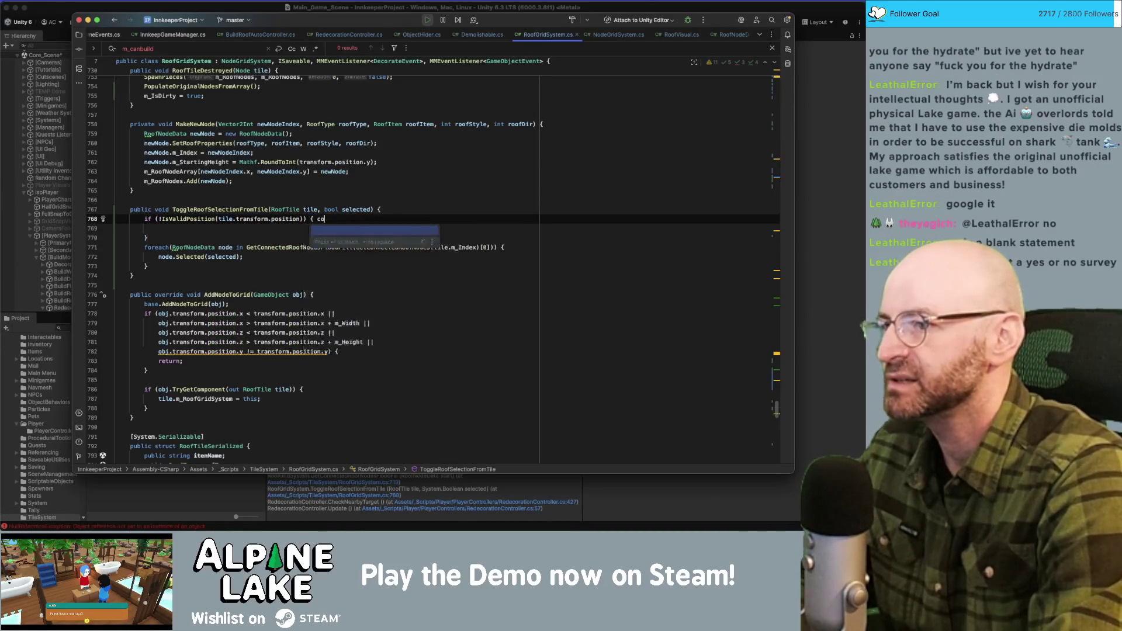
pyautogui.press('BackSpace')
pyautogui.press('BackSpace')
pyautogui.press('BackSpace')
pyautogui.press('Return')
pyautogui.write('return;')
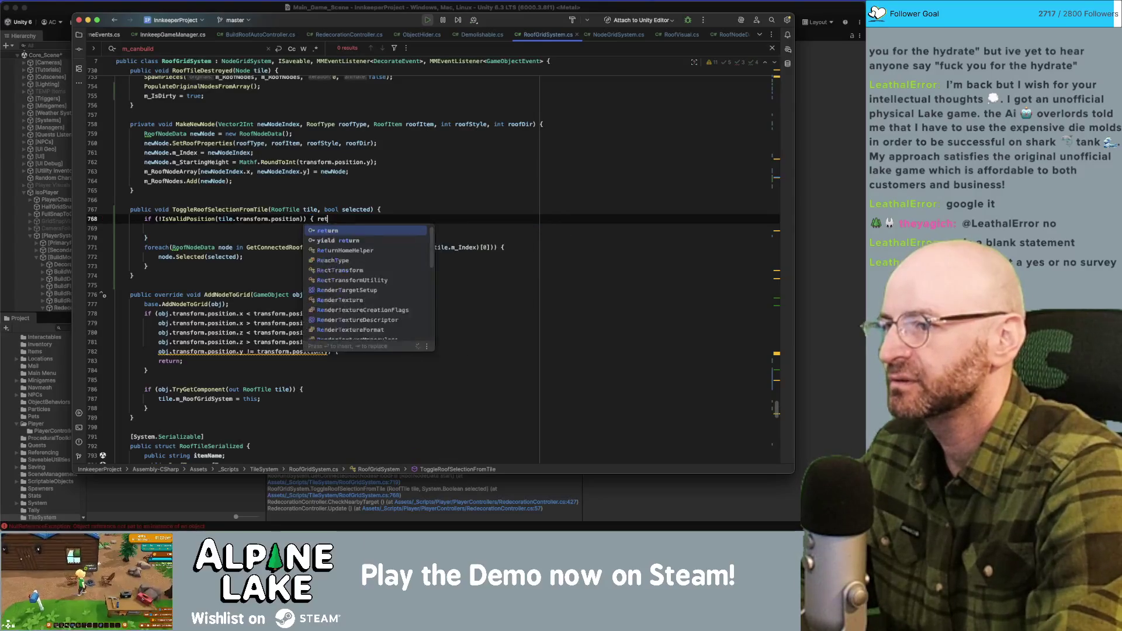